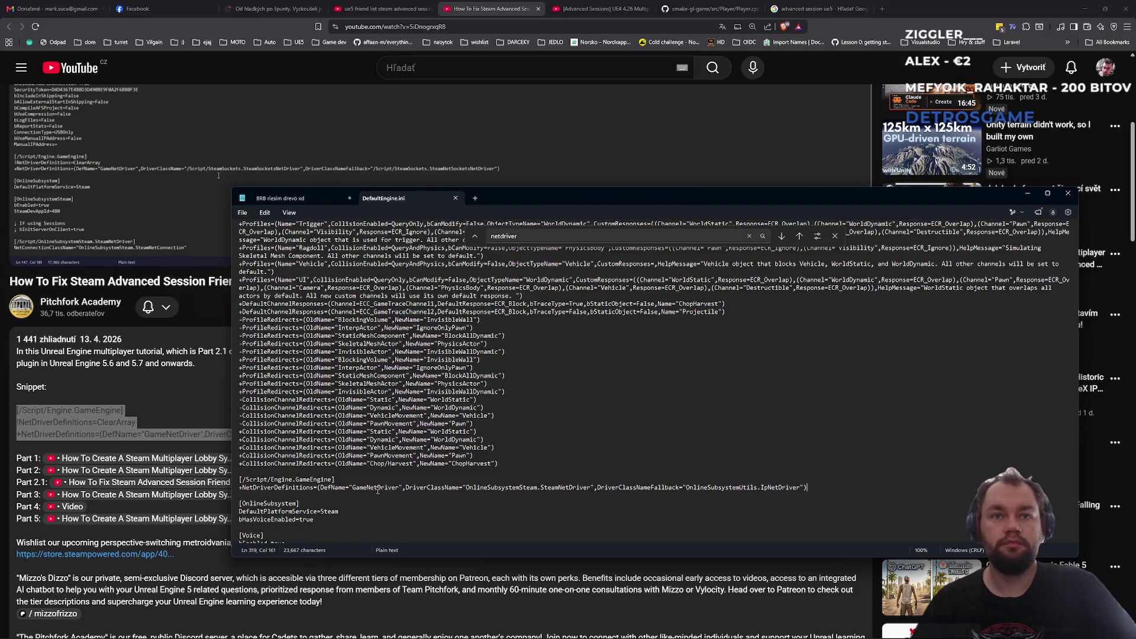
Step: Replace the GameEngine net driver lines in DefaultEngine.ini with the pasted SteamSockets snippet
key("shift+Up")
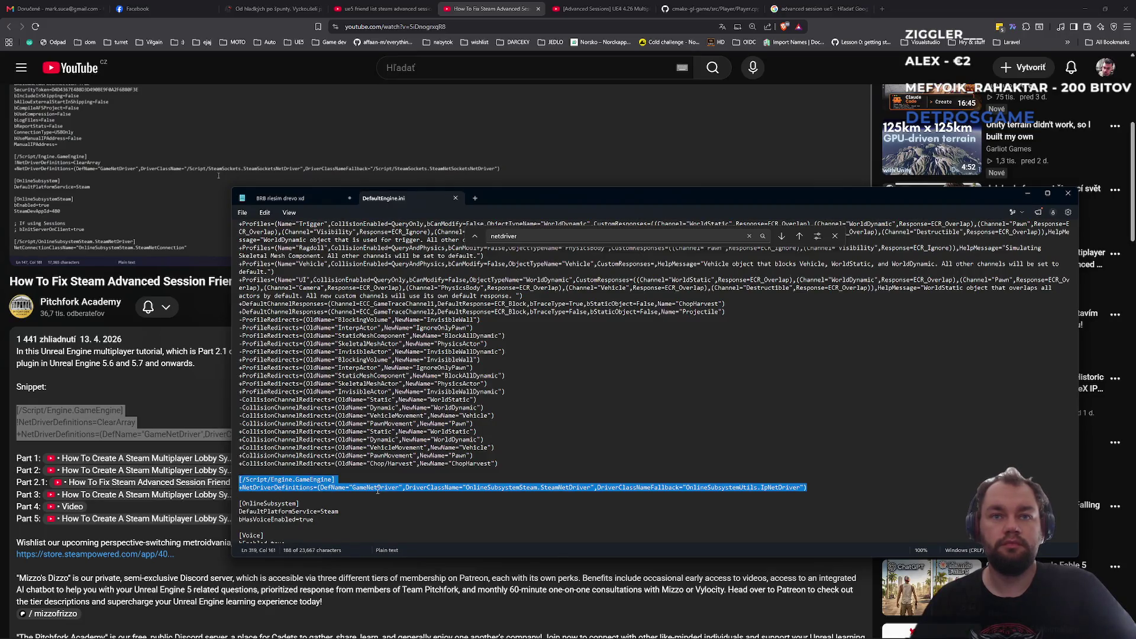
type("[/Script/Engine.GameEngine] !NetDriverDefinitions=ClearArray +NetDriverDefinitions=(DefName=\"GameNetDriver\",DriverClassName=\"/Script/SteamSockets.SteamSocketsNetDriver\",DriverClassNameFallback=\"/Script/SteamSockets.SteamNetSocketsNetDriver\")")
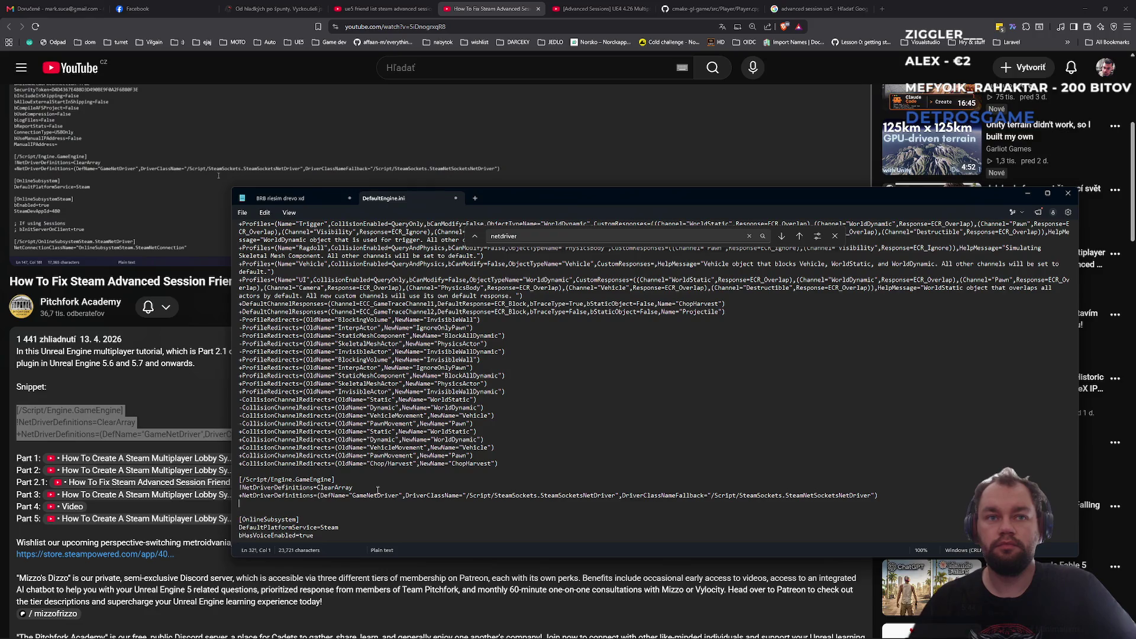
key("BackSpace")
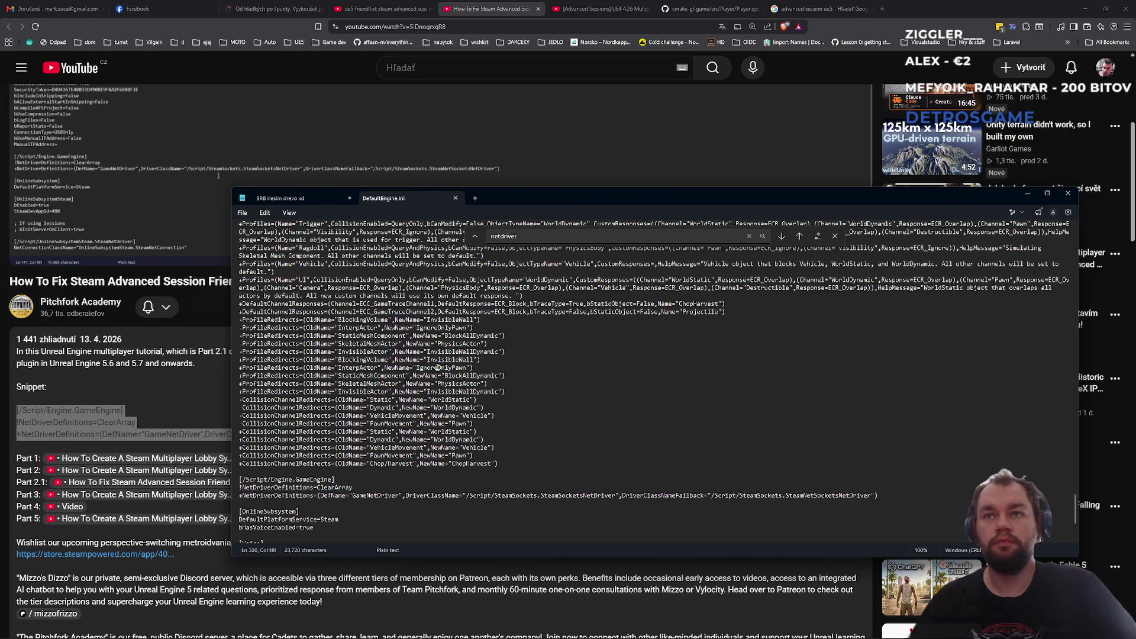
key("alt+Tab")
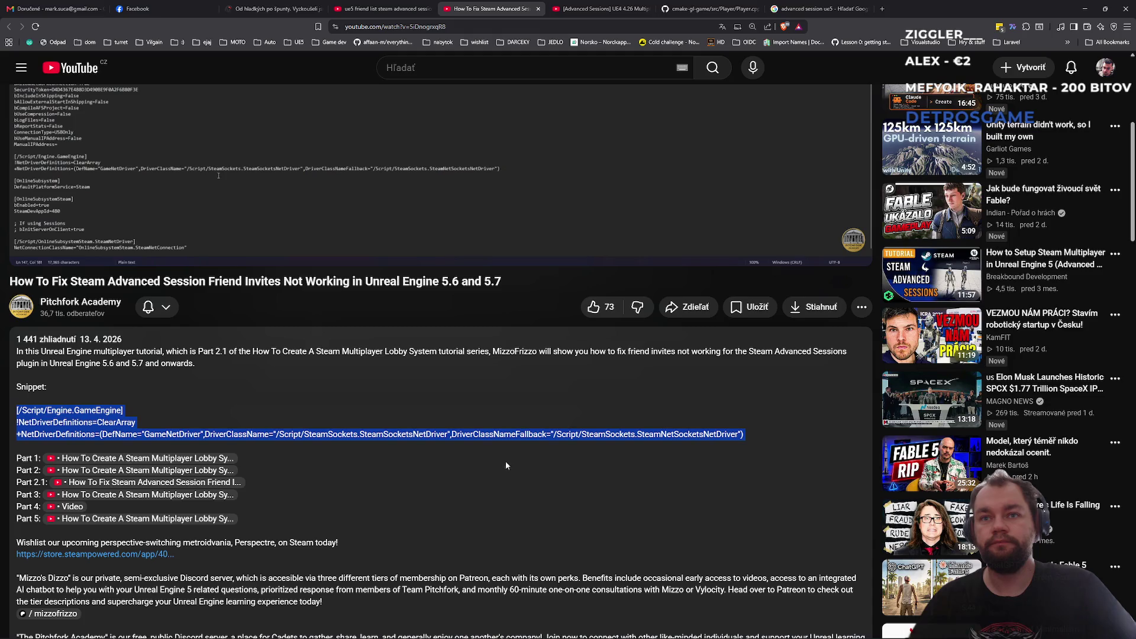
Step: Launch Visual Studio 2022 and open smartPolyCourse.sln so QuestComponent.cpp shows in the editor
key("super")
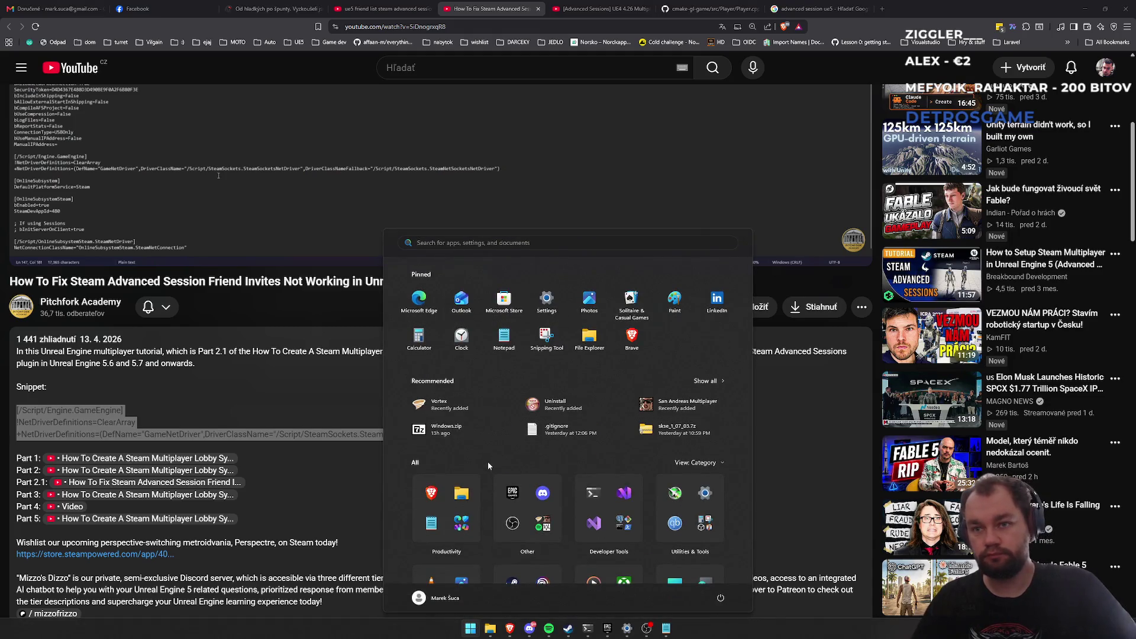
type("visual Studio 2022")
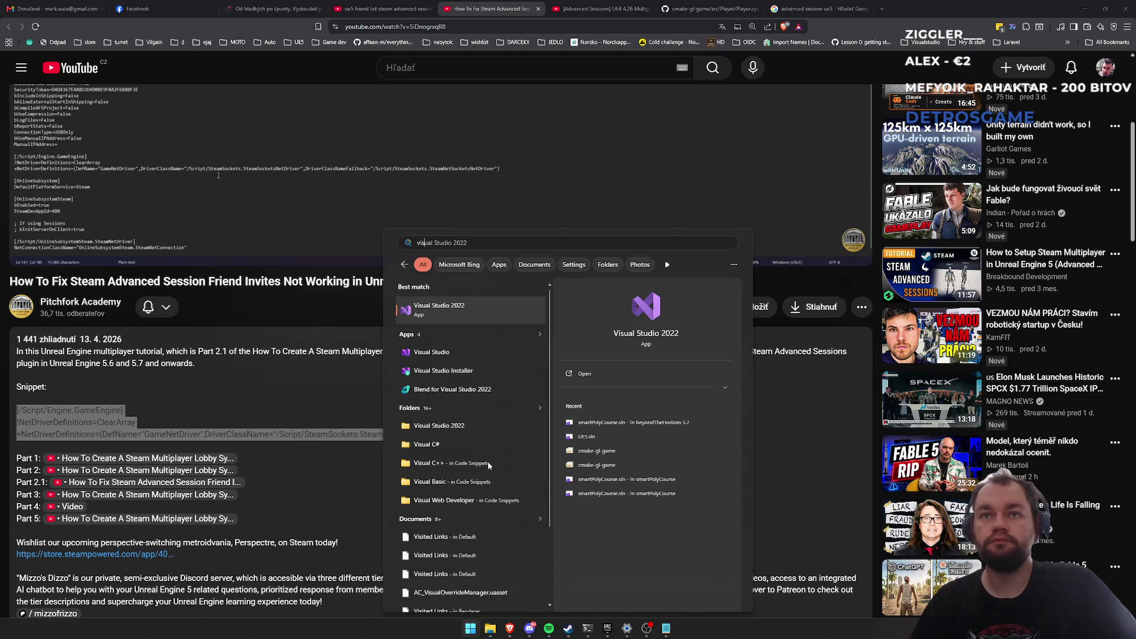
key("Return")
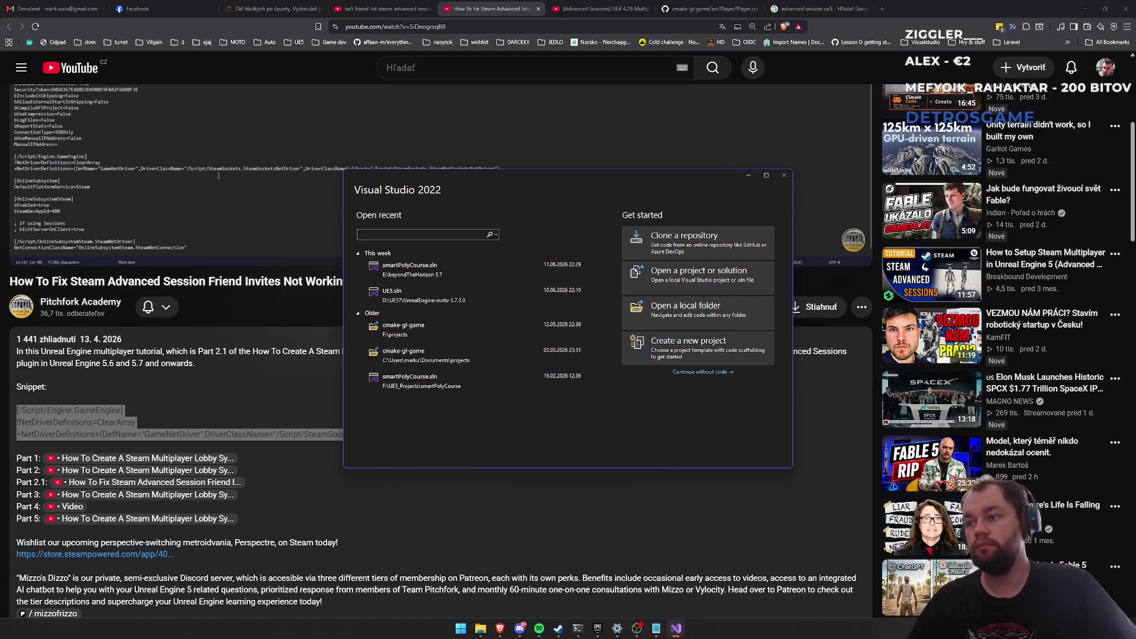
left_click(473, 274)
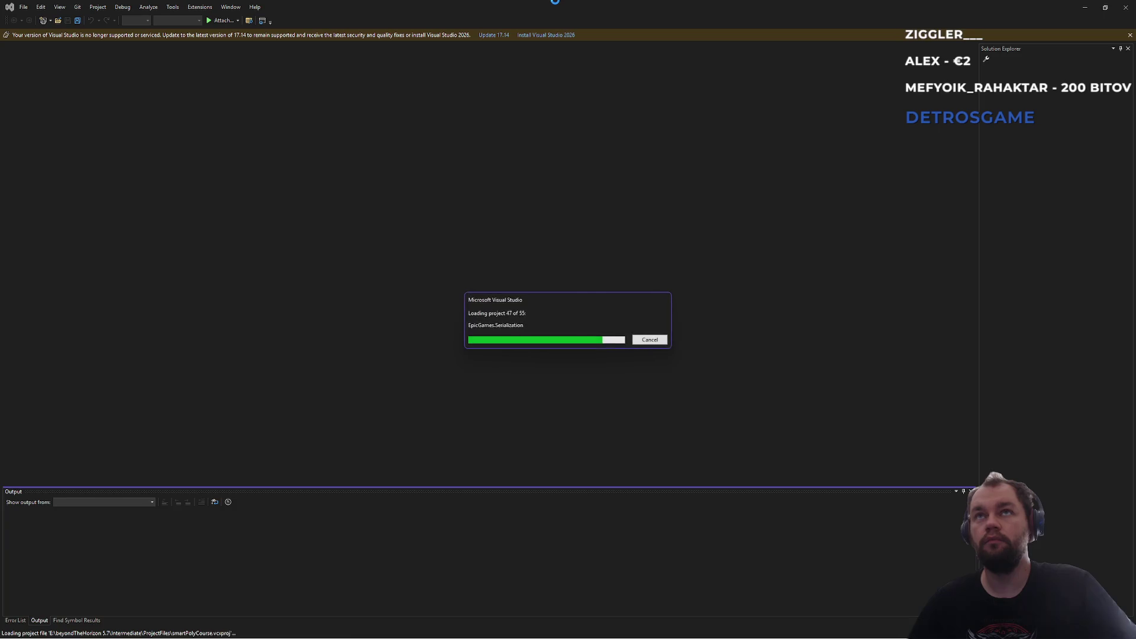
key("alt+Tab")
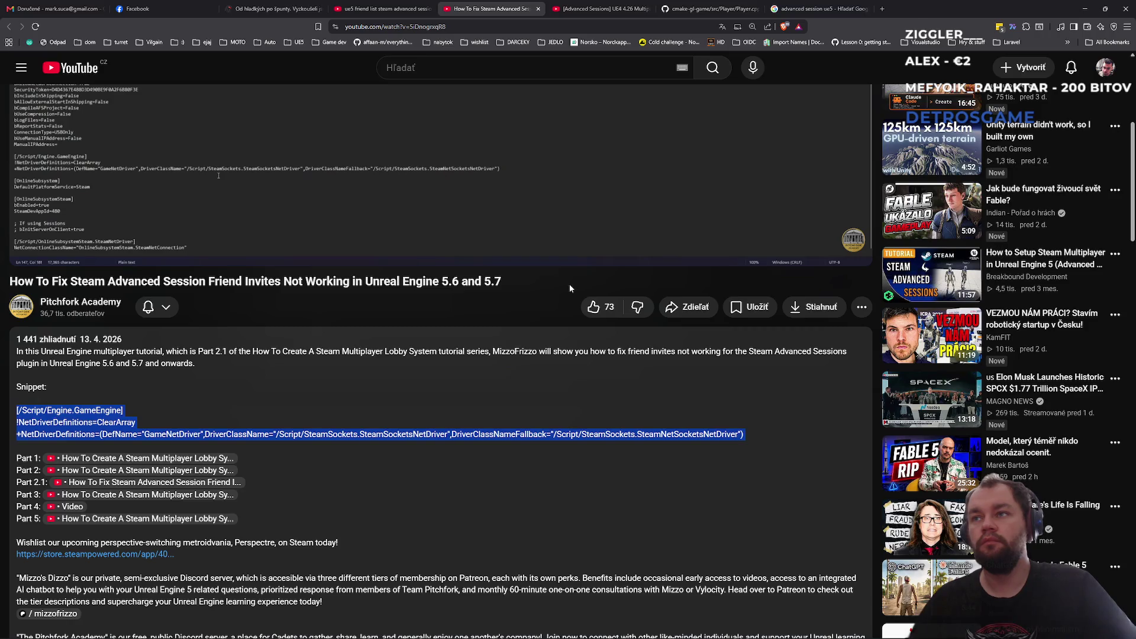
key("alt+Tab")
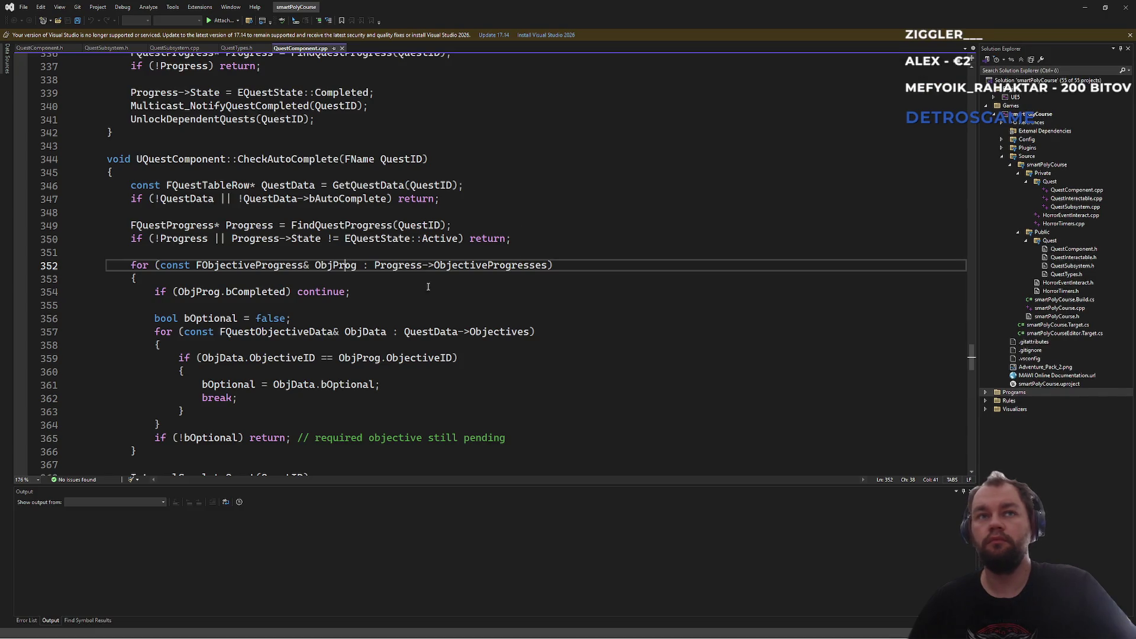
Step: Close the Unreal Engine Integration Configuration page in the code editor
left_click(381, 292)
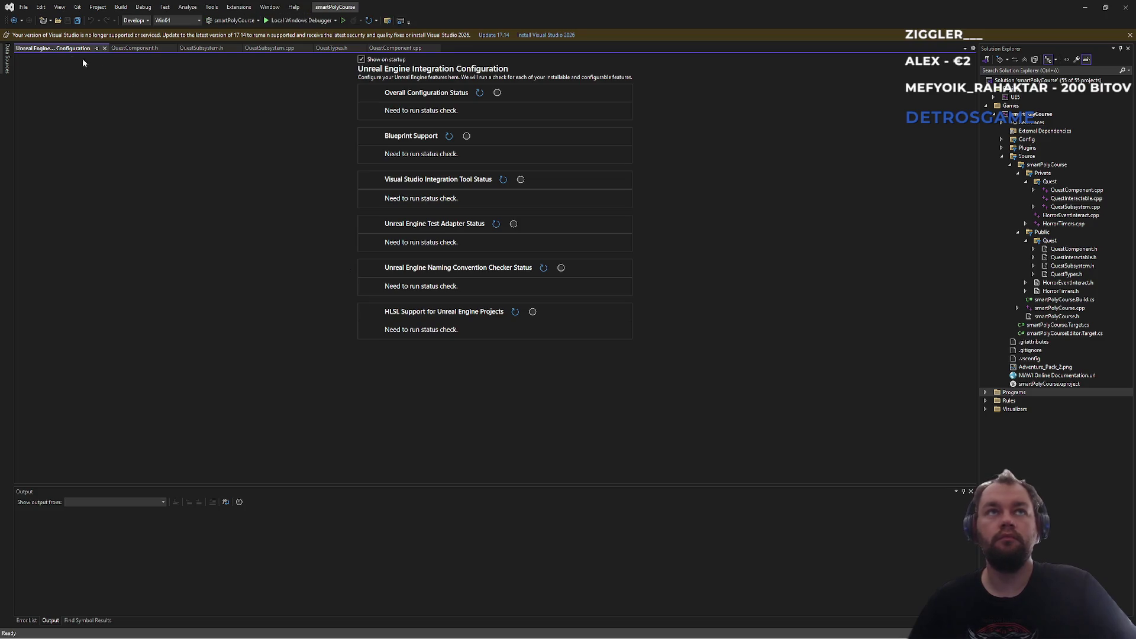
middle_click(55, 48)
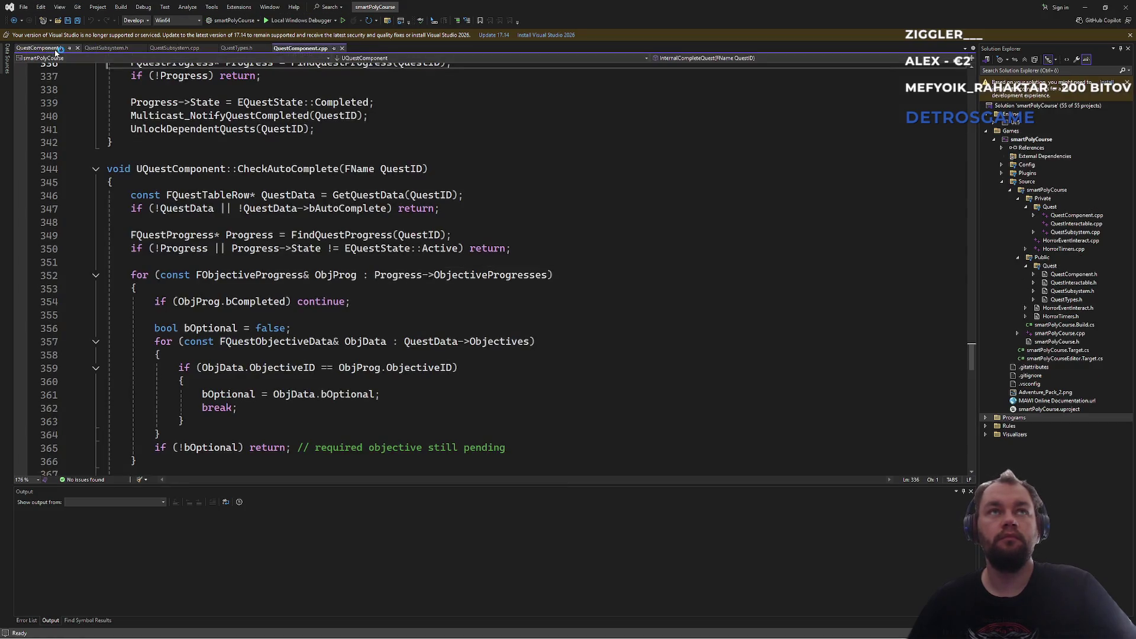
left_click(207, 264)
left_click(572, 278)
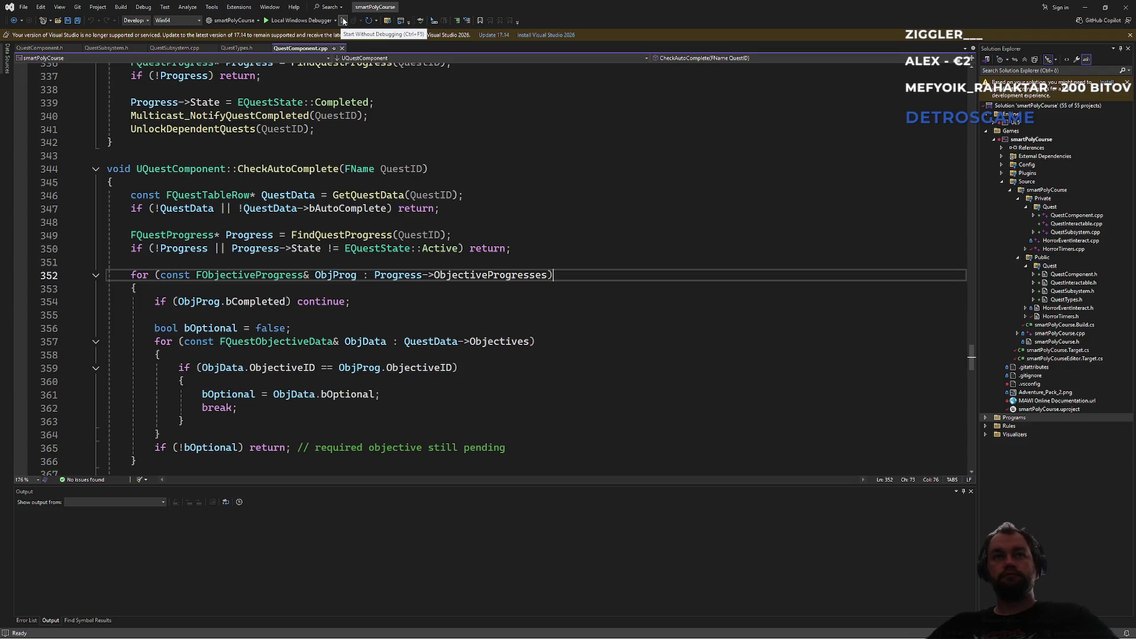
Step: Start a Development Editor build of smartPolyCourse without debugging, then bring up the Steam session video
left_click(343, 21)
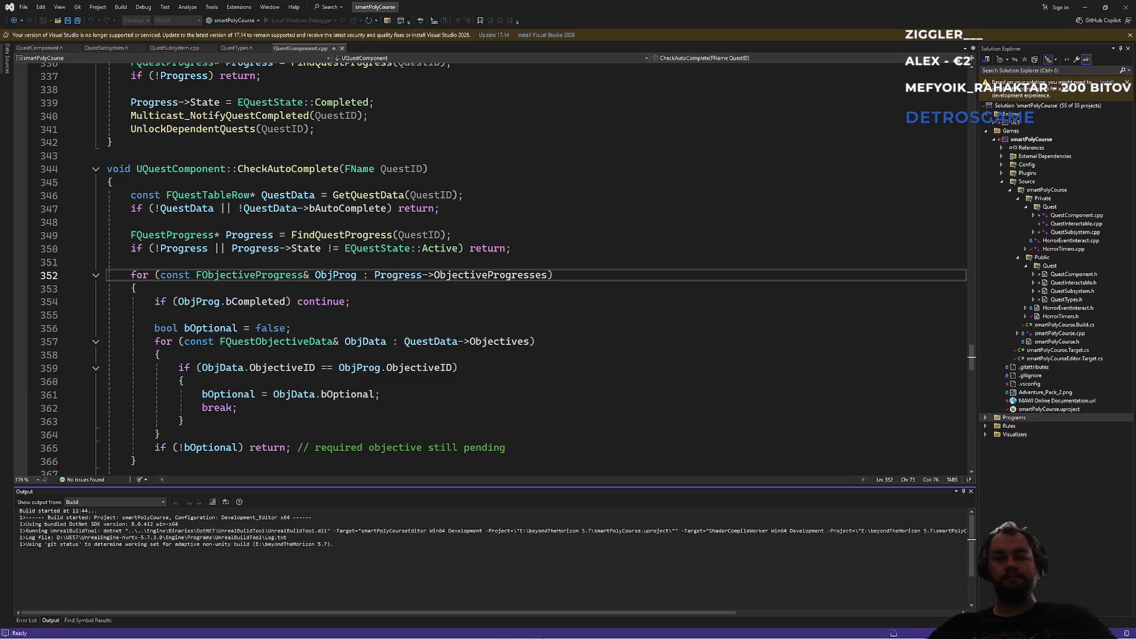
mouse_move(500, 629)
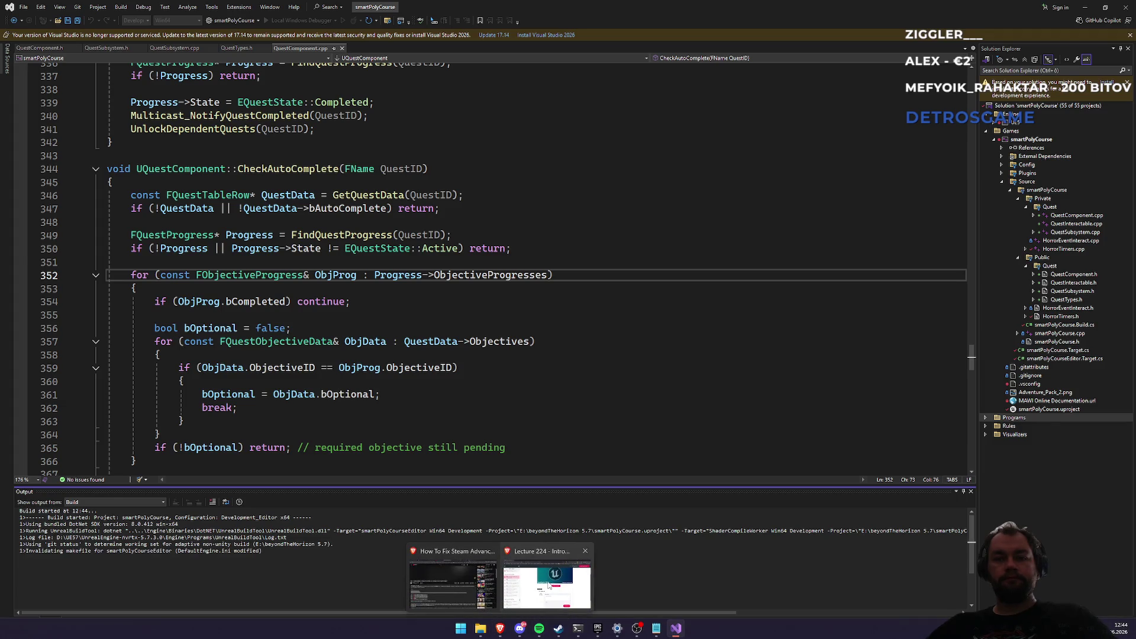
left_click(452, 583)
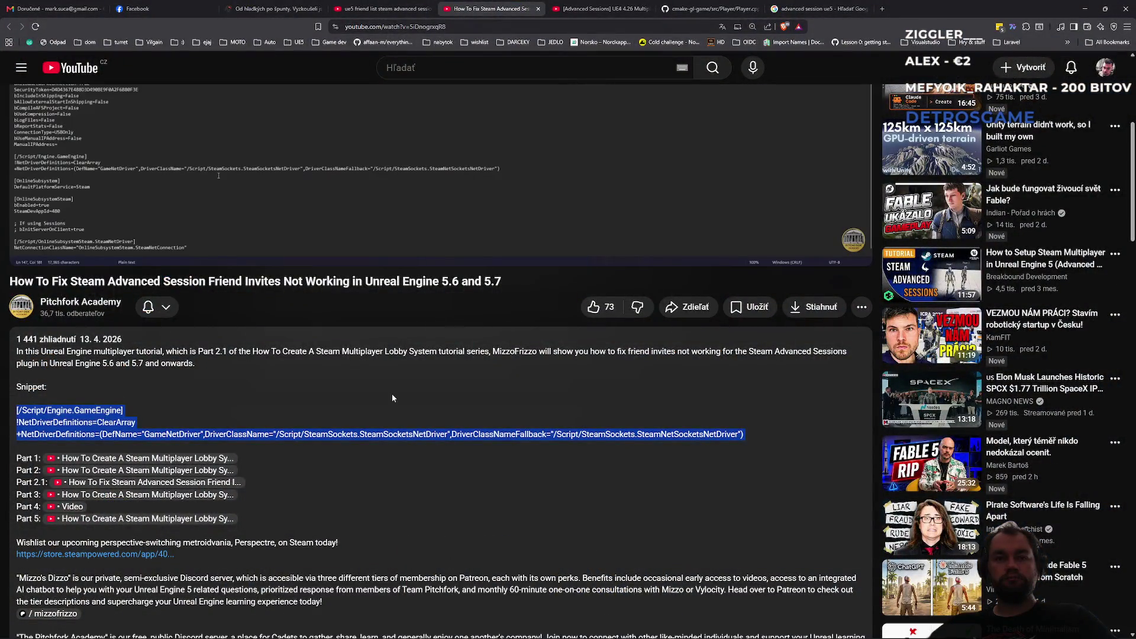
Step: Jump the tutorial video to its plugins list and config file sections, then minimize the browser
scroll(390, 444, "up", 5)
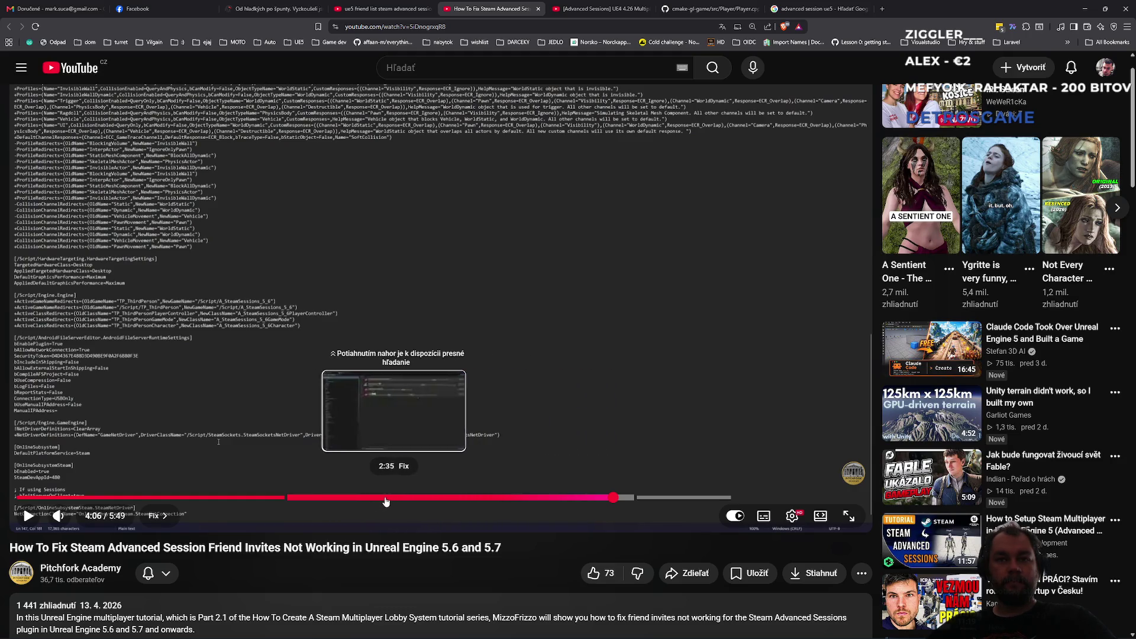
left_click(368, 501)
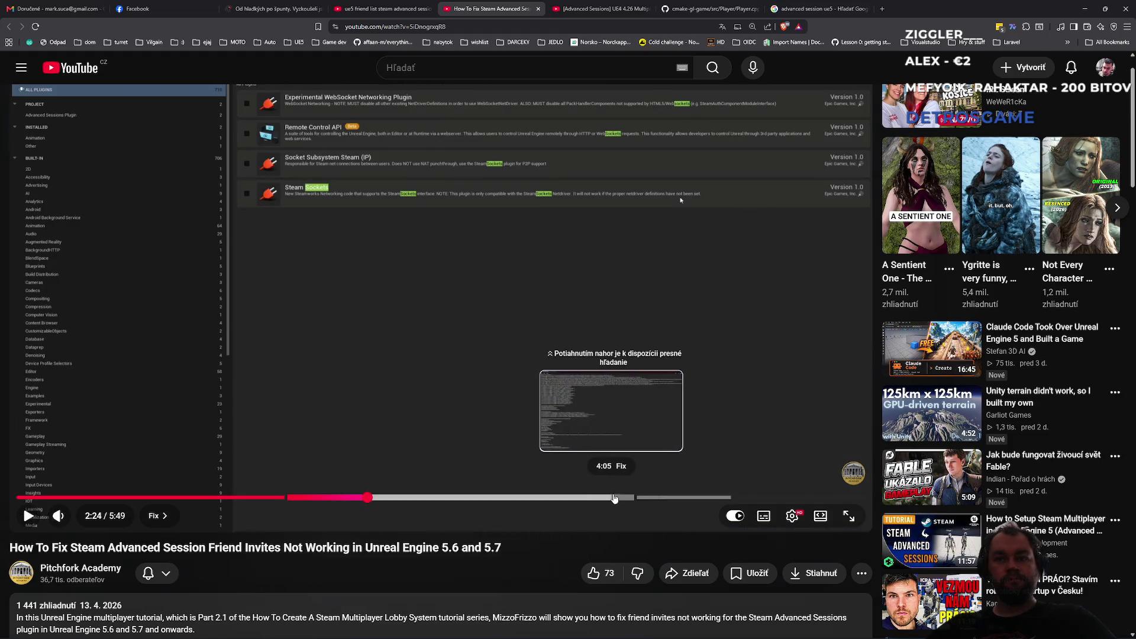
left_click(580, 499)
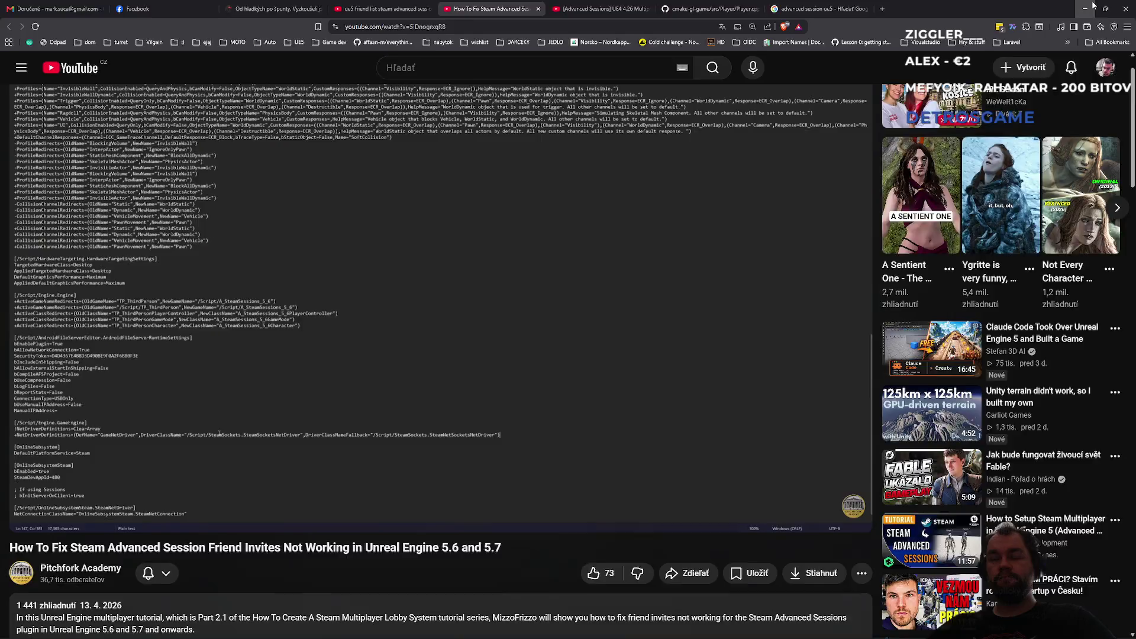
left_click(1094, 10)
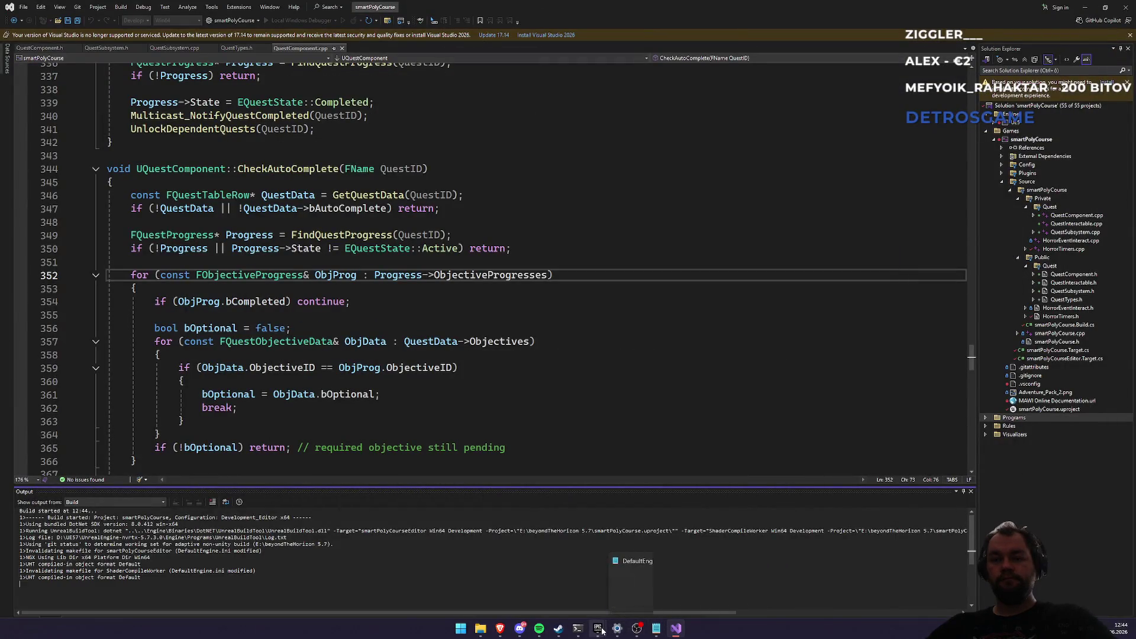
Step: While the smartPolyCourse build succeeds, load MSI Afterburner profile 1, then switch to Unreal Editor
mouse_move(597, 628)
left_click(524, 426)
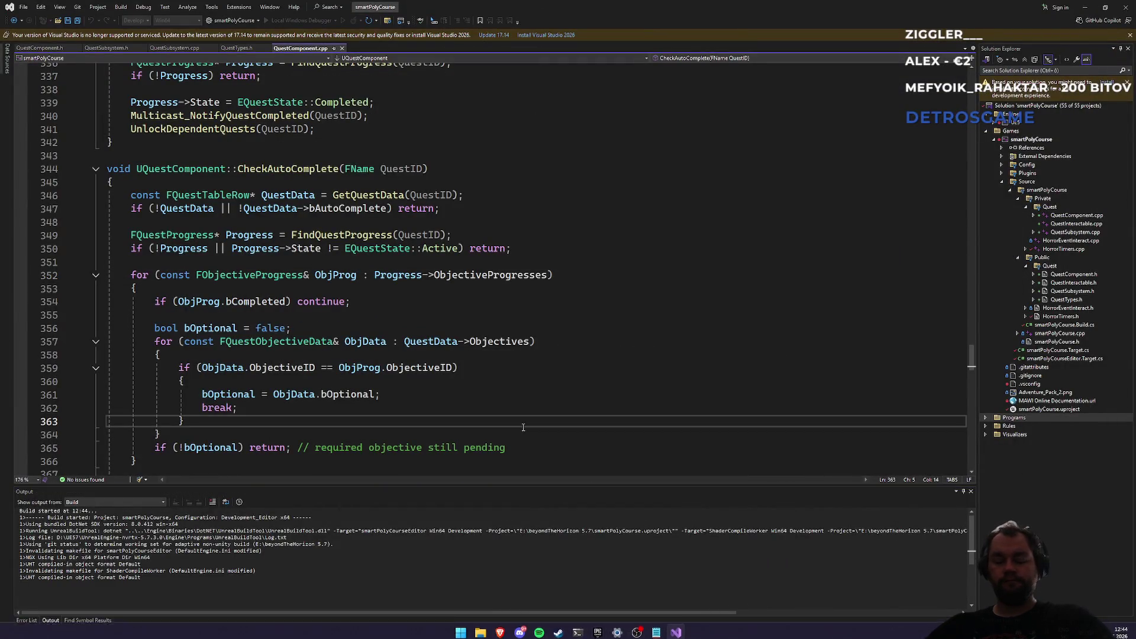
key("super")
type("ms")
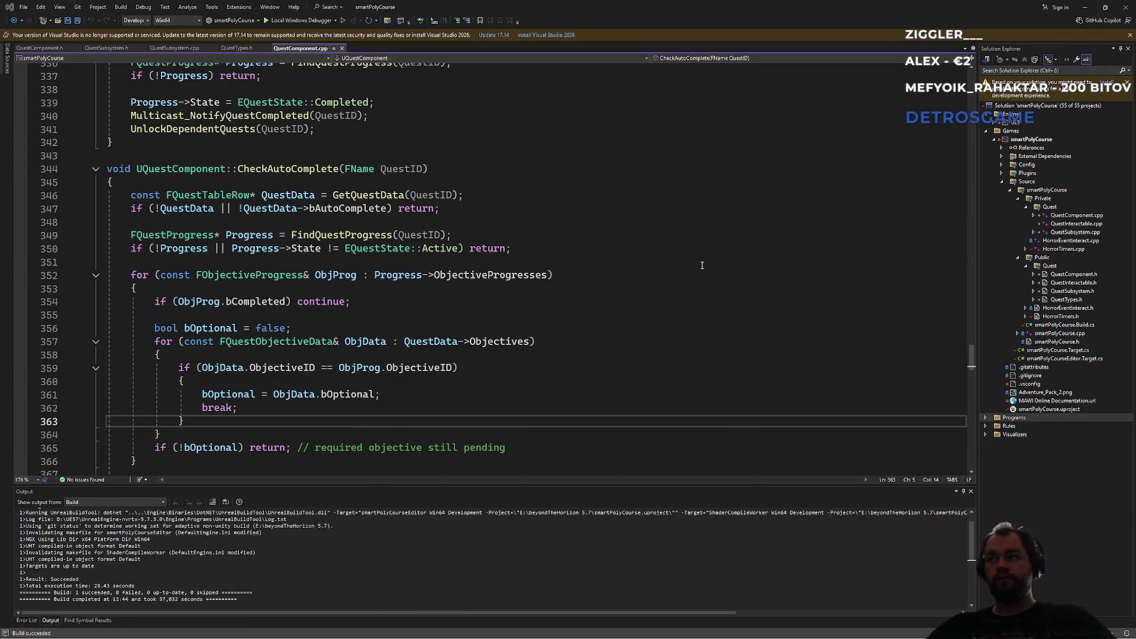
left_click(1098, 114)
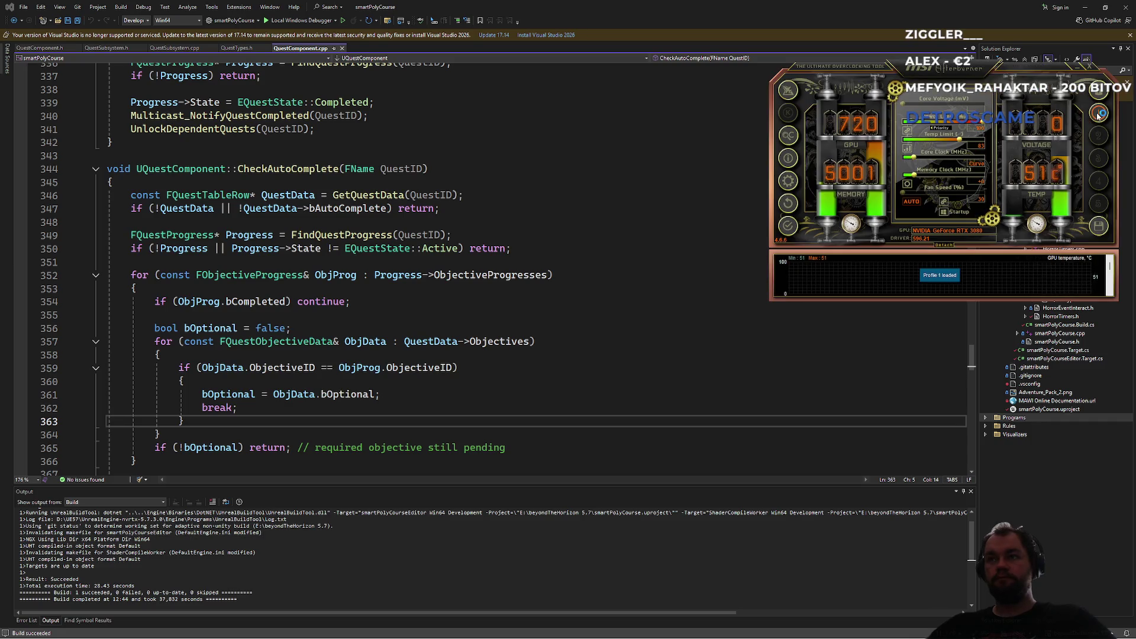
left_click(781, 23)
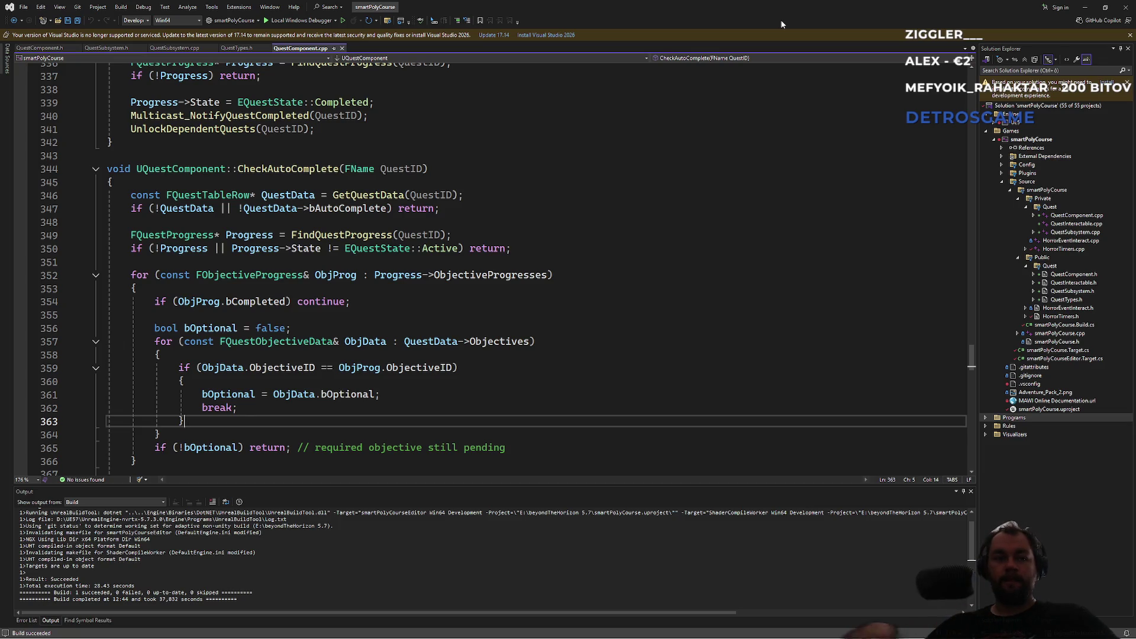
key("alt+Tab")
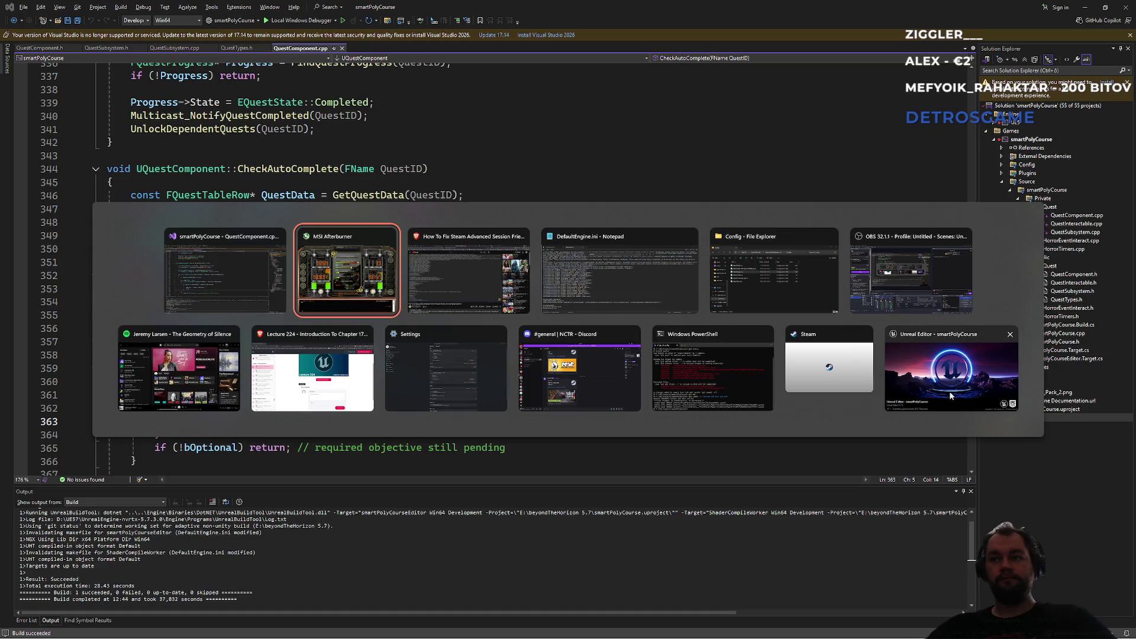
Step: Bring the Unreal Editor forward and let smartPolyCourse load the NewWorldTrees level
left_click(947, 361)
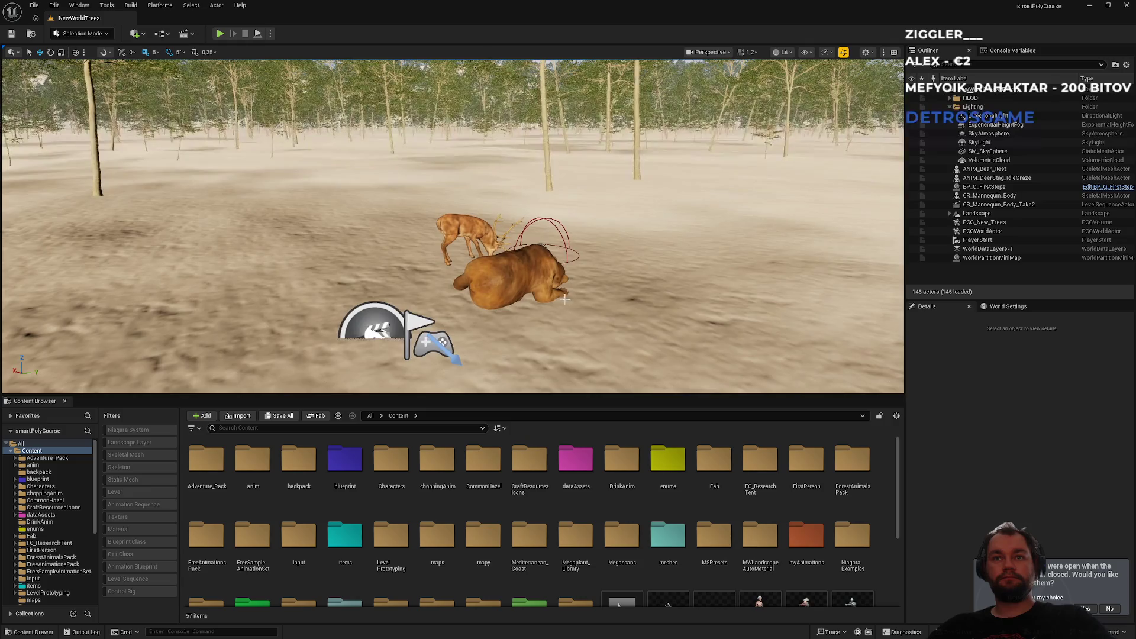
Step: Enable the Steam Sockets plugin after searching 'steam' in the Plugins window
mouse_move(450, 224)
left_mouse_down()
mouse_move(497, 195)
mouse_move(508, 278)
mouse_move(183, 34)
left_mouse_up()
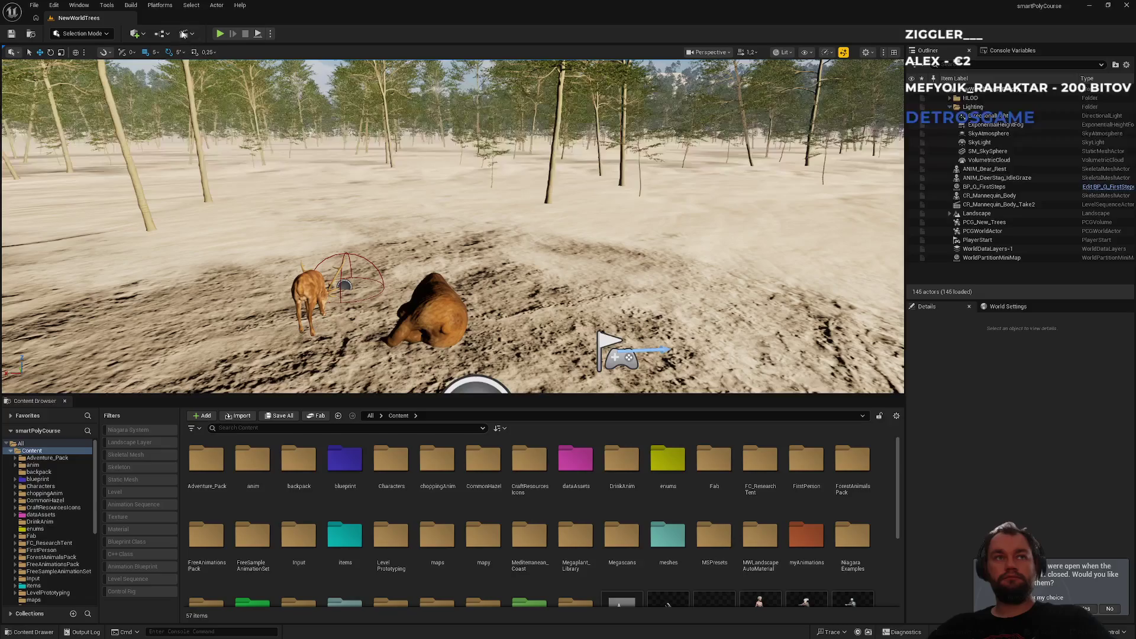
left_click(54, 5)
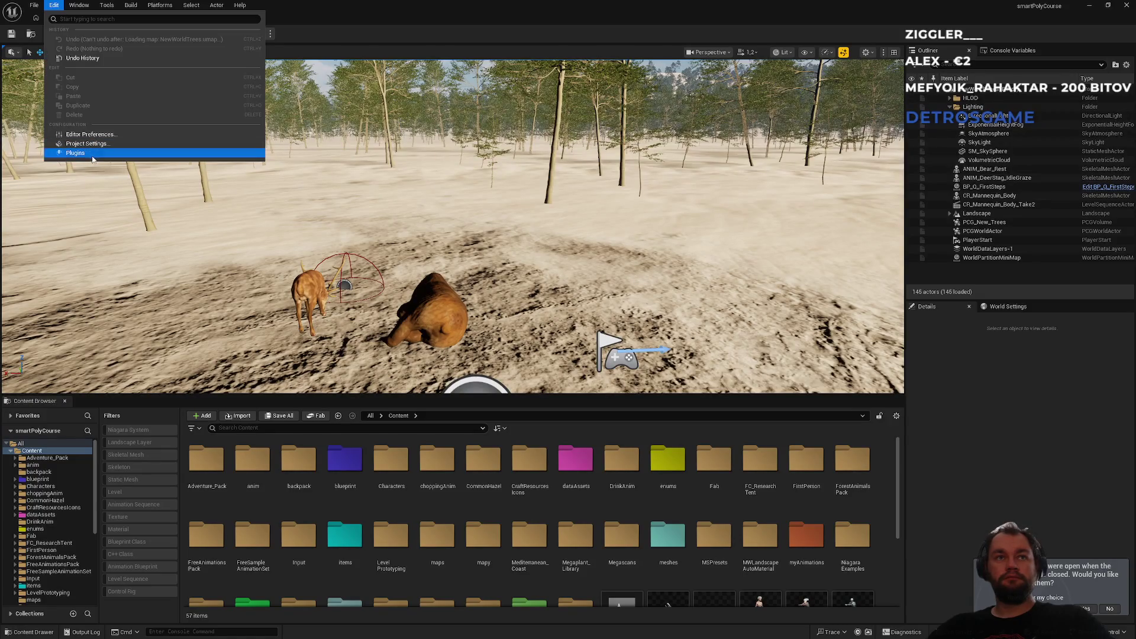
left_click(83, 155)
left_click(306, 83)
type("ste")
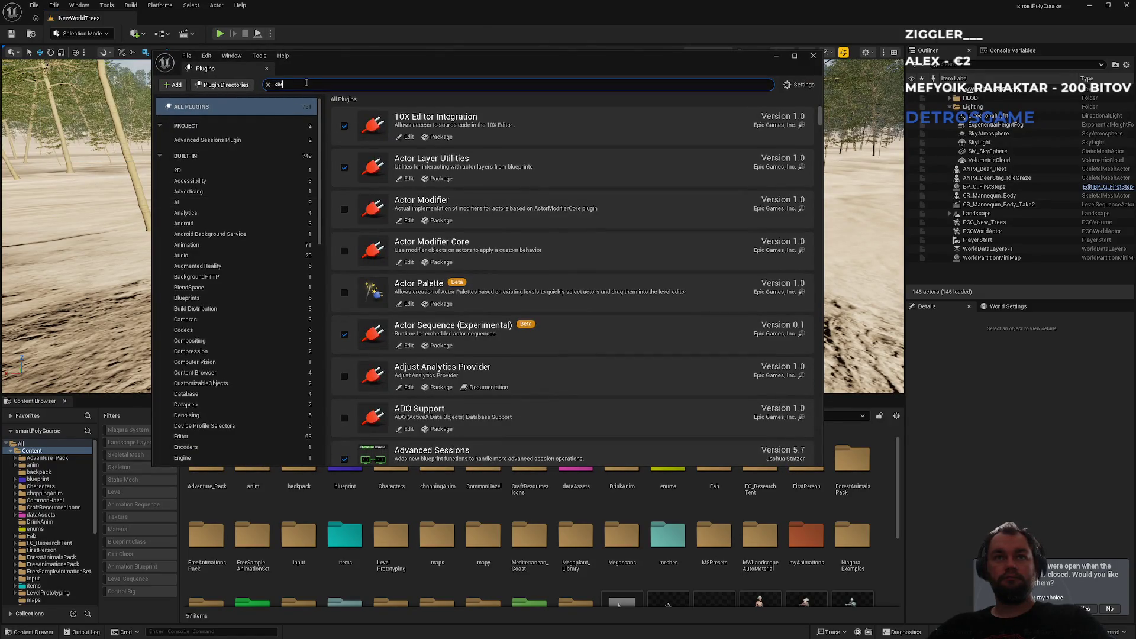
type("am")
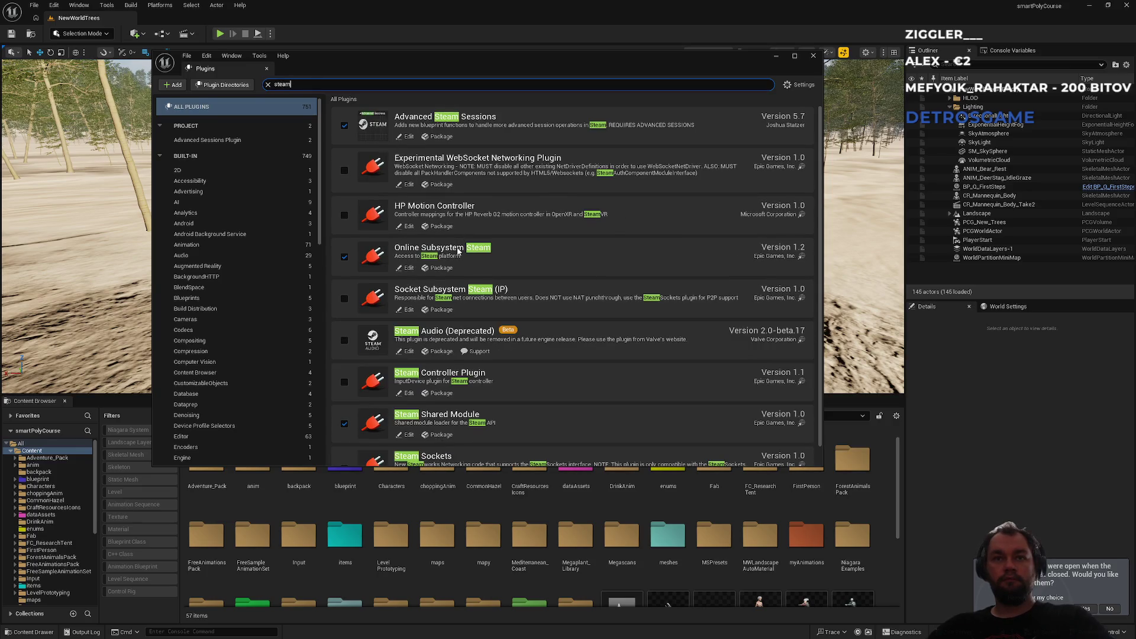
scroll(459, 251, "down", 1)
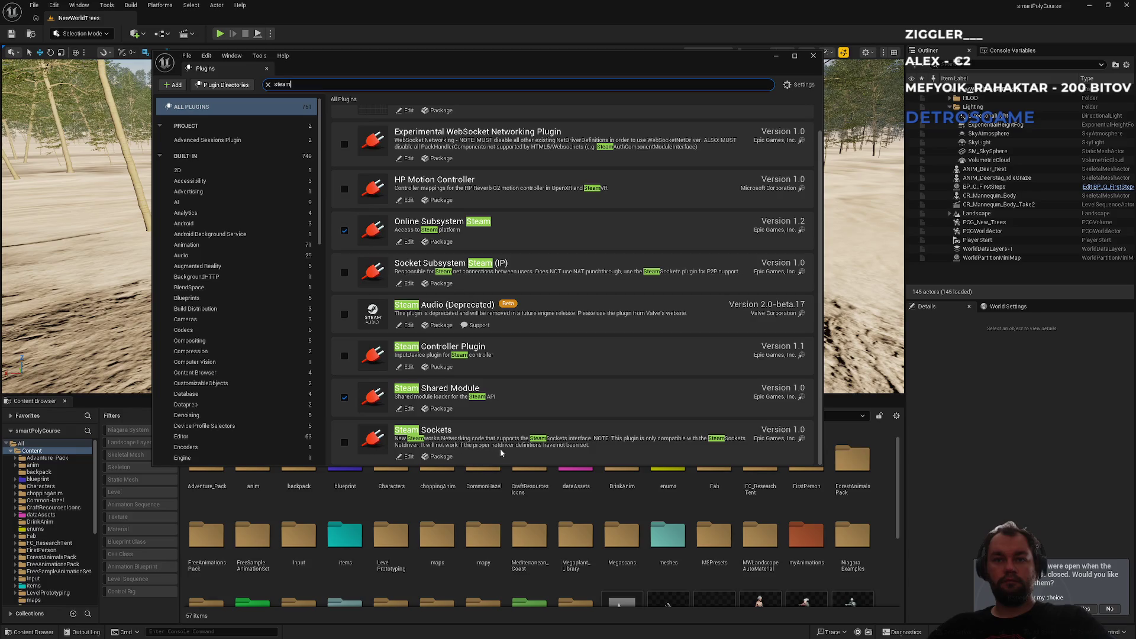
left_click(345, 442)
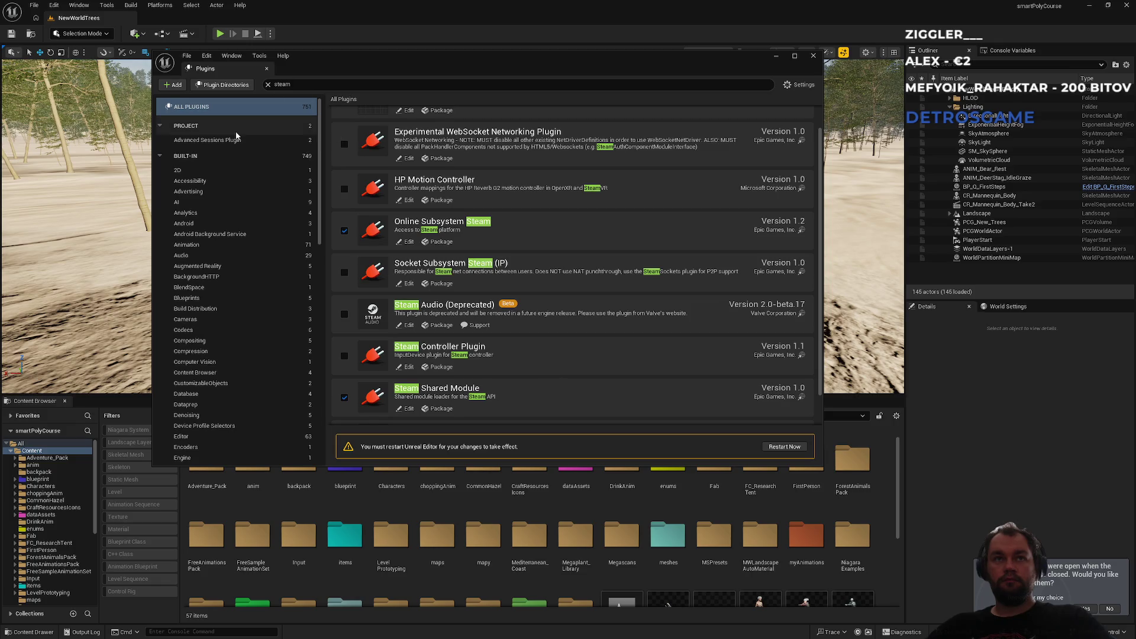
Step: Check the Advanced Sessions category, return to all Steam plugins, and close the Plugins window
left_click(218, 138)
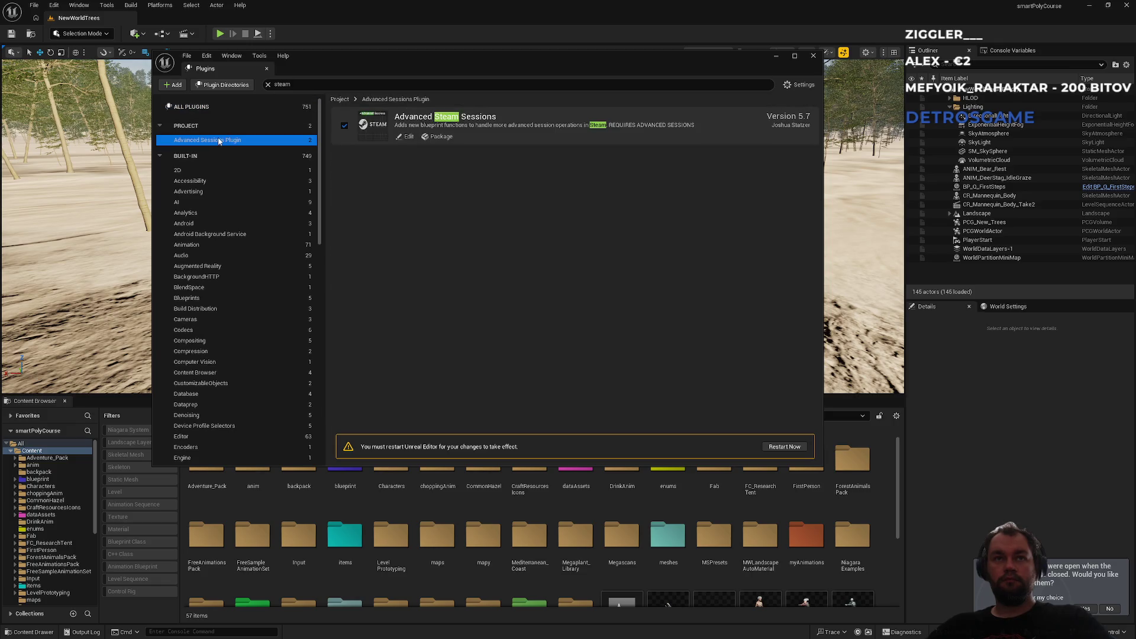
left_click(240, 105)
scroll(503, 337, "down", 3)
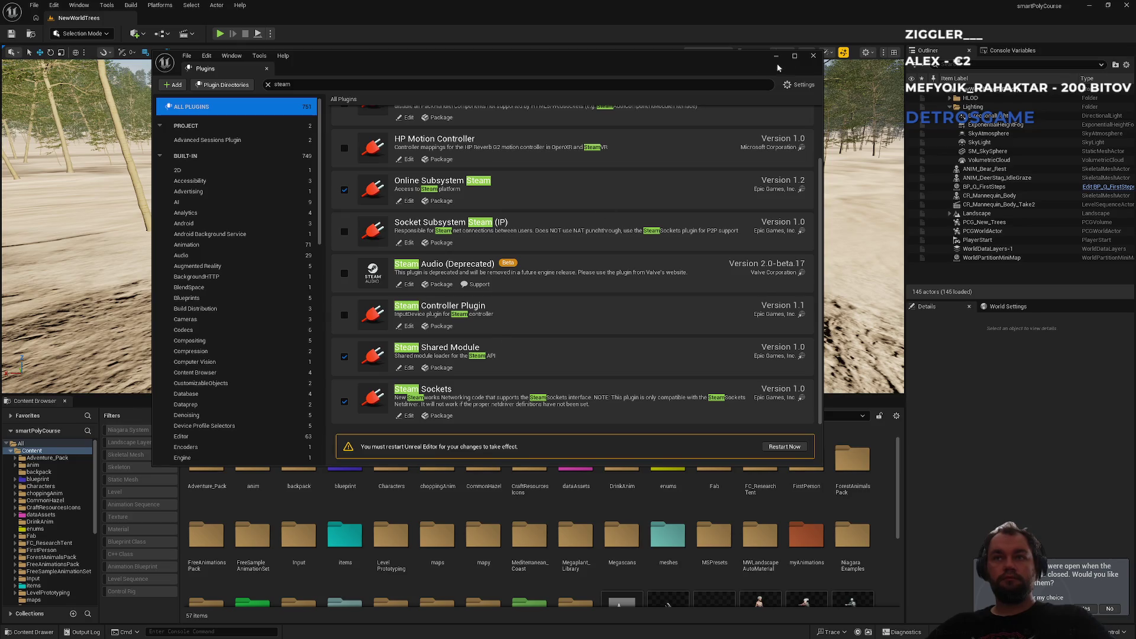
left_click(822, 60)
left_click(451, 628)
mouse_move(493, 630)
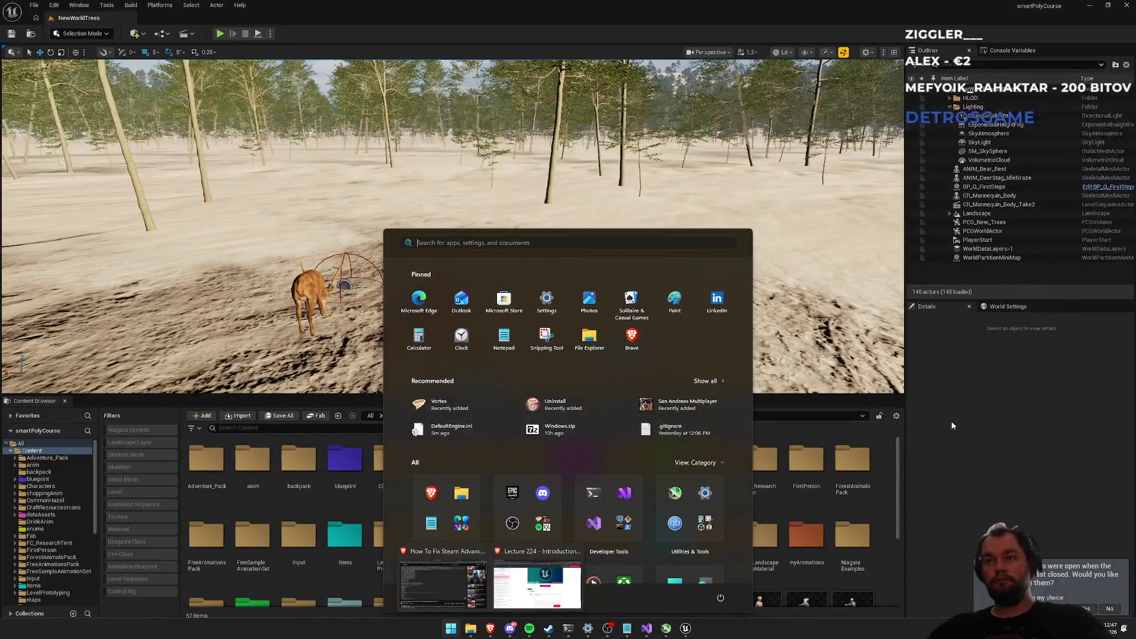
Step: Dismiss the Start menu and close the Unreal Editor, leaving QuestComponent.cpp visible
left_click(952, 426)
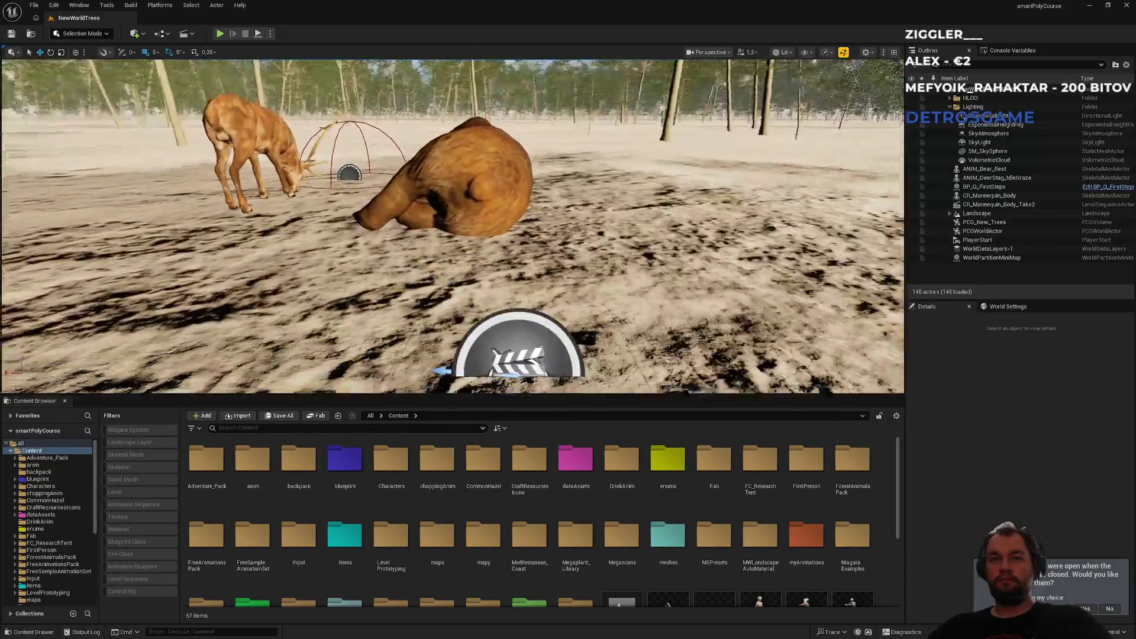
scroll(620, 485, "down", 3)
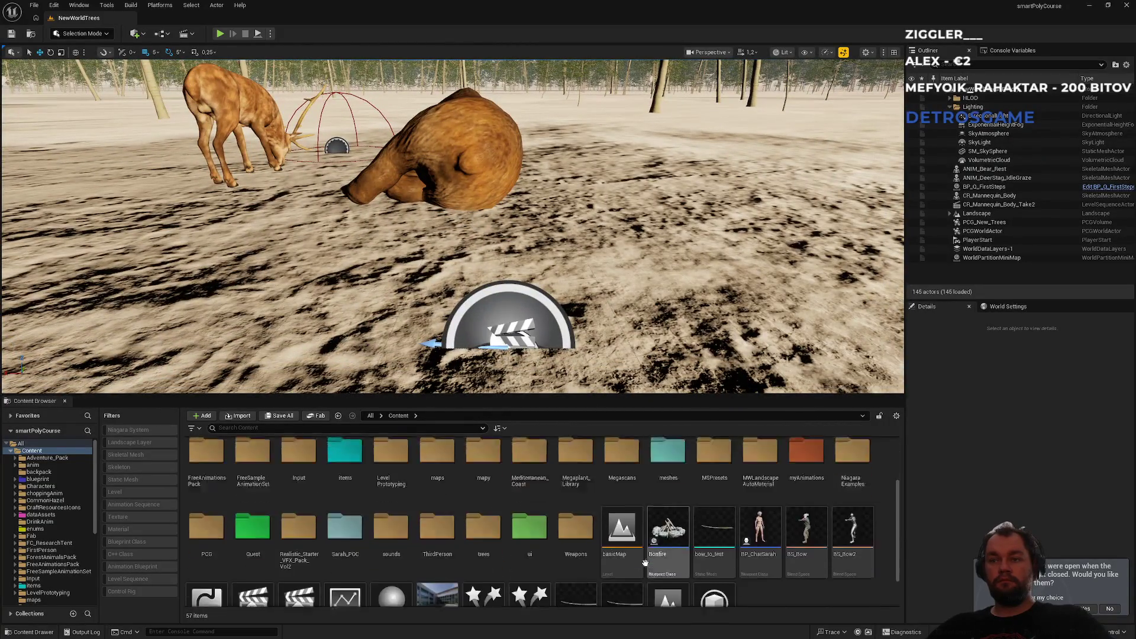
left_click(1127, 6)
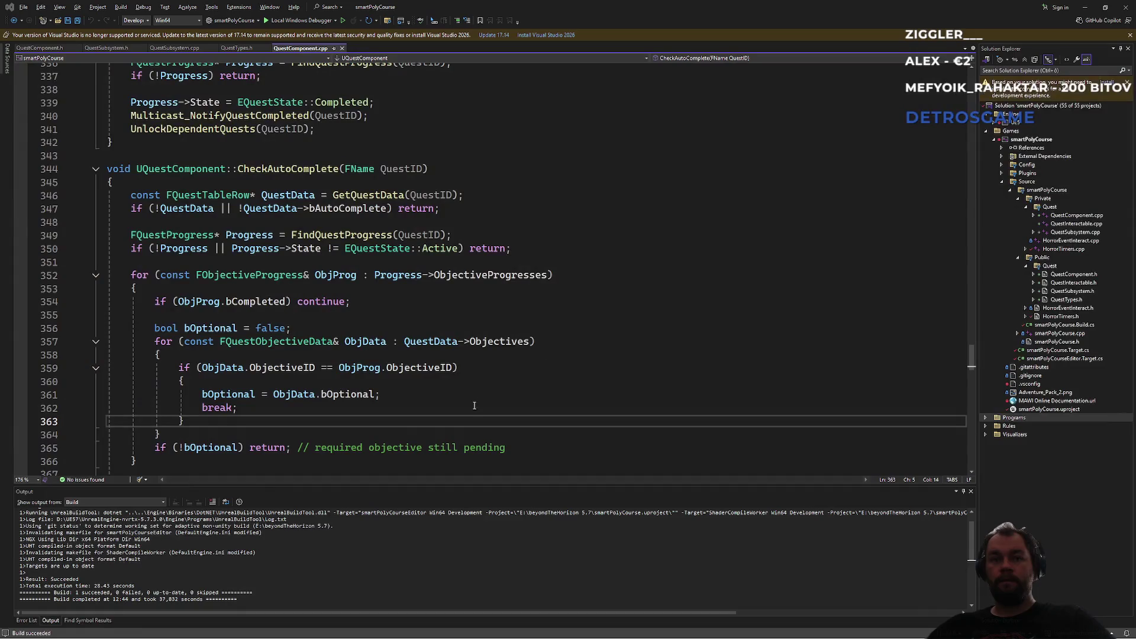
Step: Rebuild smartPolyCourse with Local Windows Debugger so the Unreal Editor relaunches
left_click(474, 405)
key("Up")
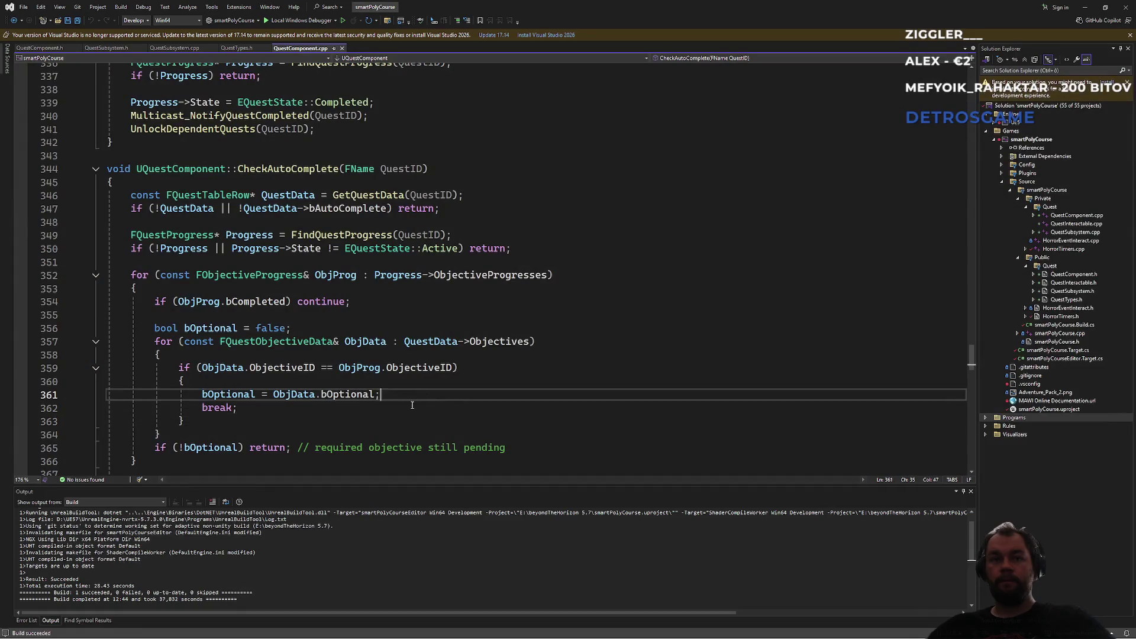
left_click(367, 305)
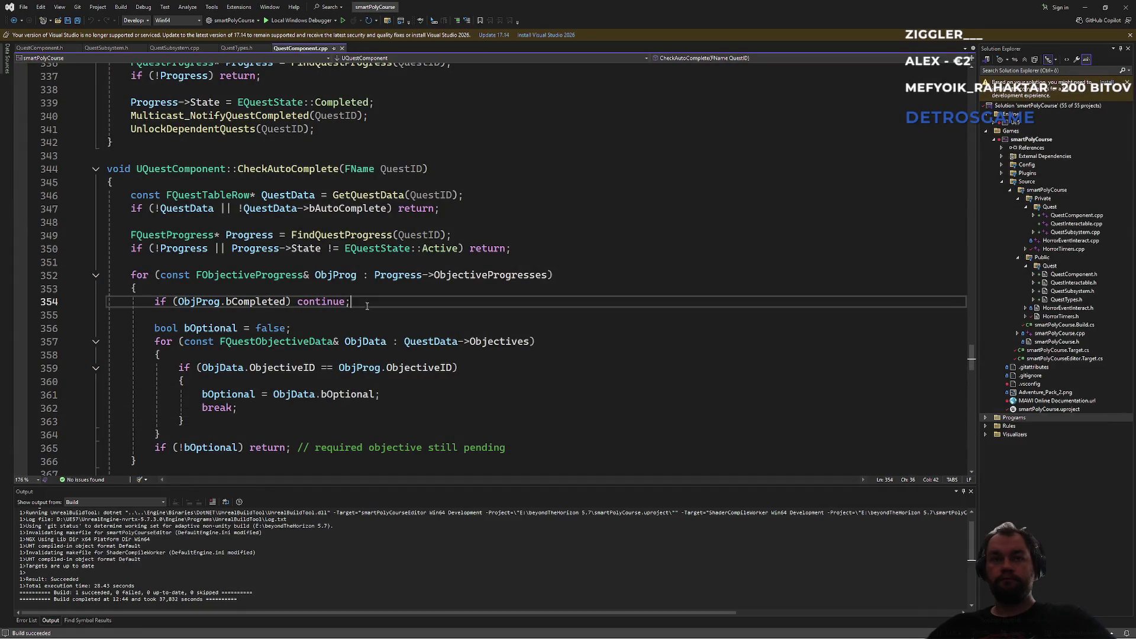
left_click(154, 156)
left_click(342, 20)
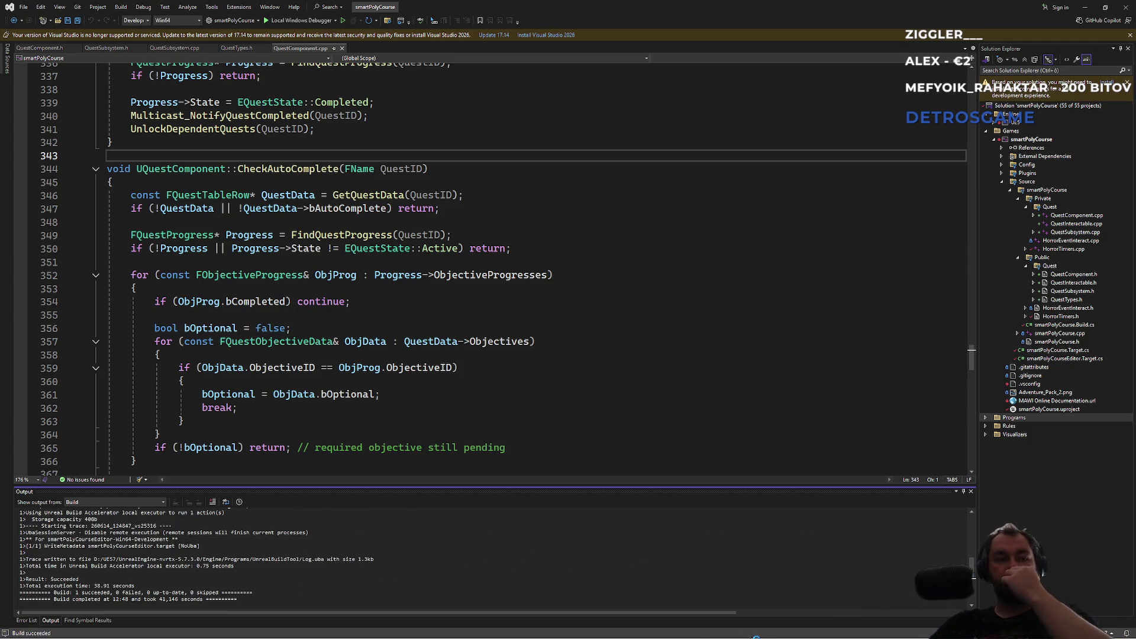
Step: Bring the Steam fix video in the browser to the front
mouse_move(723, 628)
mouse_move(680, 629)
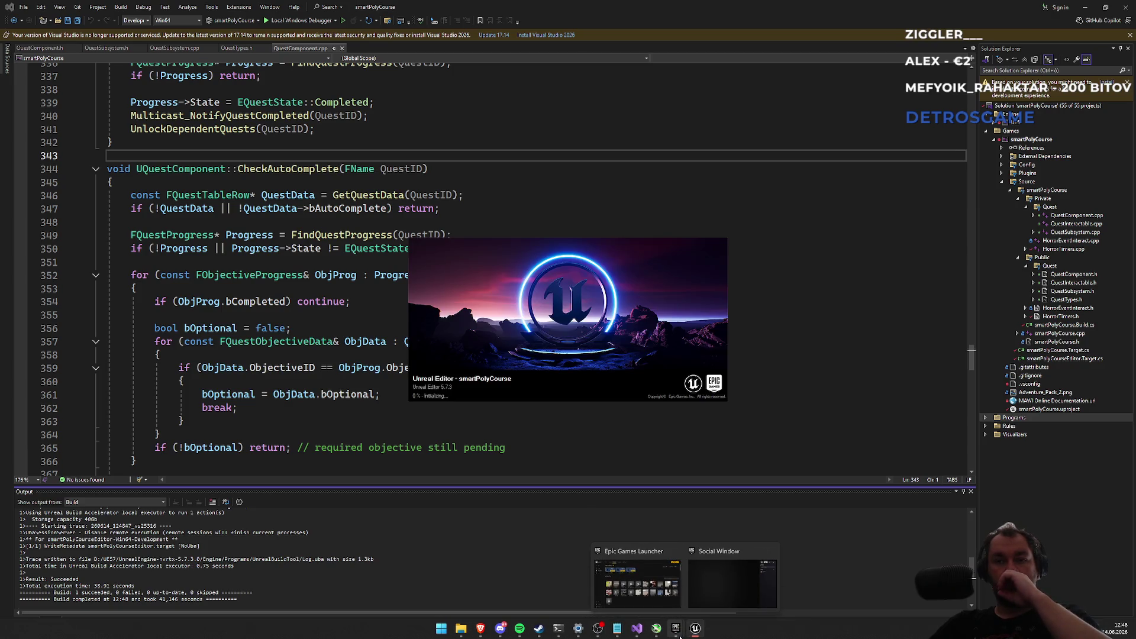
mouse_move(519, 628)
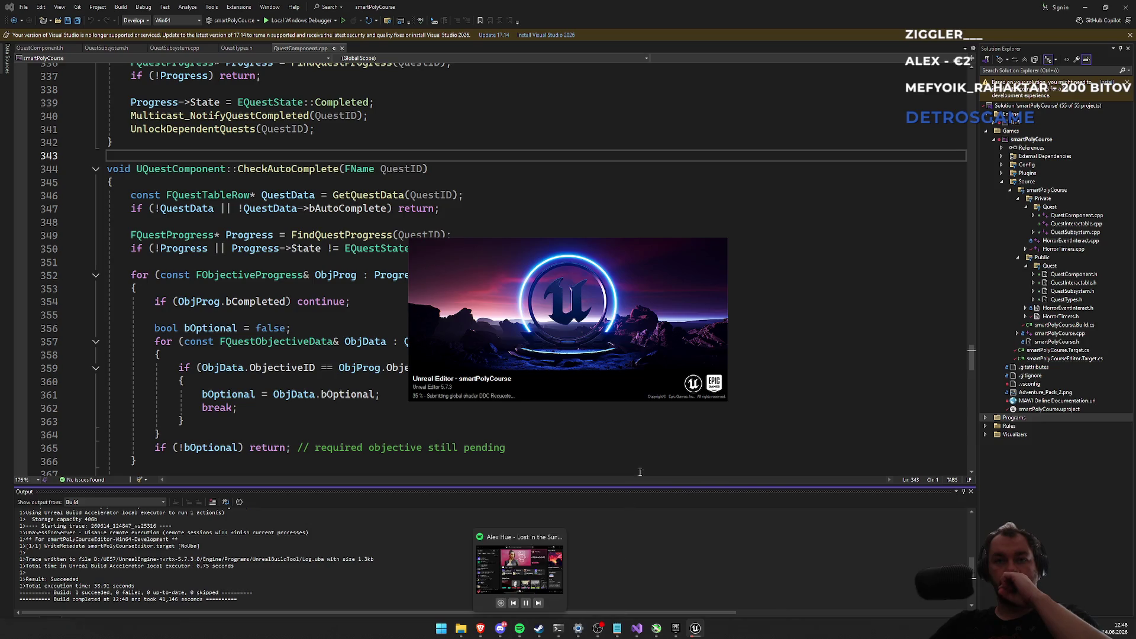
mouse_move(480, 628)
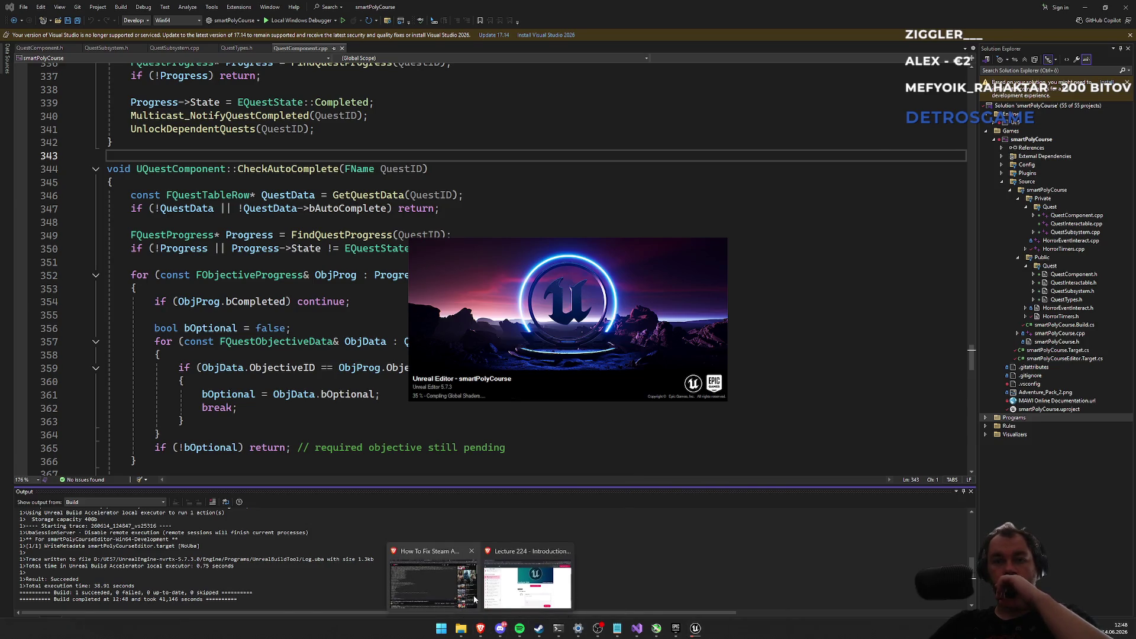
left_click(474, 599)
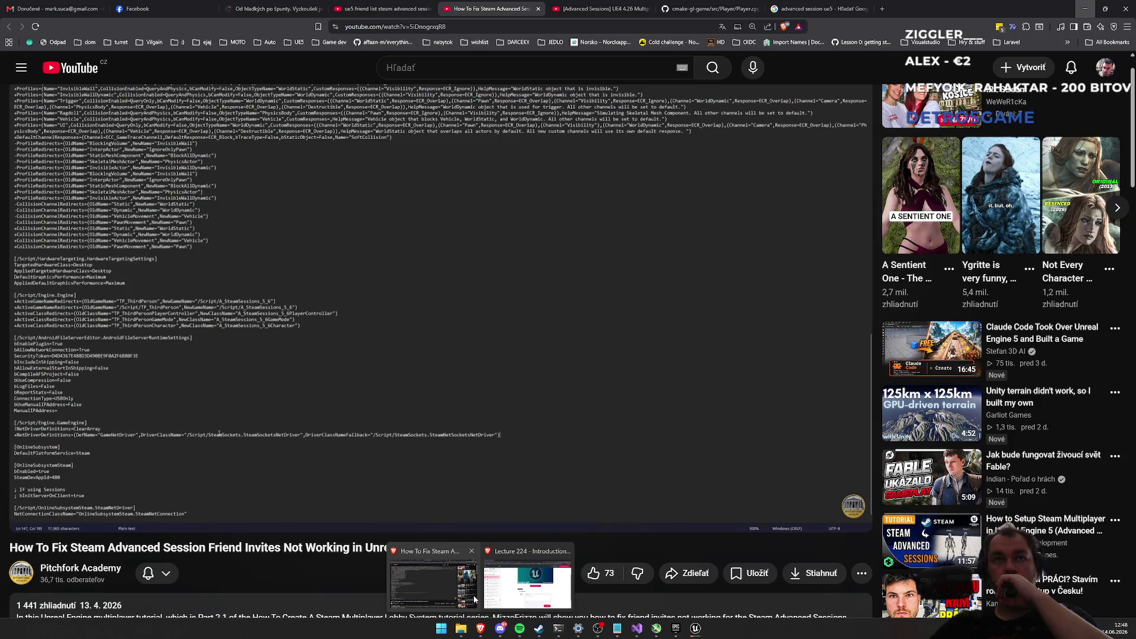
Step: Close the Facebook notification tab and minimize the browser
middle_click(182, 11)
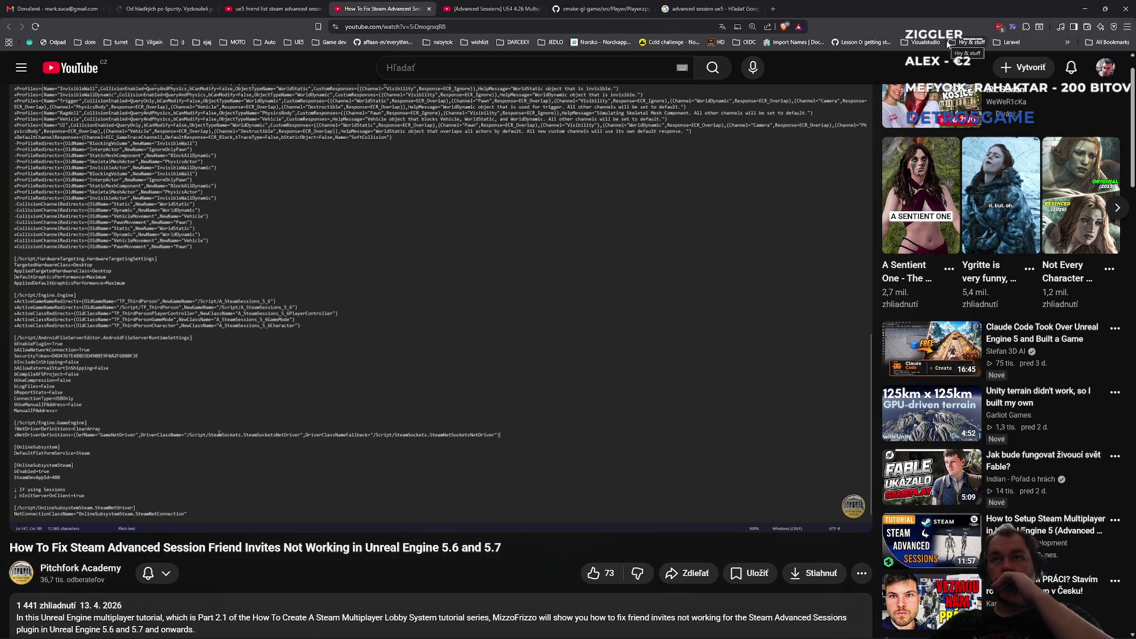
left_click(1085, 9)
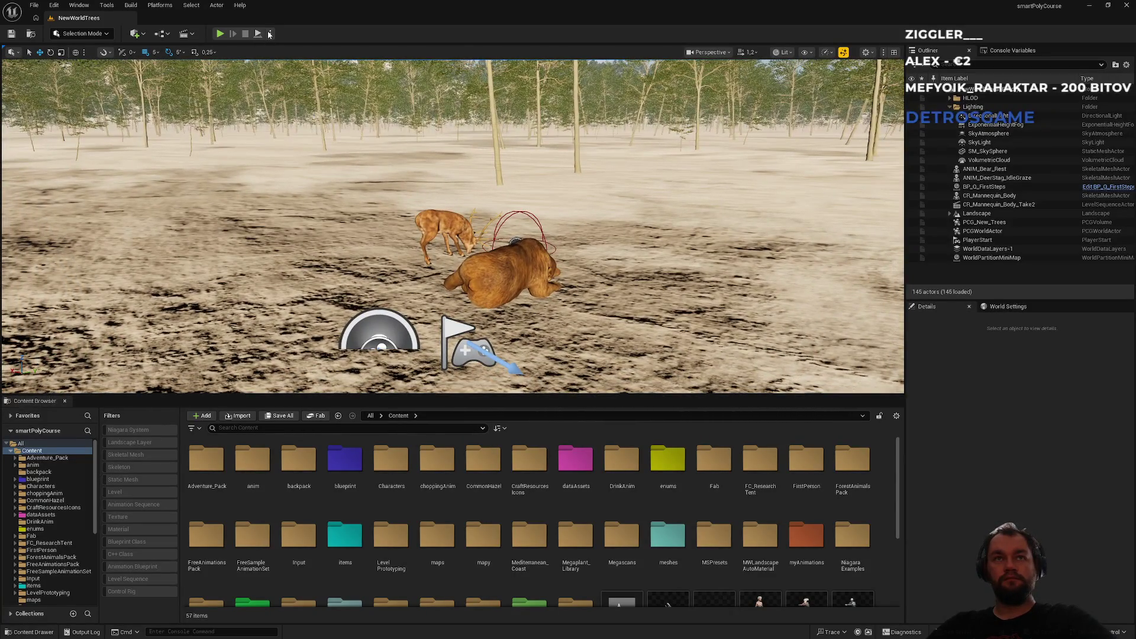
Step: Close the DefaultEngine.ini file in Notepad and minimize Notepad
key("super")
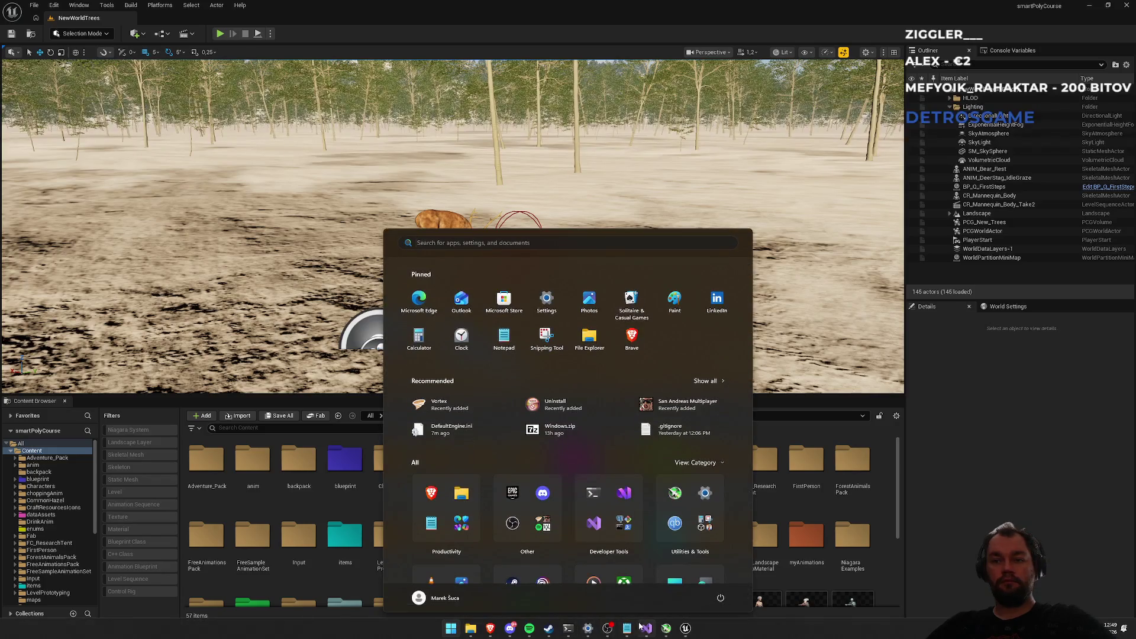
mouse_move(630, 634)
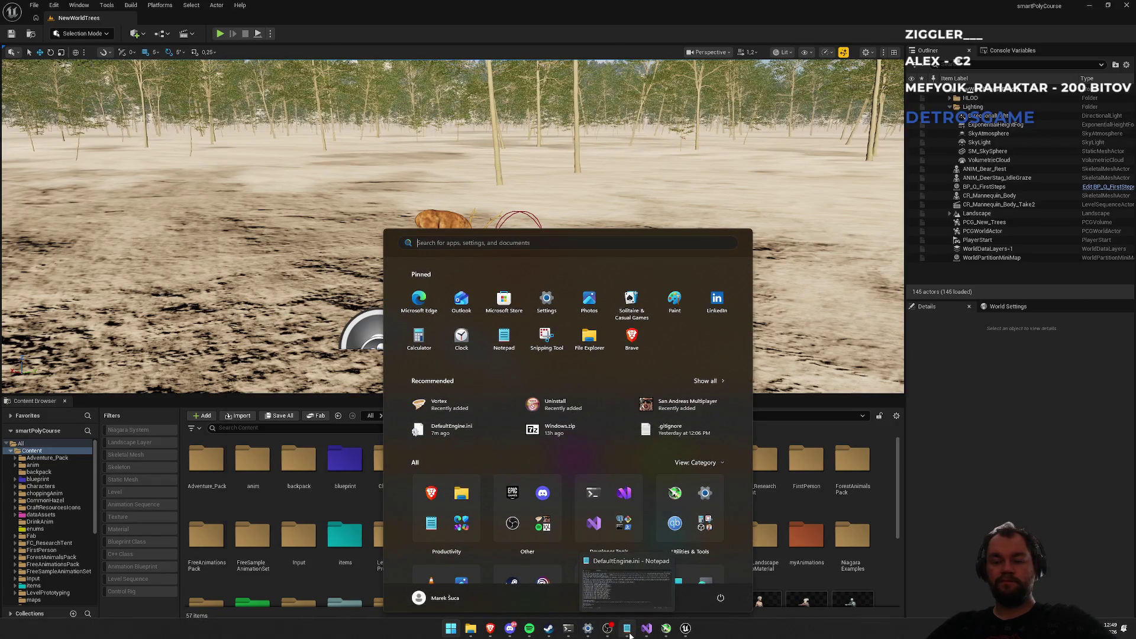
left_click(630, 634)
left_click(457, 200)
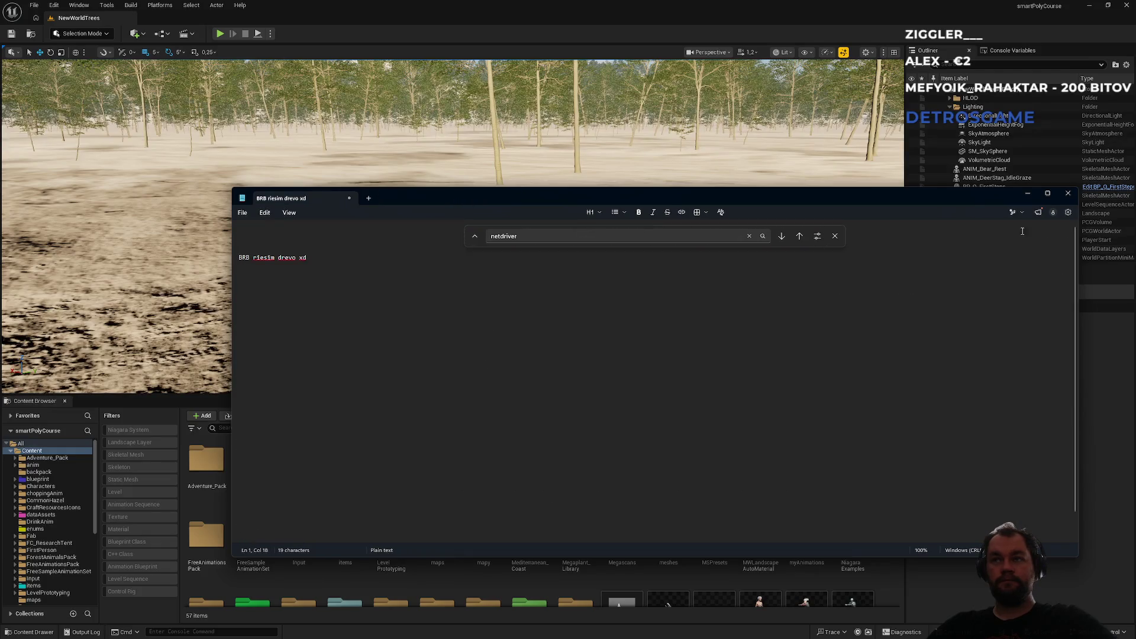
left_click(1028, 193)
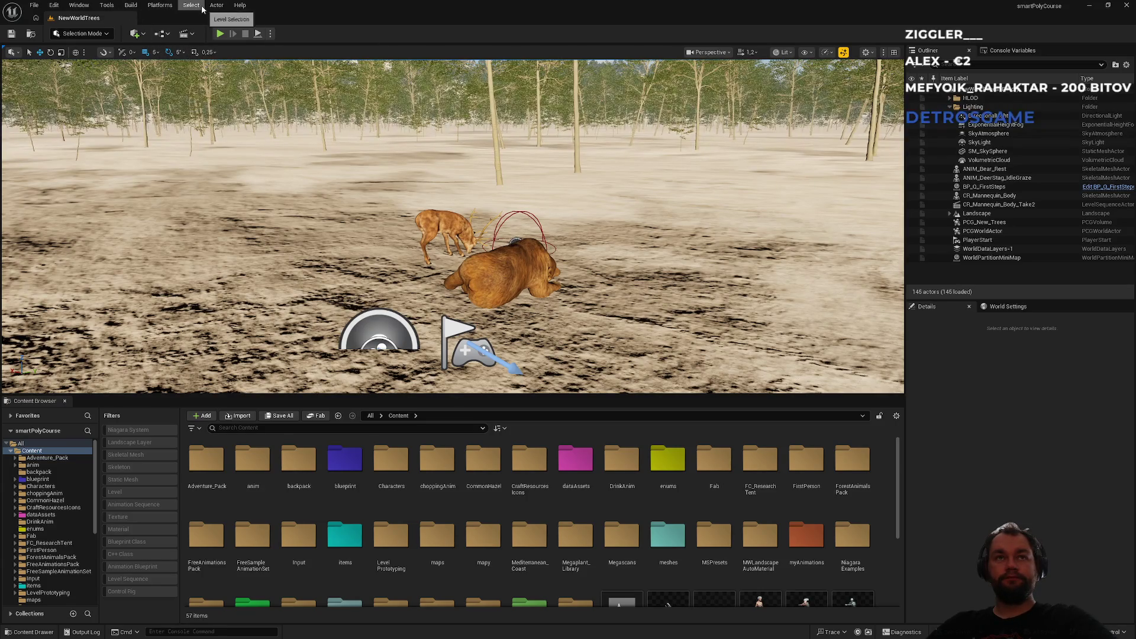
Step: Look through the File, Play options and Build menus without building anything
left_click(33, 5)
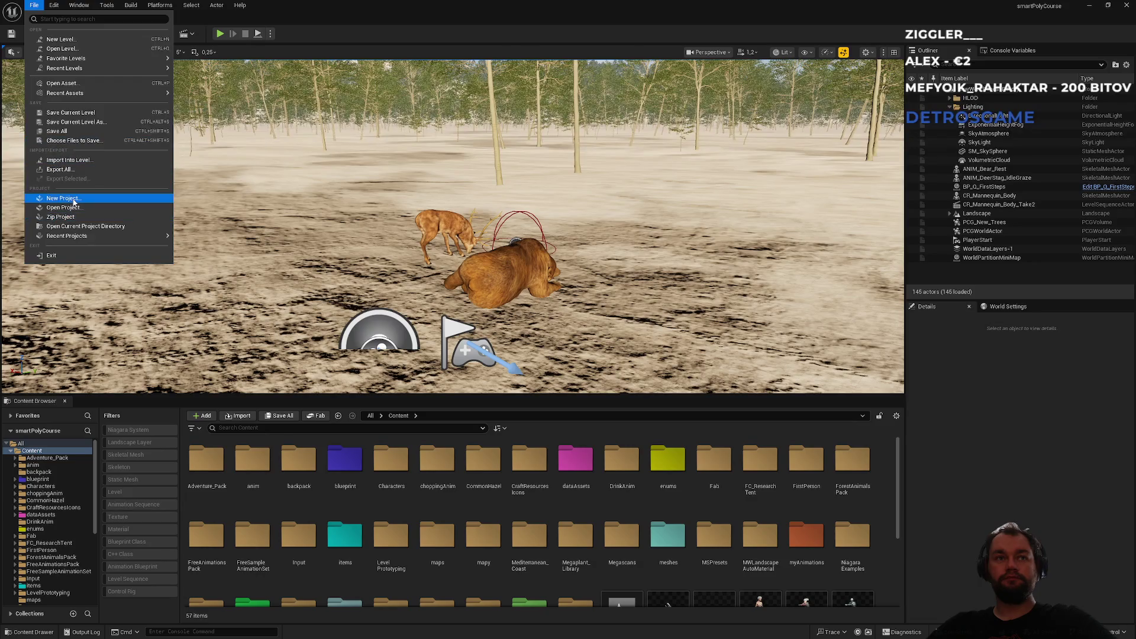
left_click(270, 34)
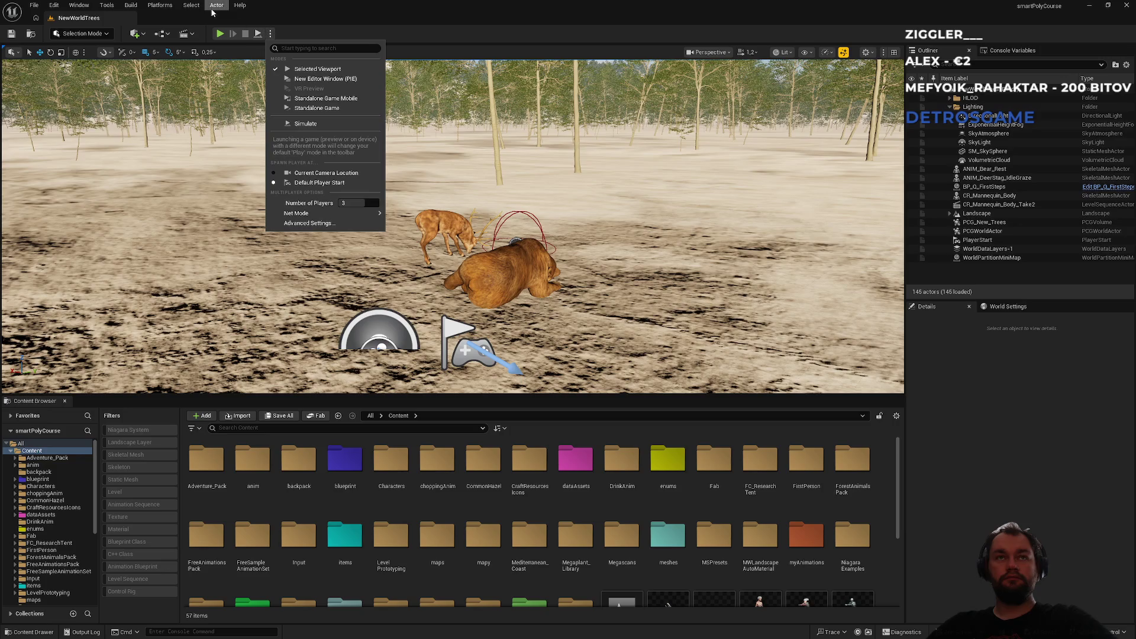
left_click(136, 6)
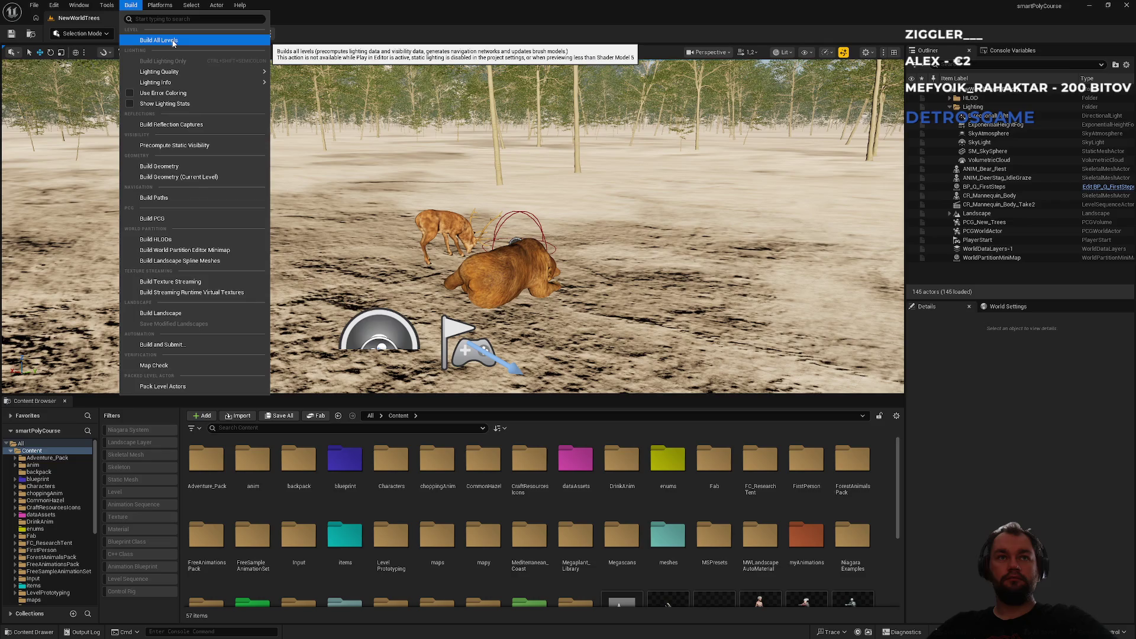
left_click(349, 9)
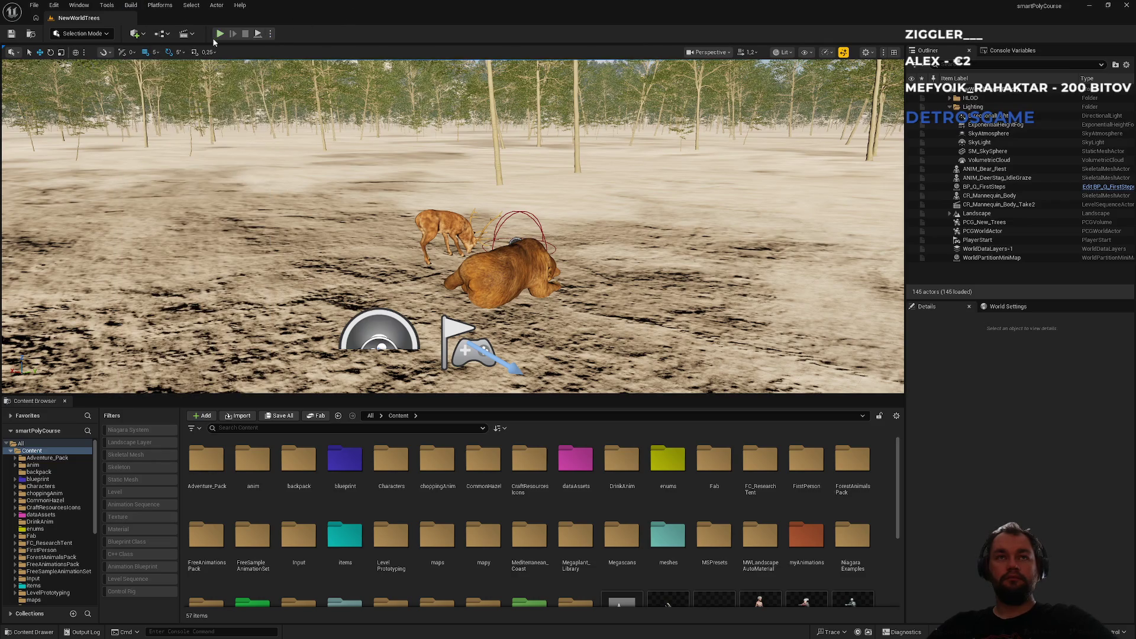
left_click(271, 34)
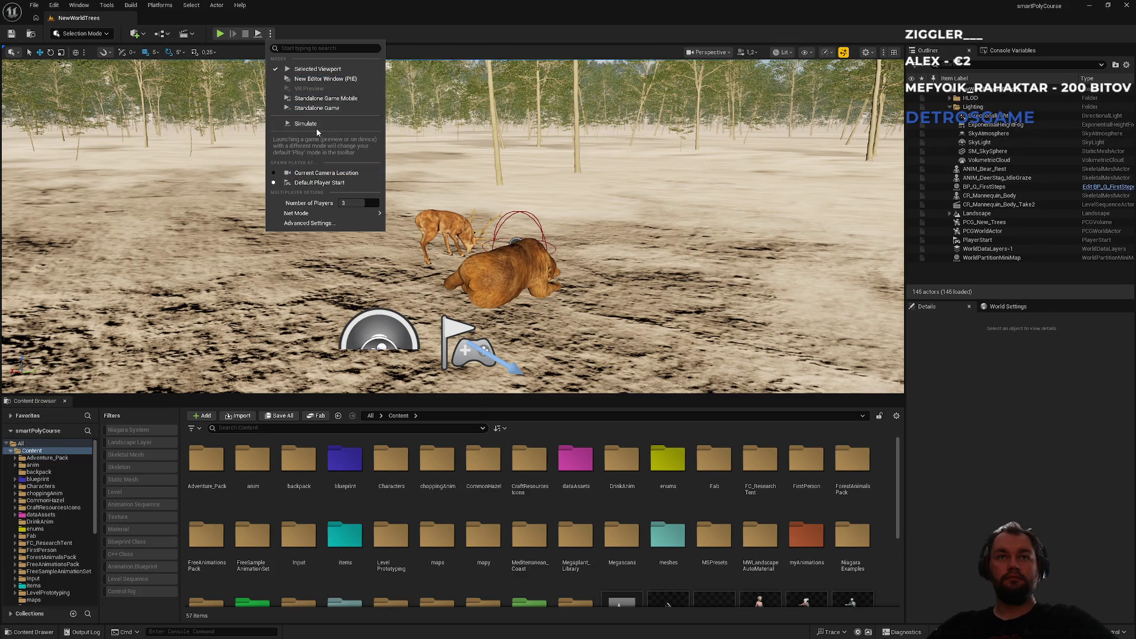
mouse_move(329, 215)
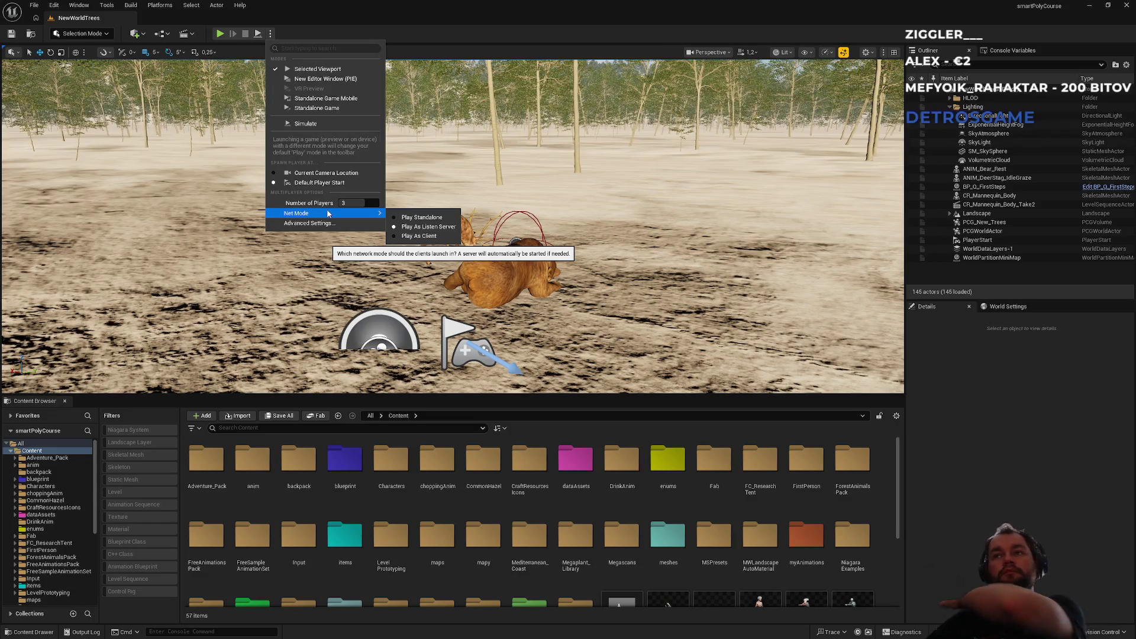
left_click(866, 52)
left_click(866, 52)
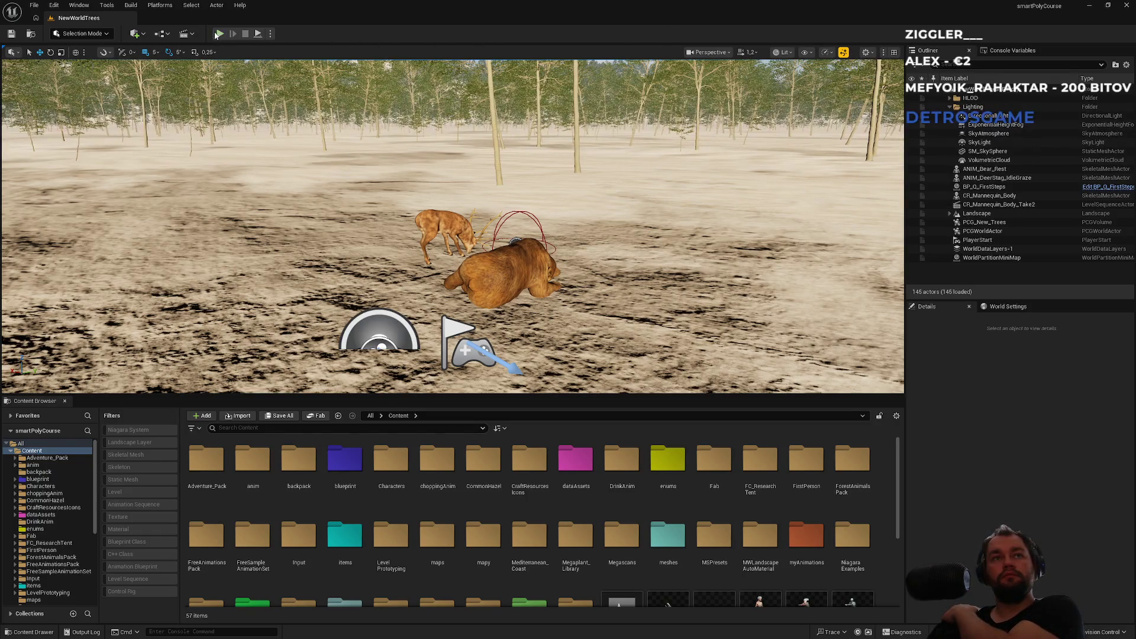
left_click(136, 34)
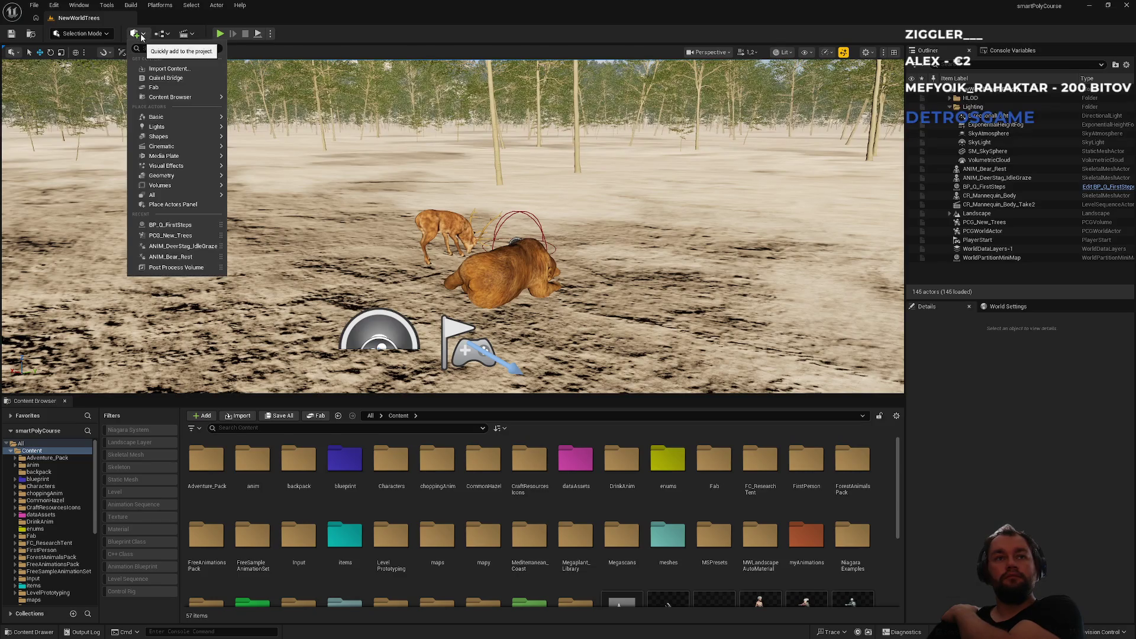
left_click(193, 37)
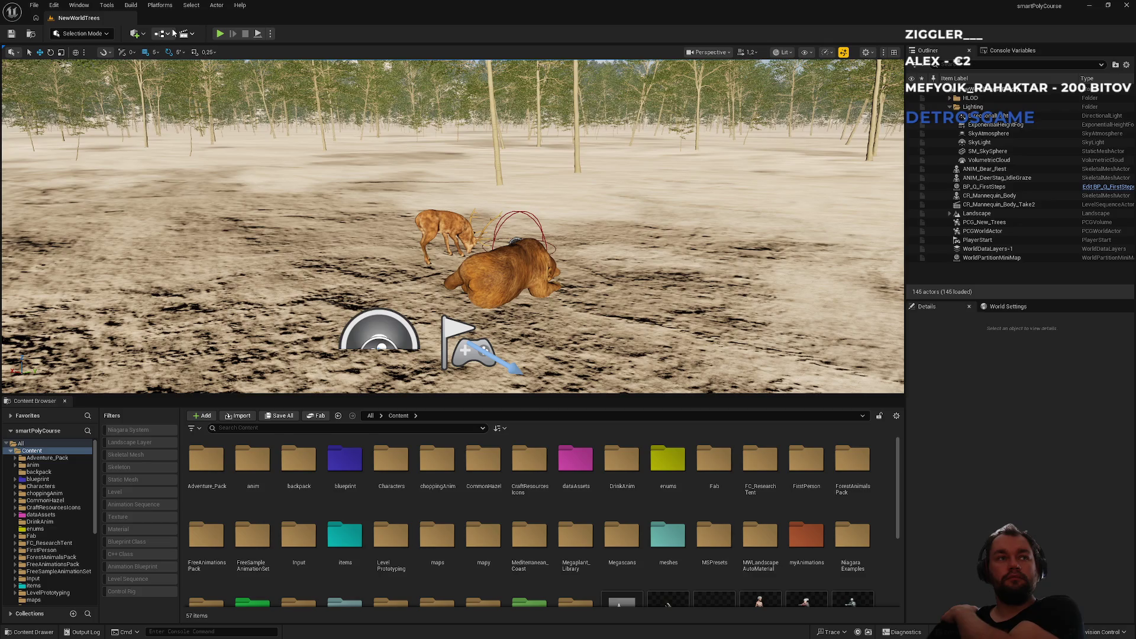
left_click(173, 34)
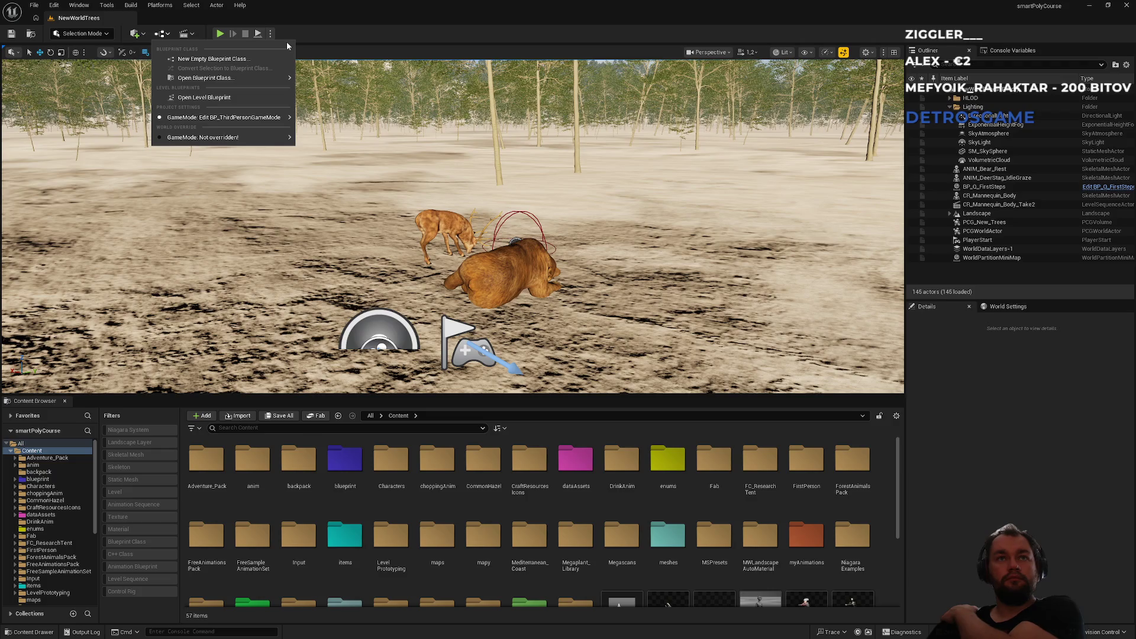
Step: Review the Multiplayer Options under Advanced Settings (net mode Play As Listen Server), then bring up Platforms
left_click(270, 33)
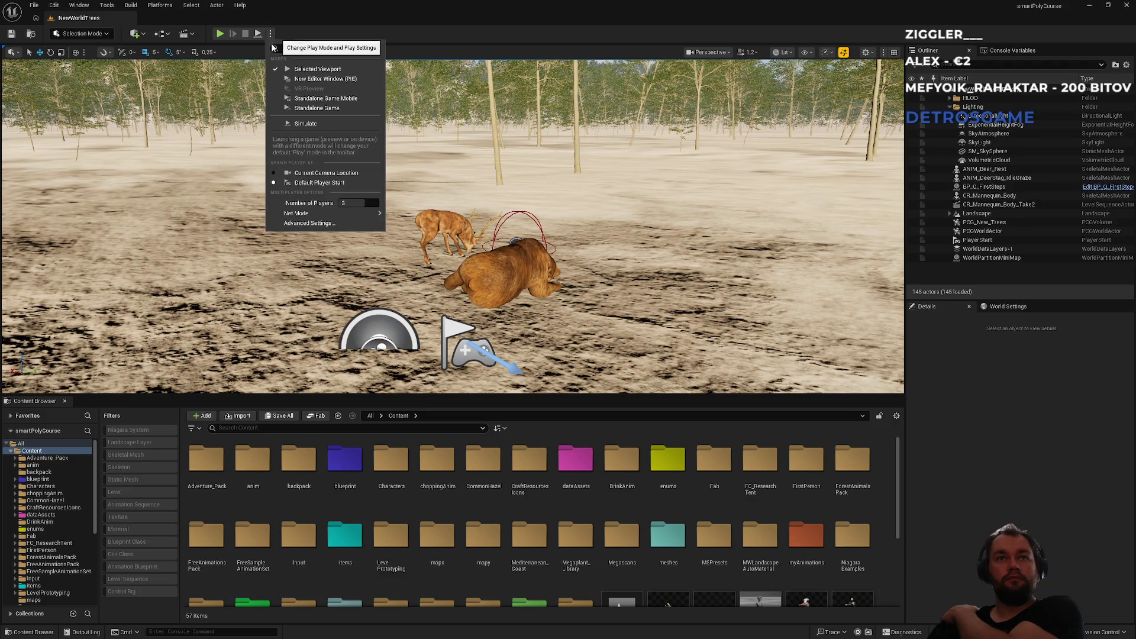
left_click(330, 223)
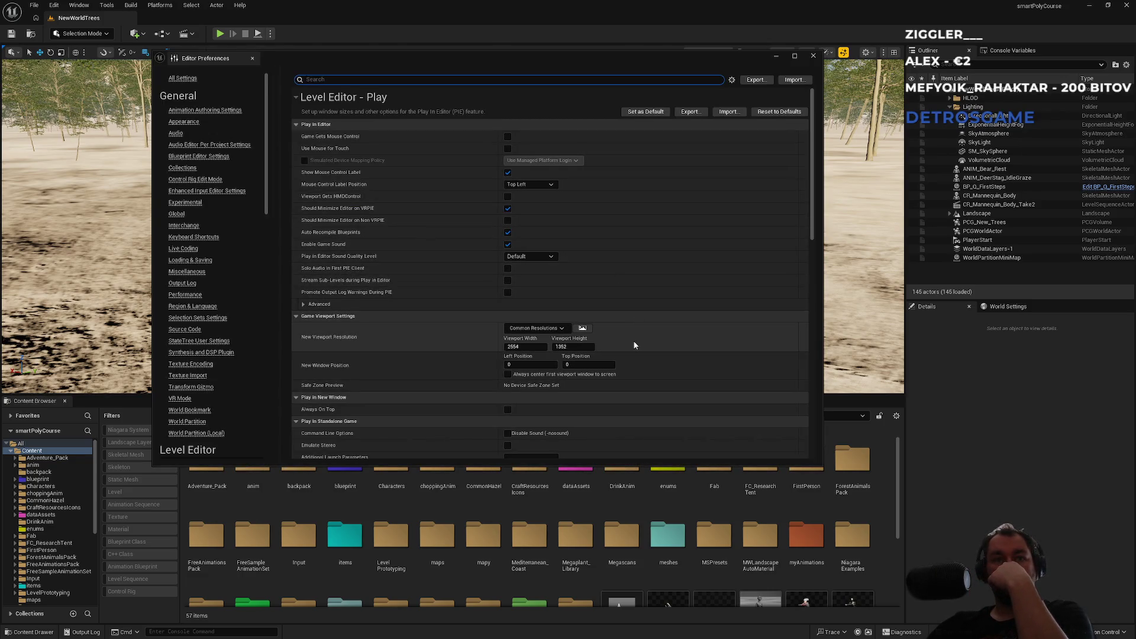
scroll(633, 340, "down", 3)
scroll(631, 341, "down", 3)
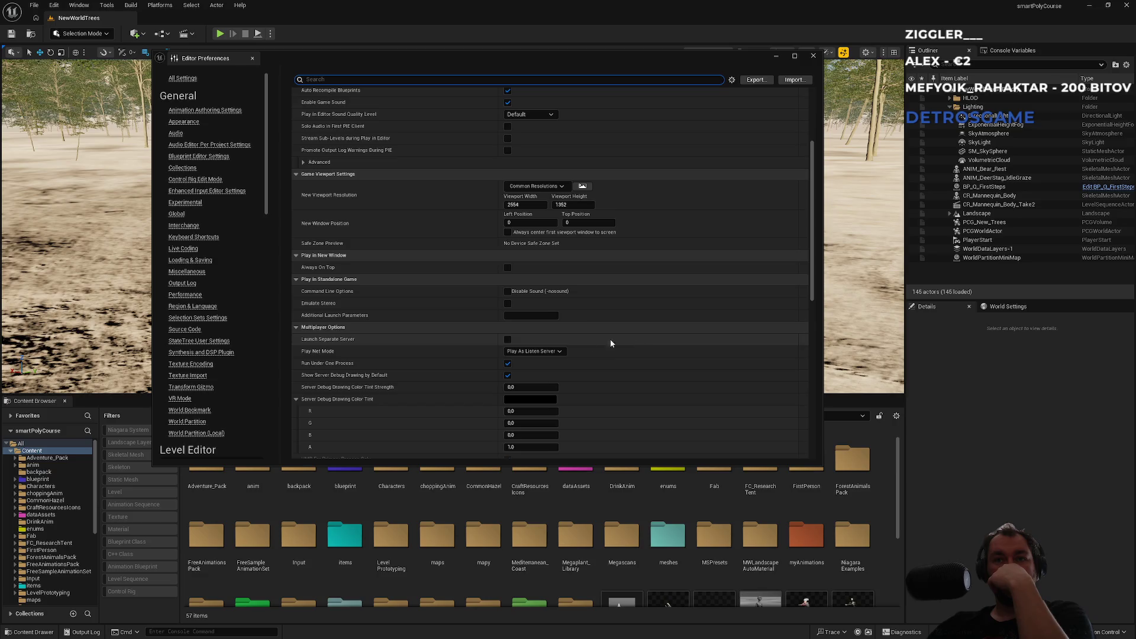
left_click(814, 57)
left_click(161, 5)
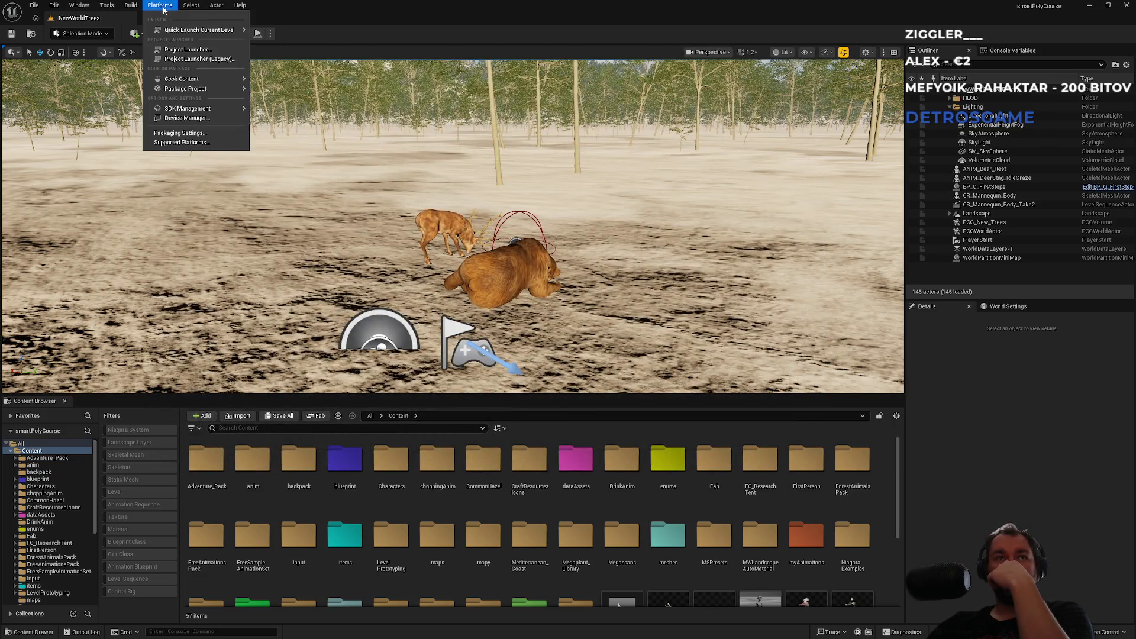
Step: Start Package Project from the Platforms menu, then cancel the output folder dialog
mouse_move(200, 79)
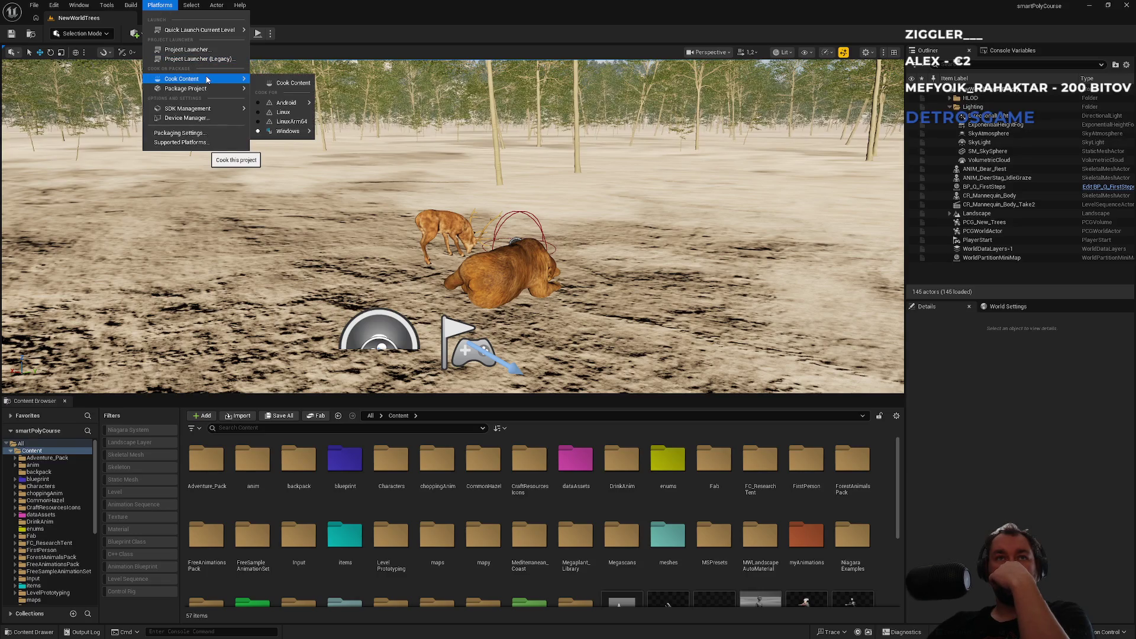
mouse_move(296, 133)
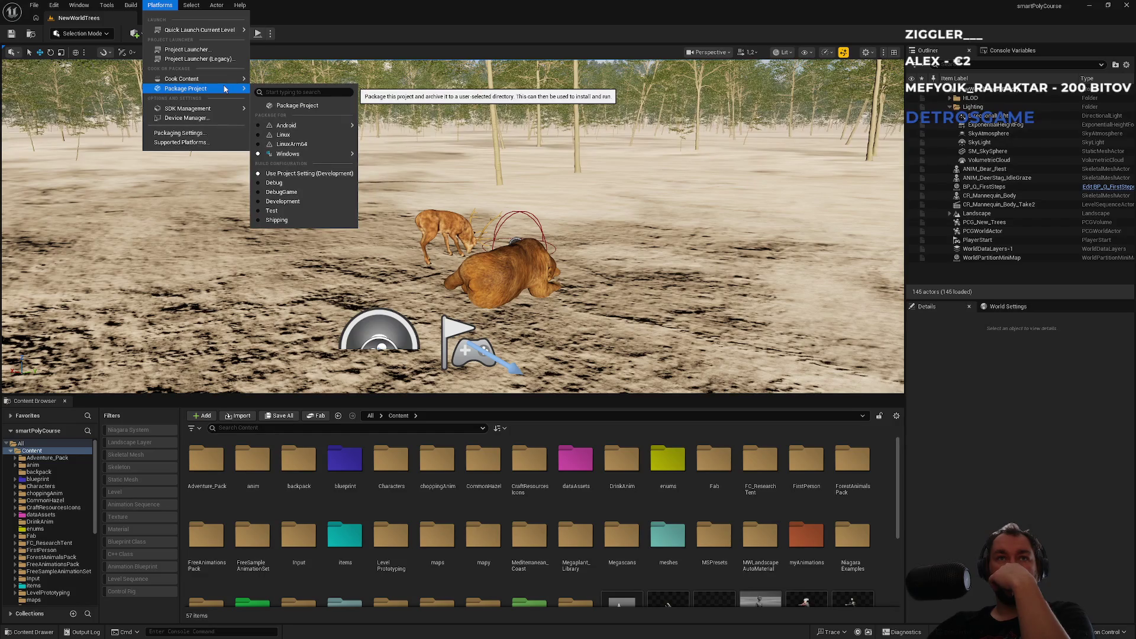
left_click(295, 106)
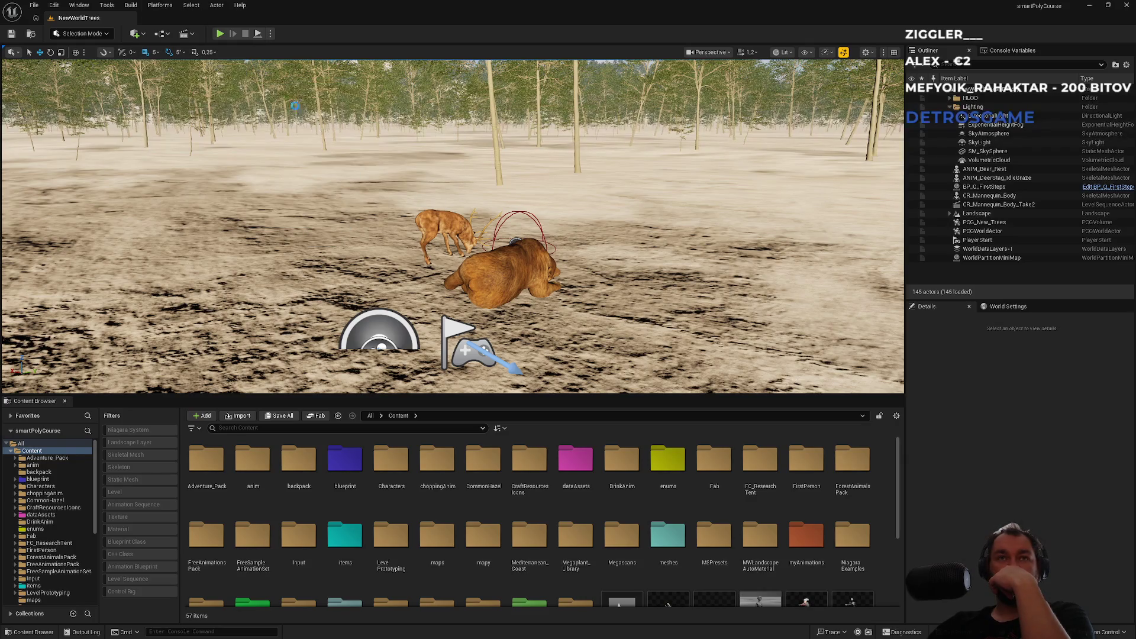
left_click(522, 7)
Step: Review the Platforms menu again, dismiss it, and bring Brave forward from the taskbar
left_click(159, 5)
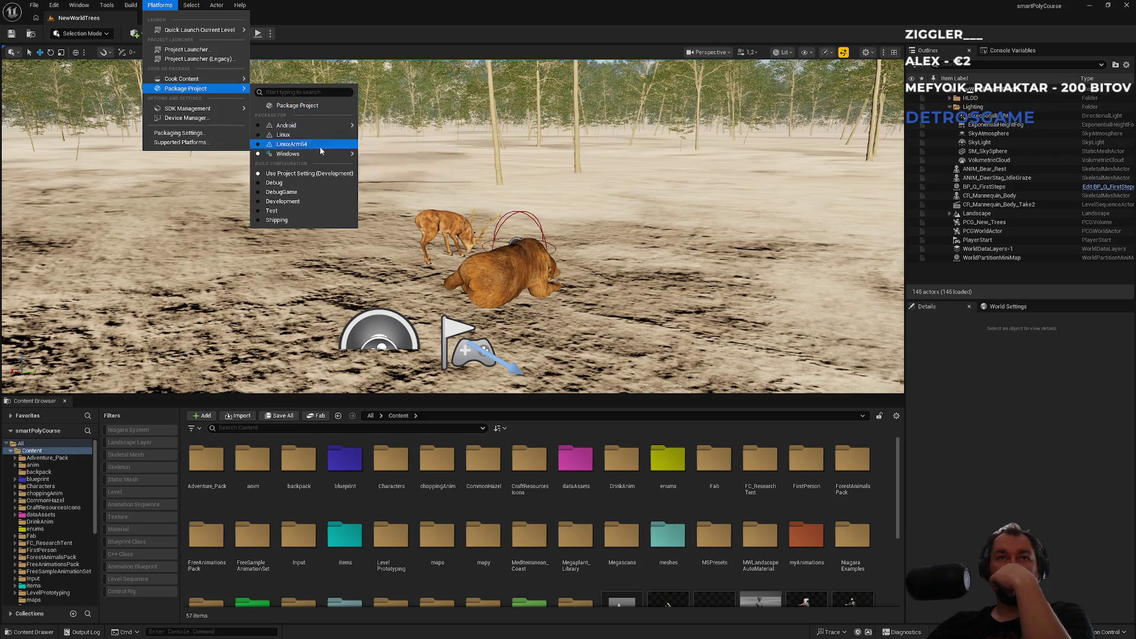
mouse_move(325, 155)
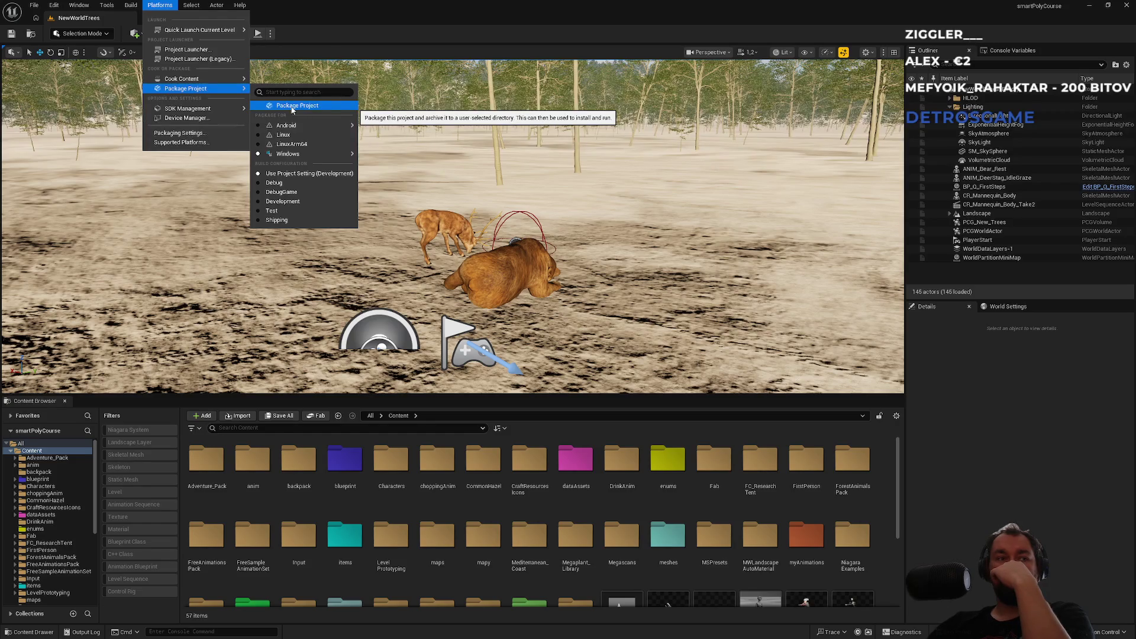
left_click(310, 17)
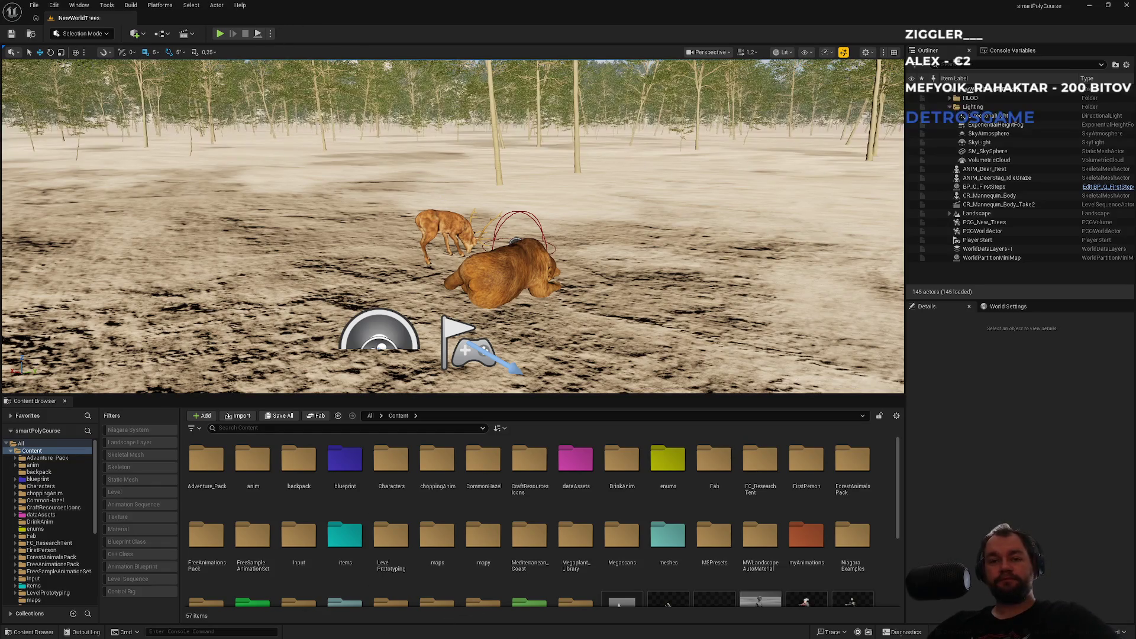
key("super")
mouse_move(491, 630)
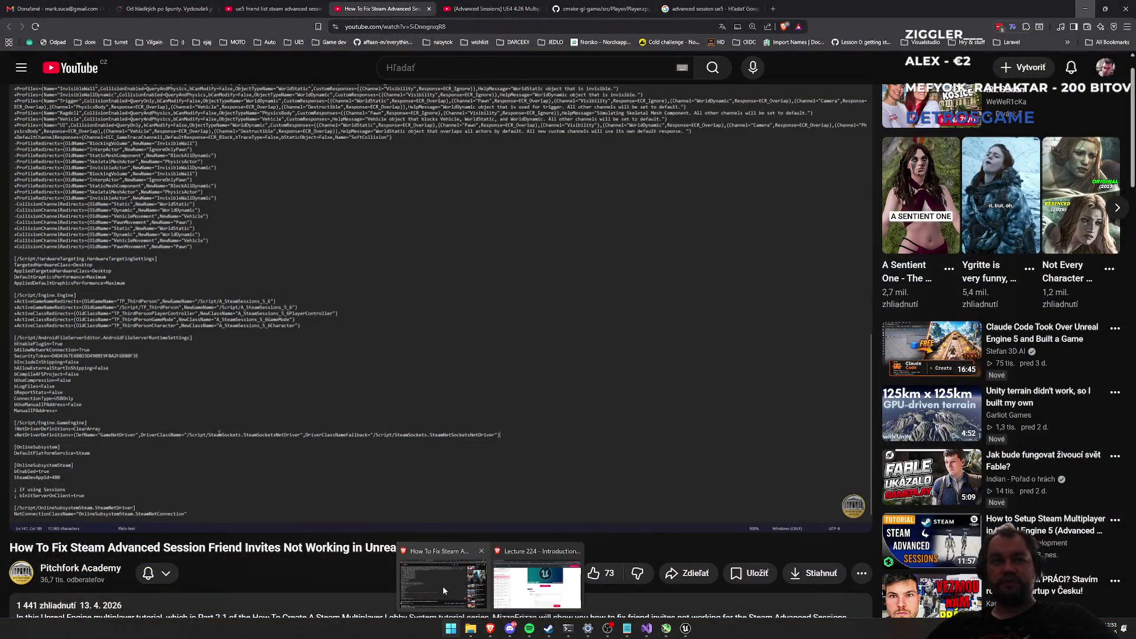
Step: Resume the Steam Advanced Session friend-invites tutorial and watch until about 5:17
left_click(443, 586)
left_click(535, 417)
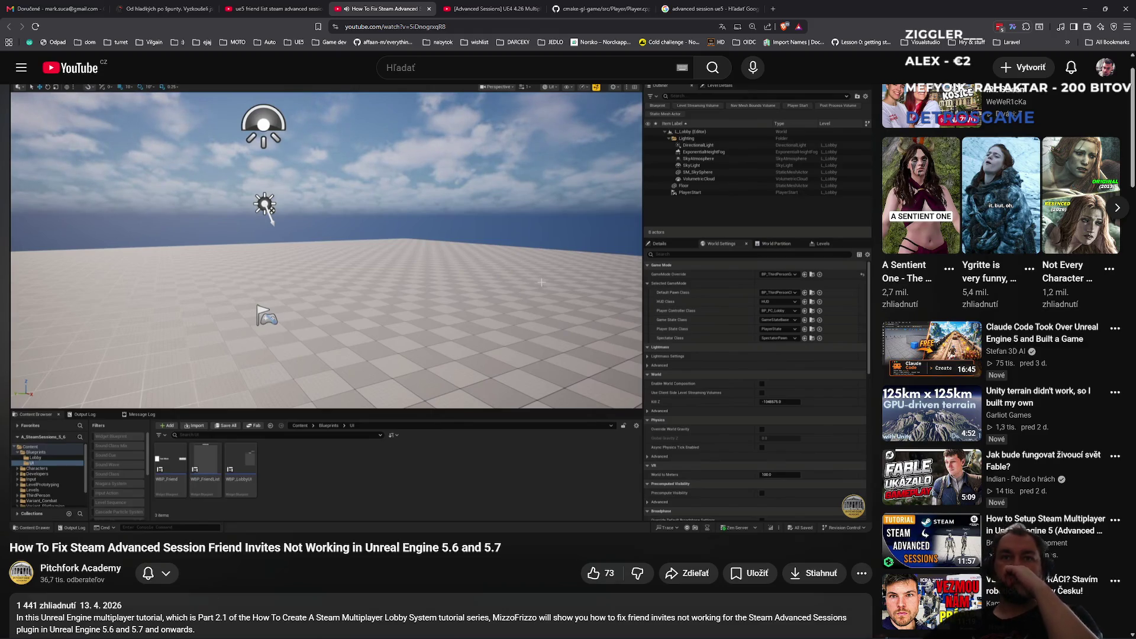
mouse_move(495, 405)
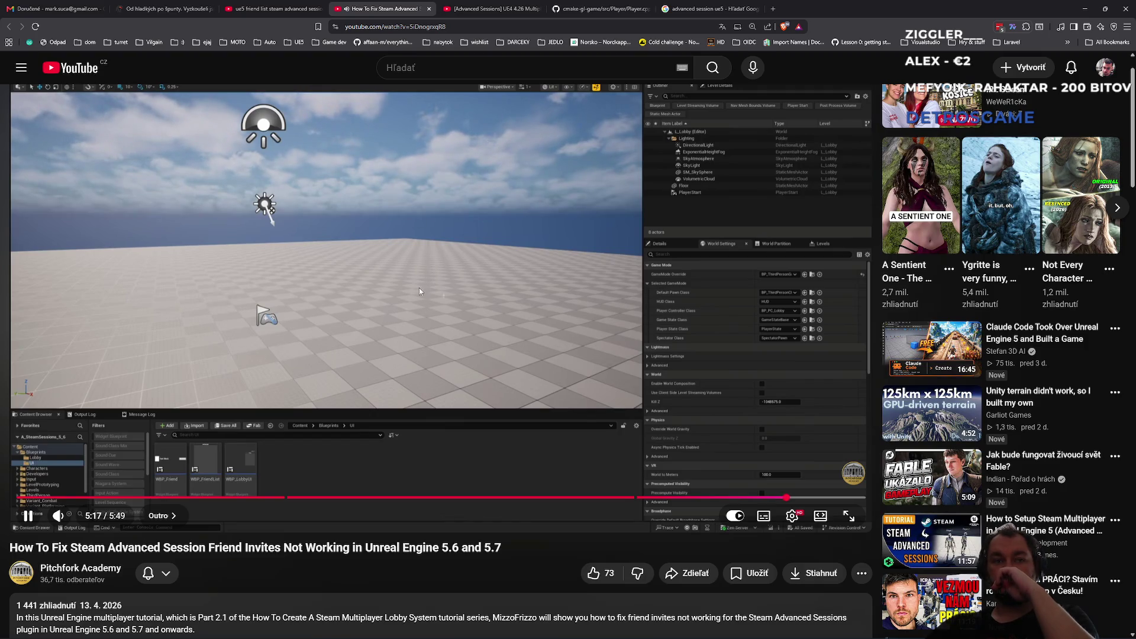
Step: Scroll through the tutorial's description and comments and expand a comment's replies
scroll(419, 288, "down", 3)
scroll(387, 355, "down", 4)
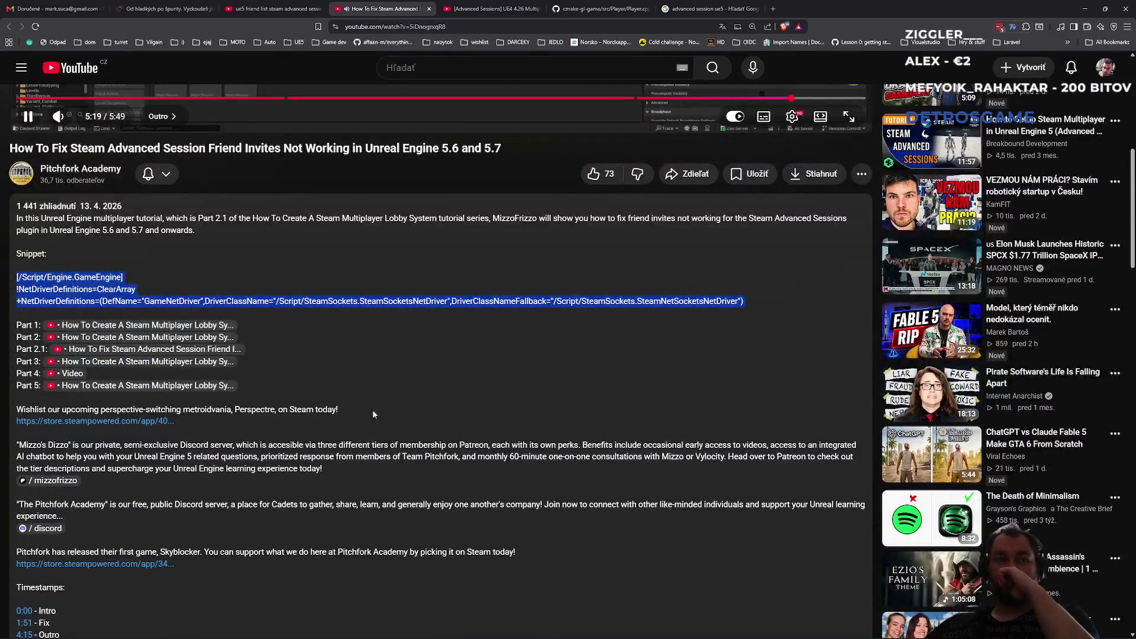
scroll(345, 400, "down", 8)
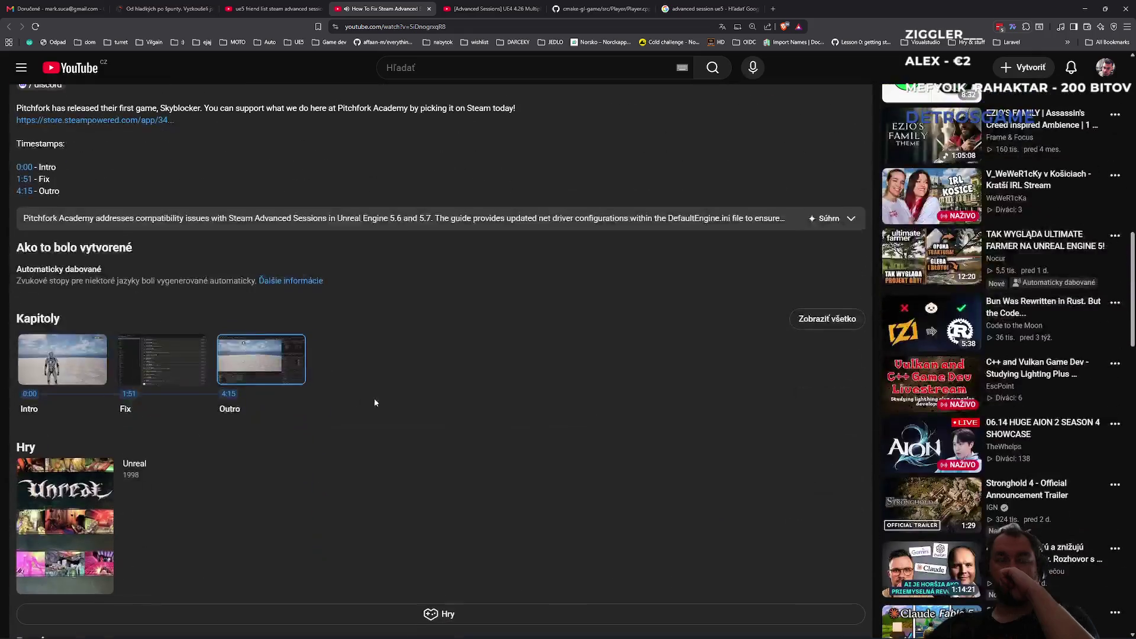
scroll(443, 468, "down", 10)
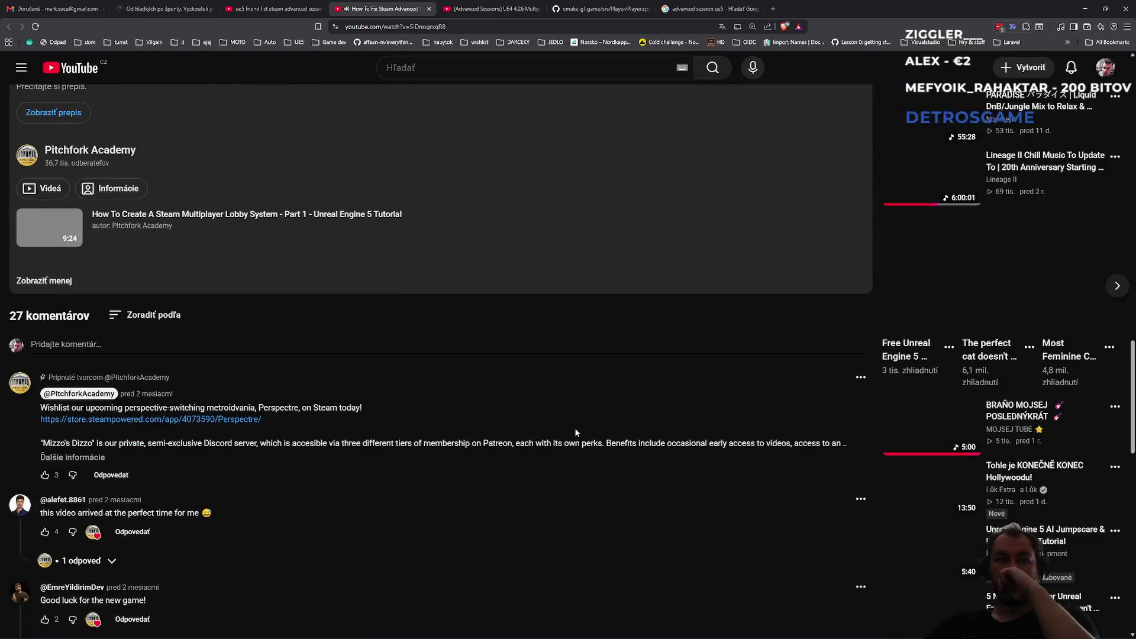
scroll(568, 432, "up", 9)
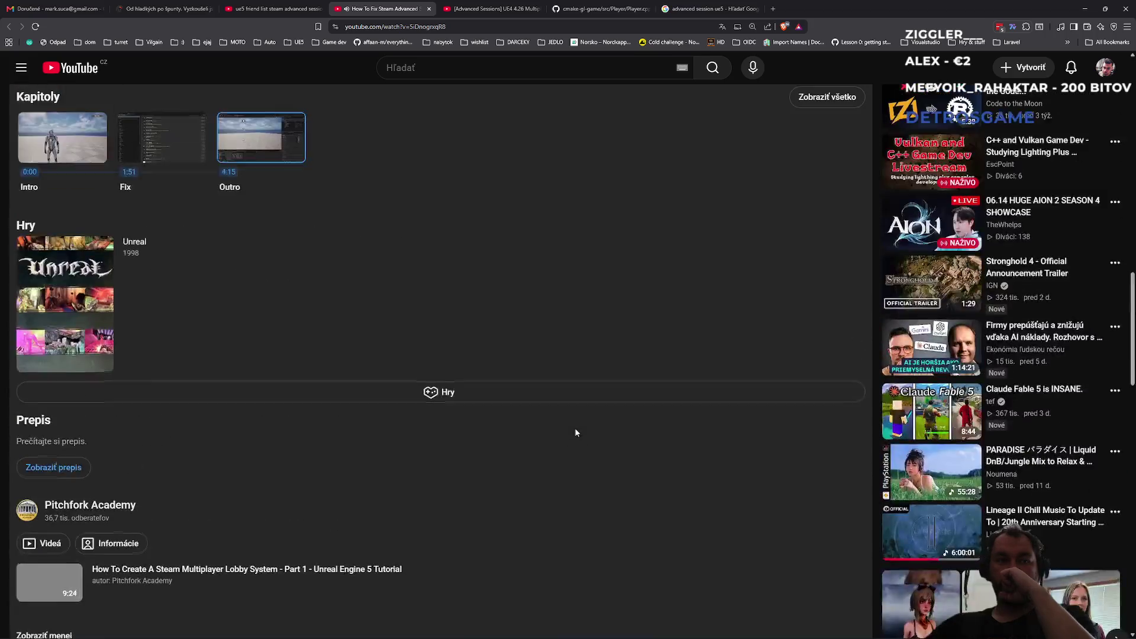
scroll(563, 431, "down", 9)
left_click(93, 556)
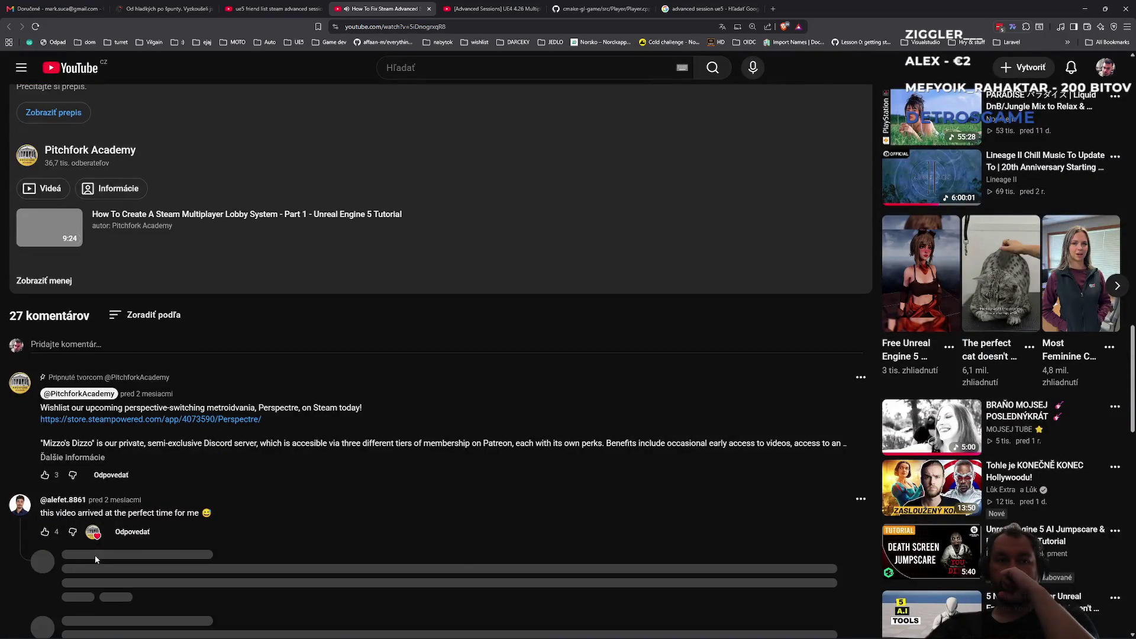
Step: Scroll back up, pause the video at 5:31, and minimize the browser
scroll(501, 385, "up", 6)
scroll(499, 378, "up", 15)
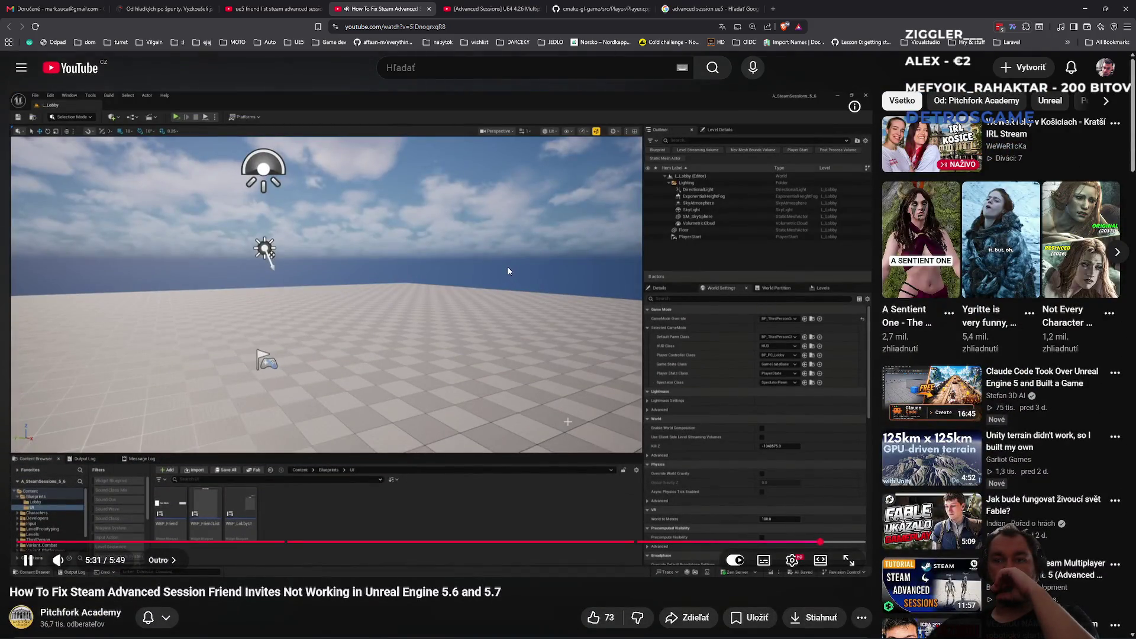
left_click(505, 269)
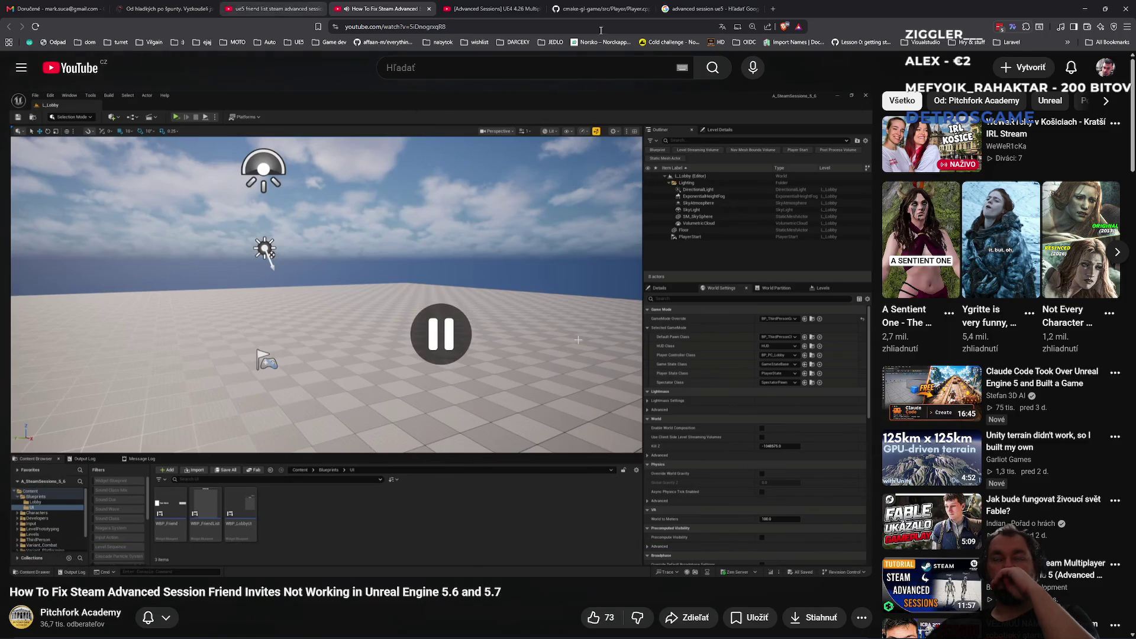
left_click(1084, 8)
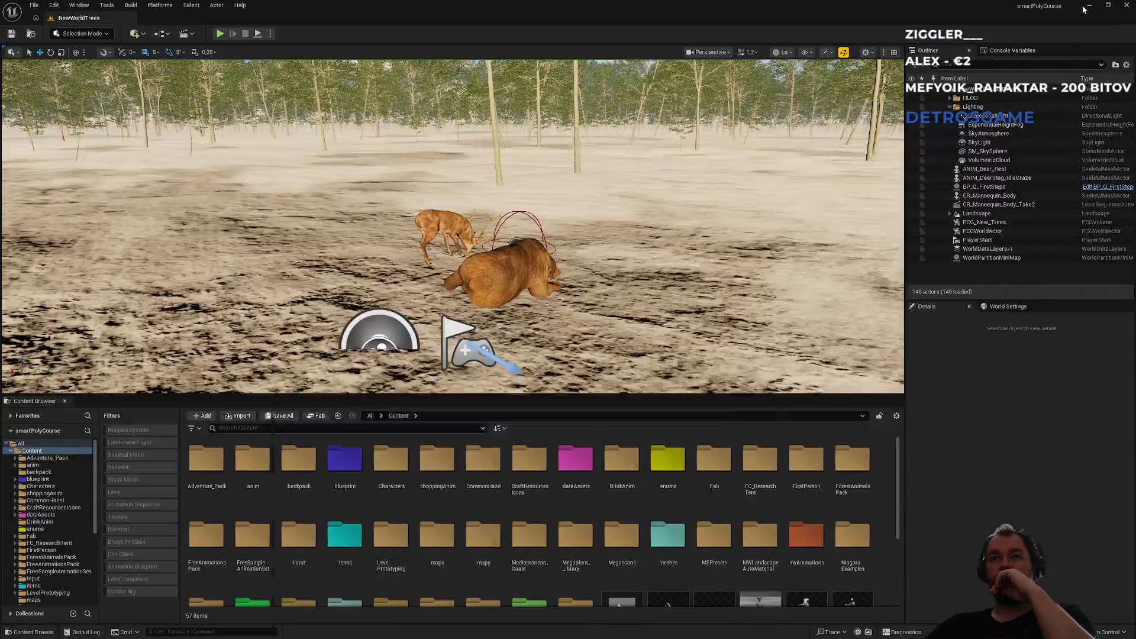
Step: Show Project Settings at Maps & Modes: startup map NewWorldTrees, default map mainMenu
mouse_move(547, 200)
left_mouse_down()
mouse_move(473, 274)
mouse_move(478, 201)
left_mouse_up()
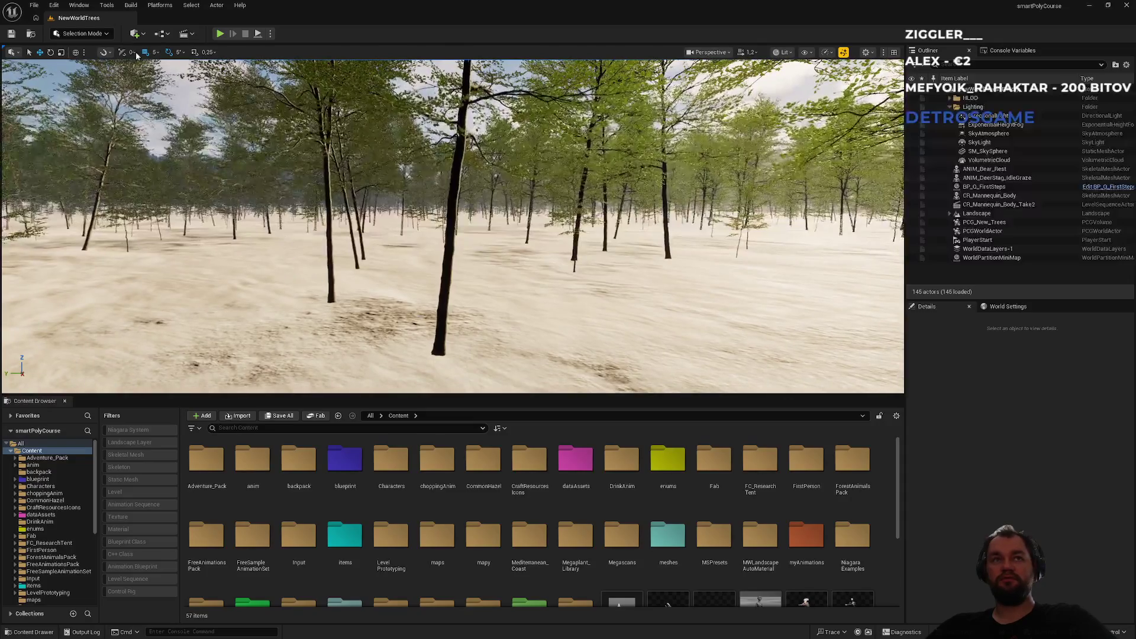
left_click(52, 7)
left_click(98, 148)
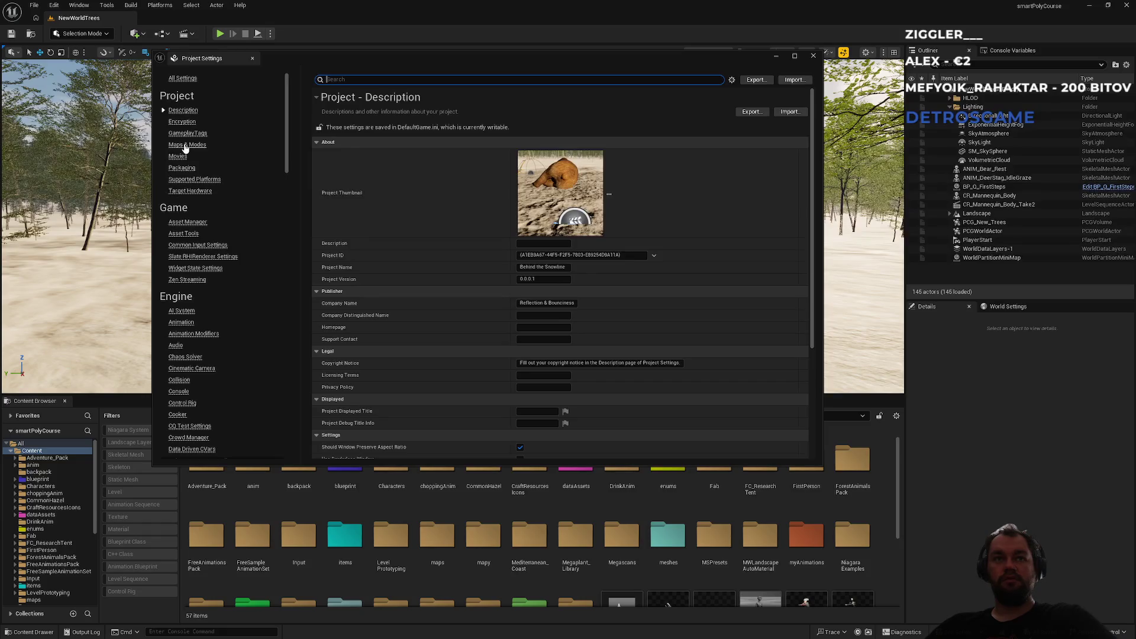
left_click(186, 146)
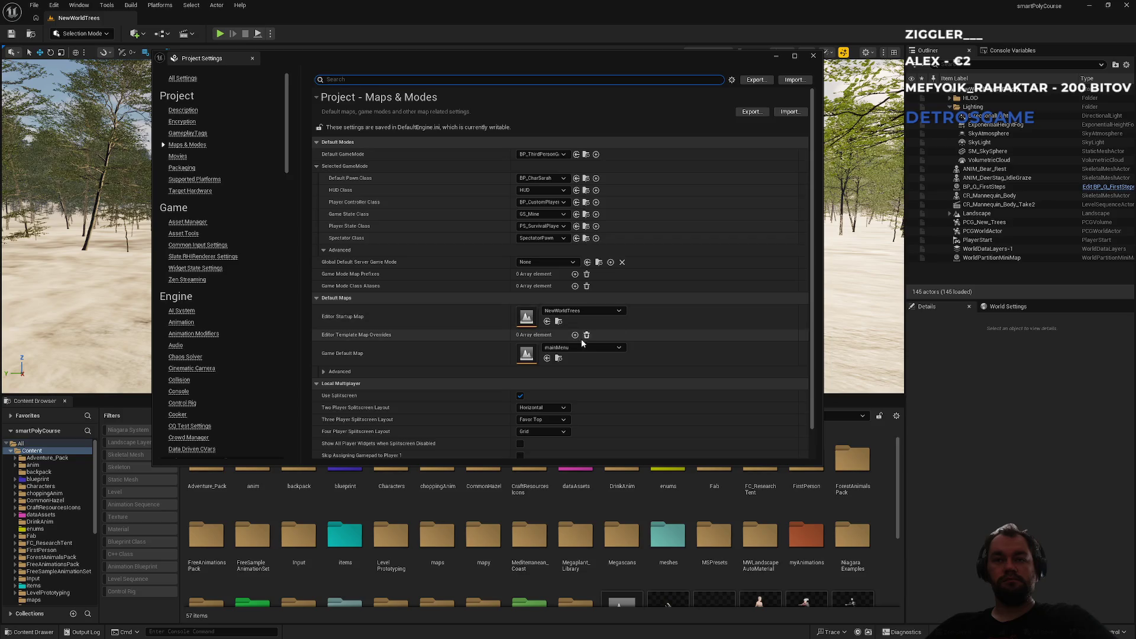
Step: Close Project Settings, browse ui > widgets and hud, then open W_HostGame from menus
left_click(816, 61)
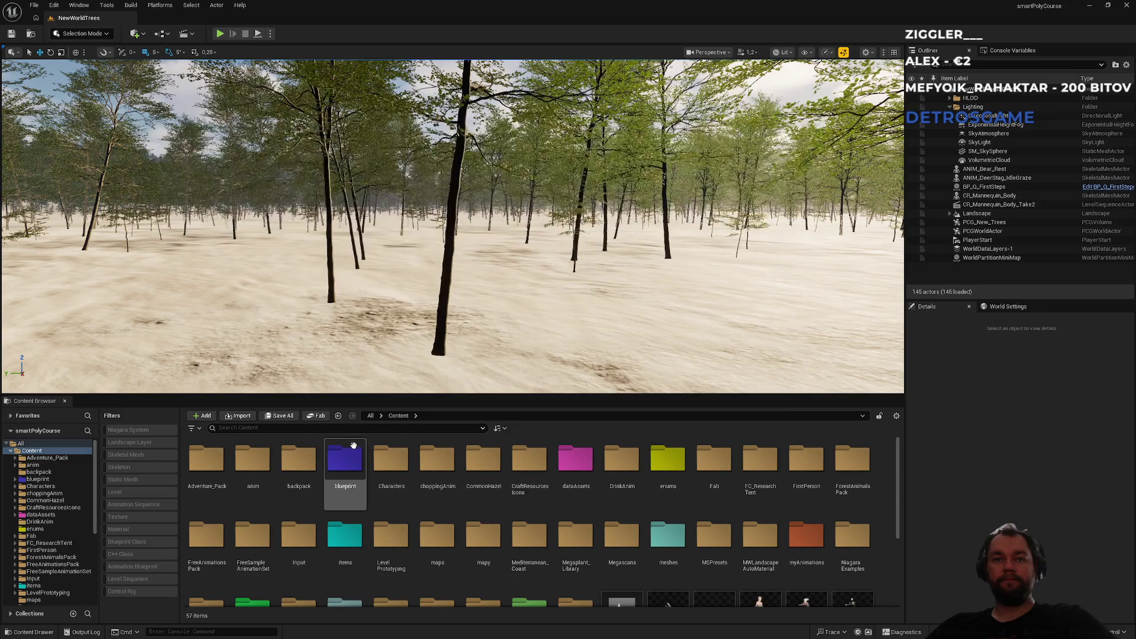
scroll(579, 563, "down", 2)
double_click(530, 530)
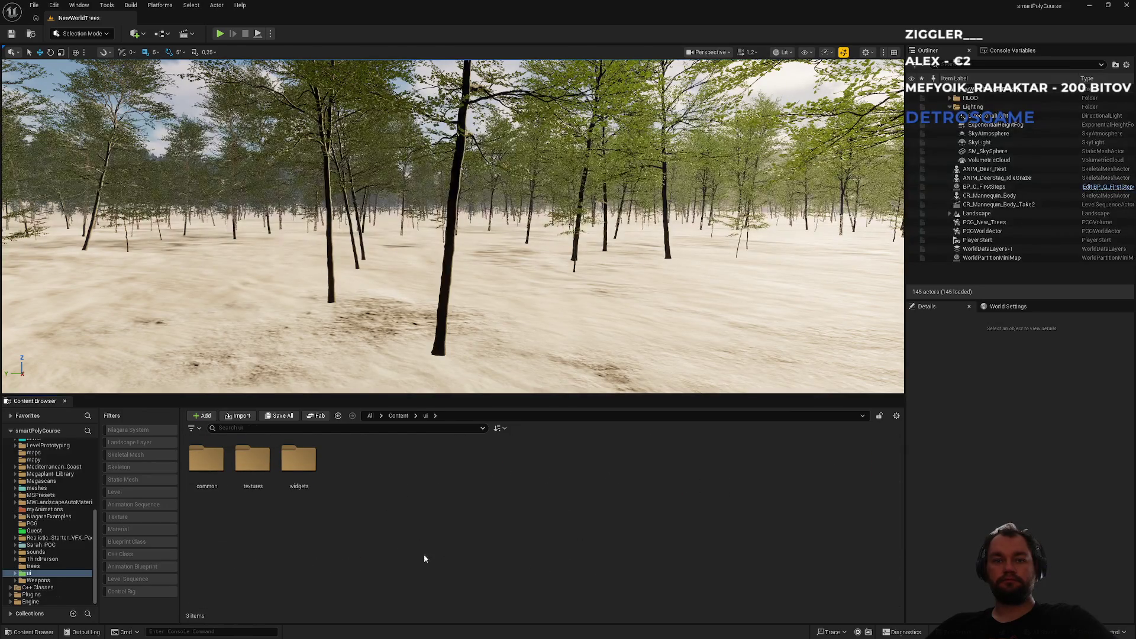
double_click(303, 491)
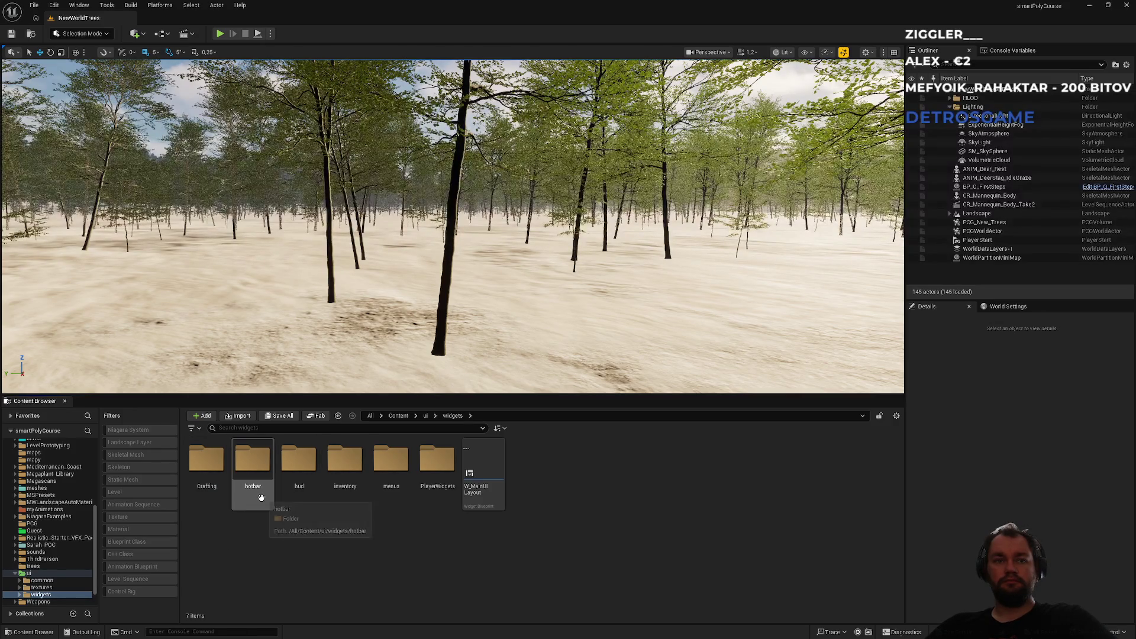
left_click(254, 499)
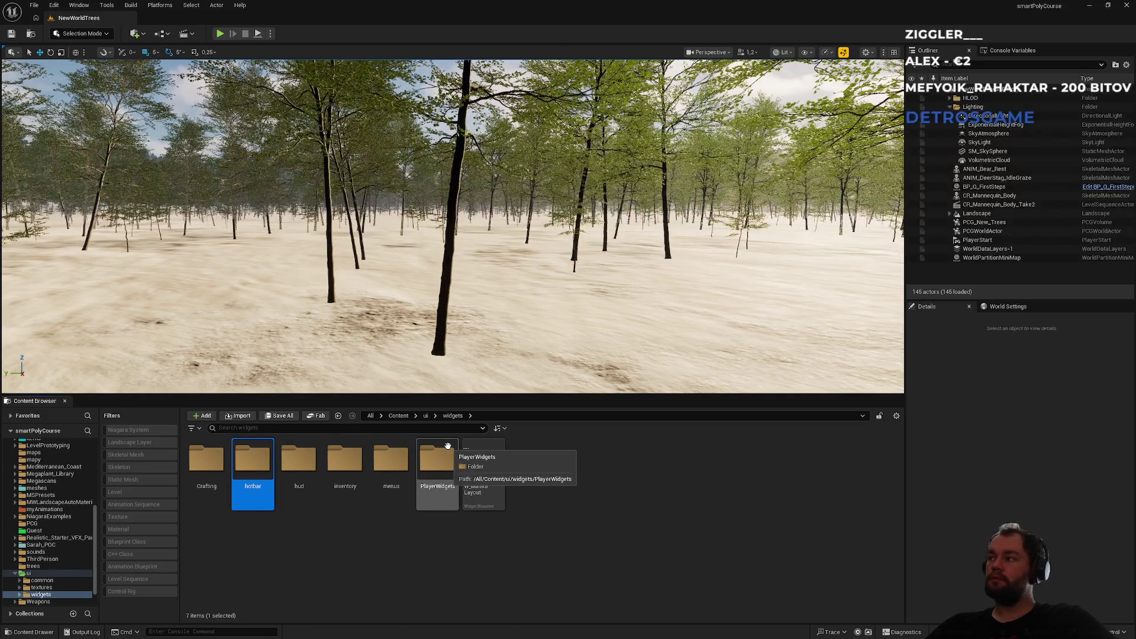
double_click(297, 498)
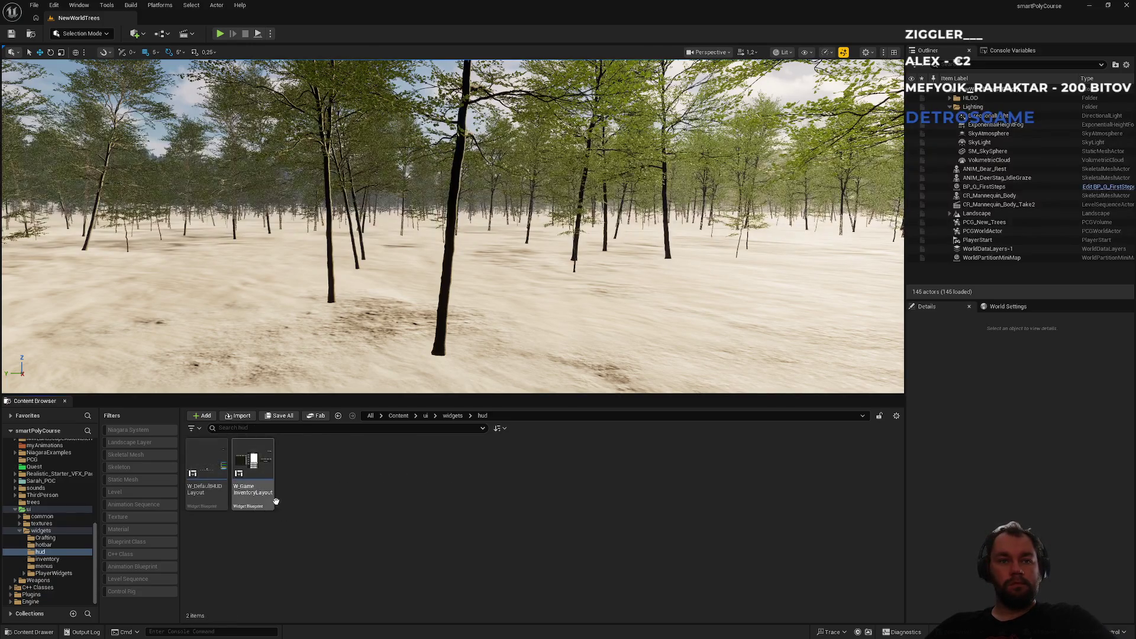
left_click(448, 416)
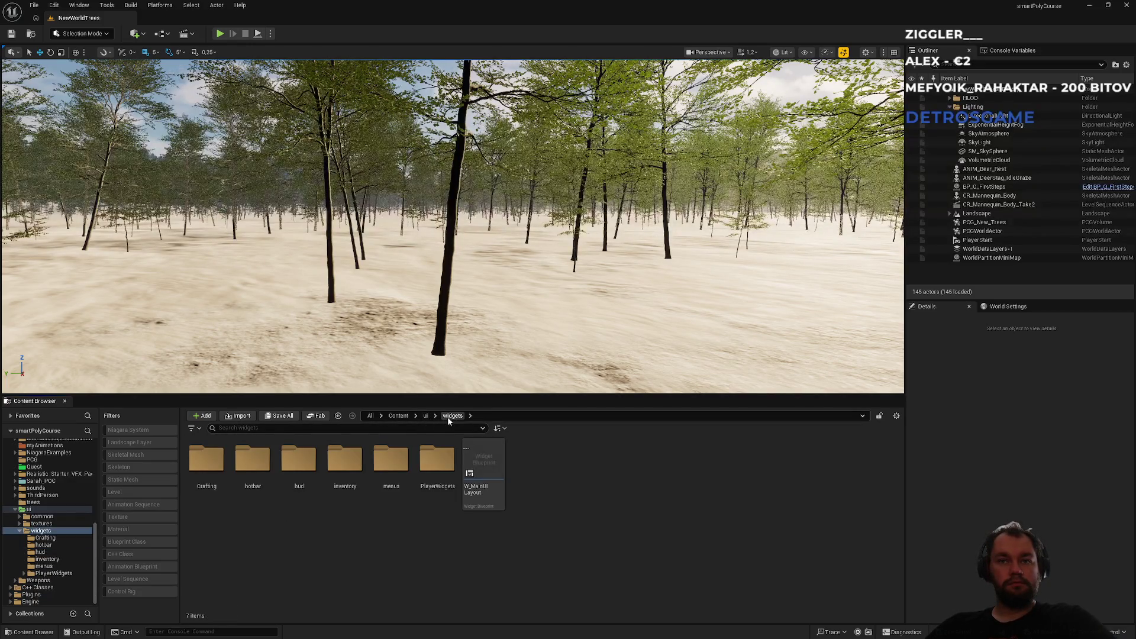
double_click(391, 465)
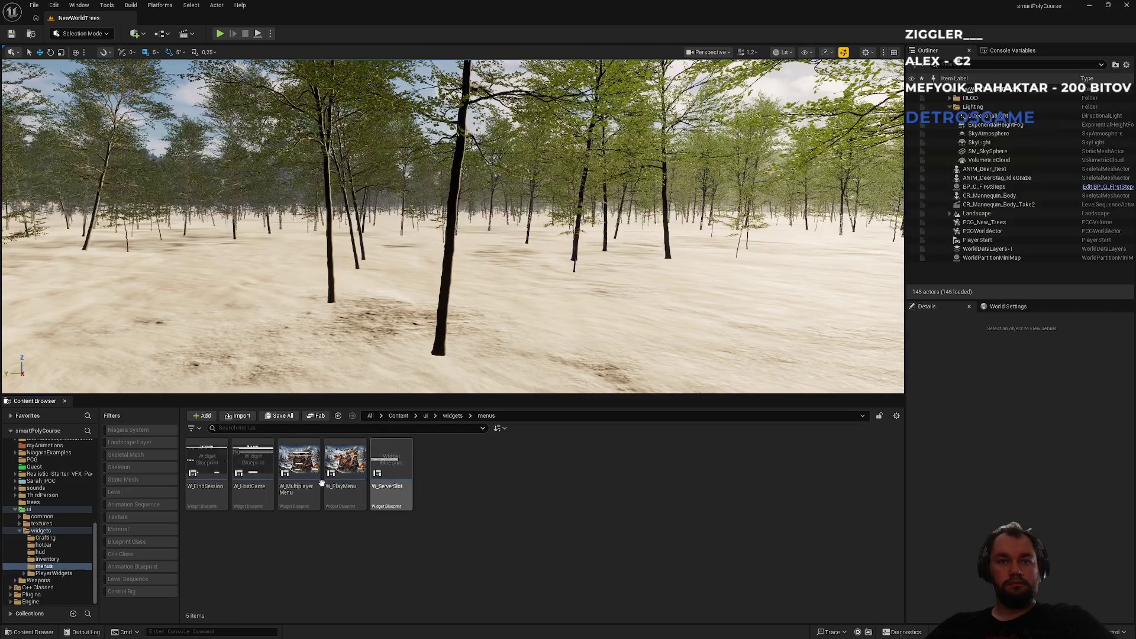
double_click(251, 504)
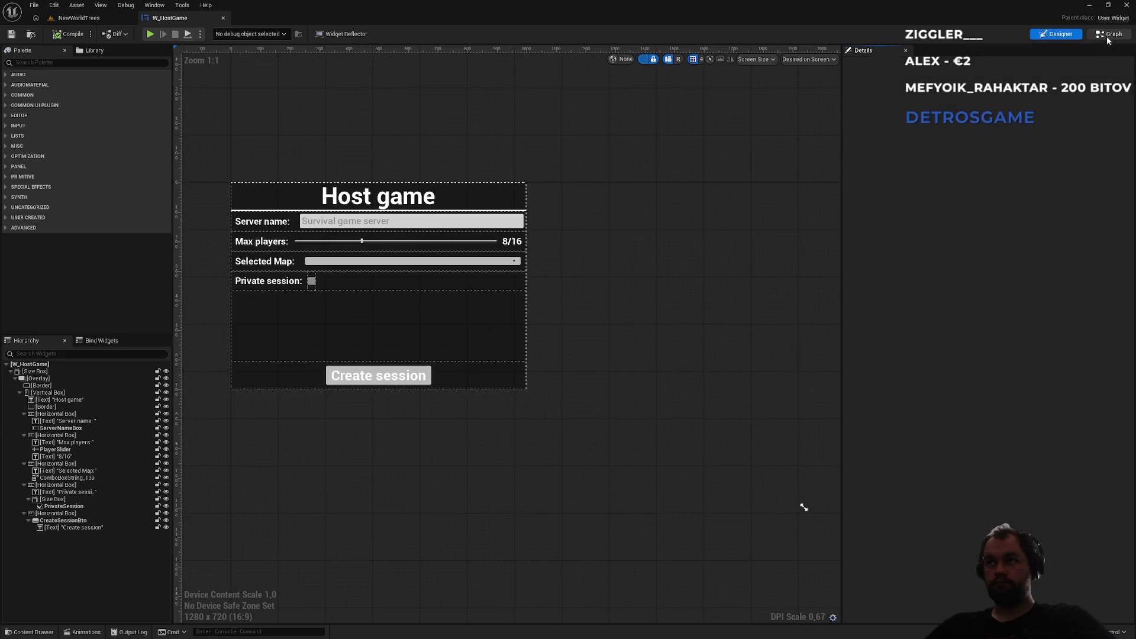
Step: View W_HostGame's event graph, bringing its text-committed and checkbox event nodes into view
left_click(1109, 35)
scroll(553, 235, "up", 2)
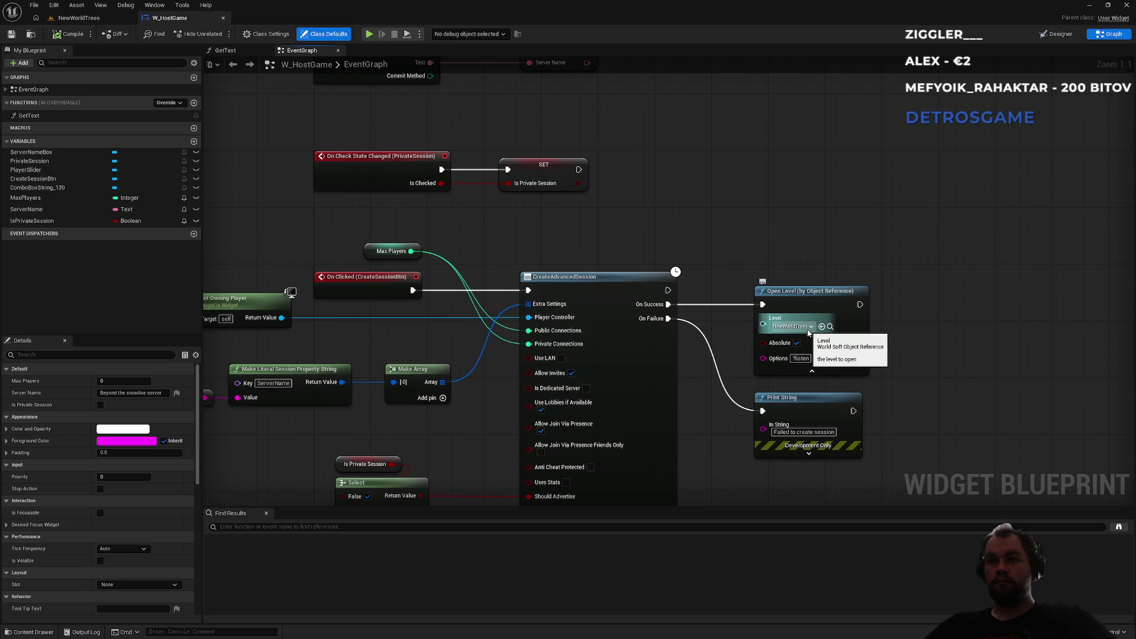
mouse_move(613, 71)
left_mouse_down()
mouse_move(605, 357)
mouse_move(680, 116)
left_mouse_up()
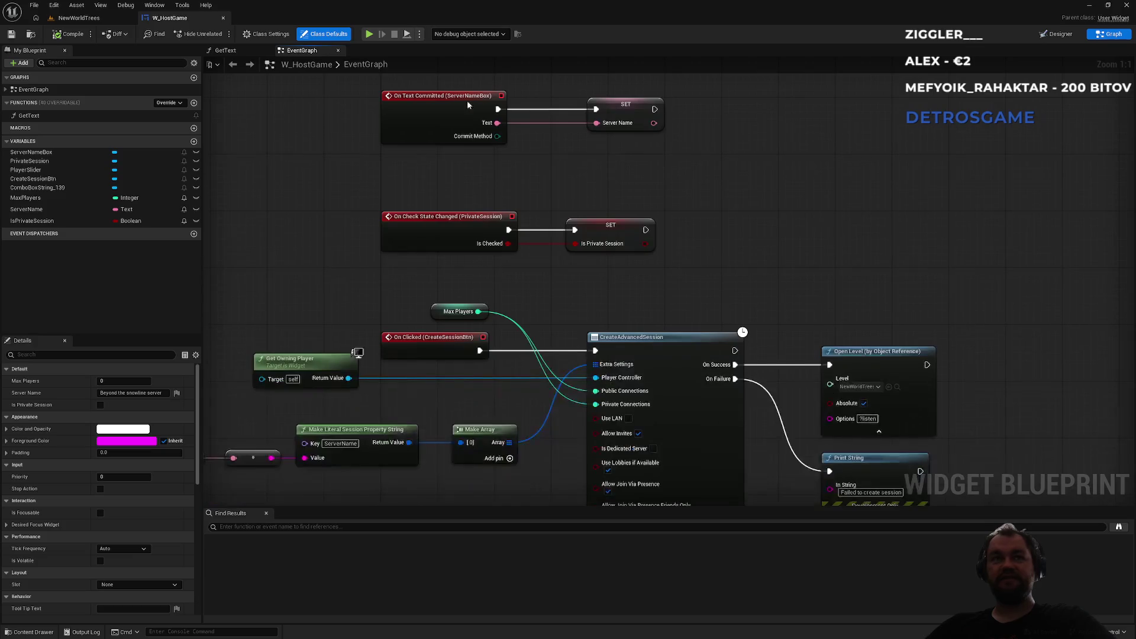
Step: Open W_PlayMenu's event graph and browse to the level the Singleplayer button opens
left_click(83, 19)
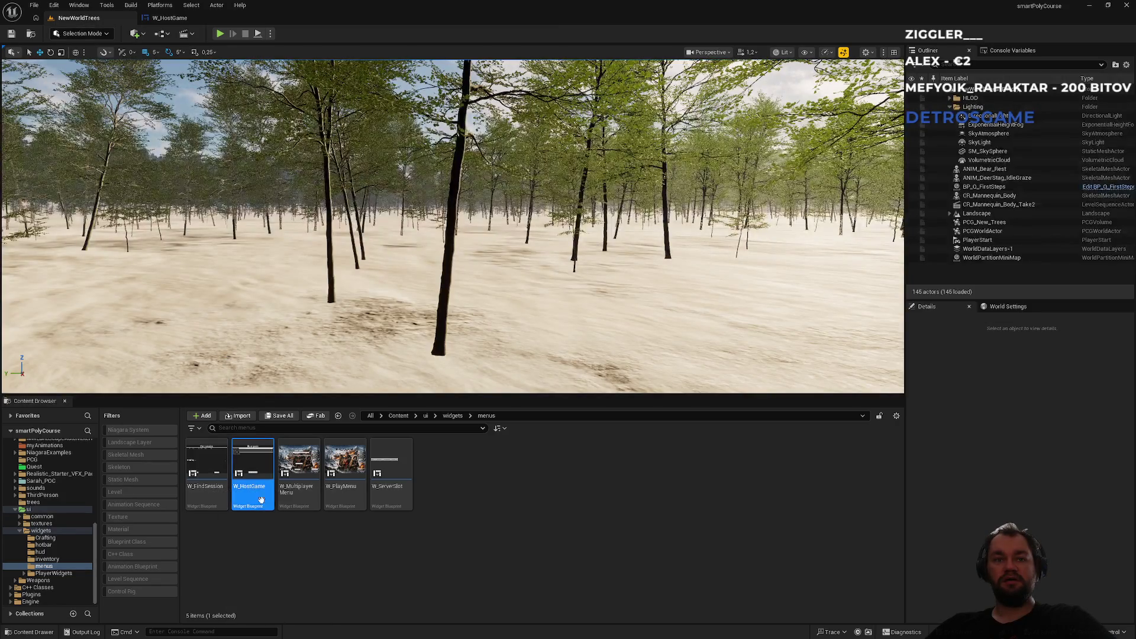
double_click(342, 502)
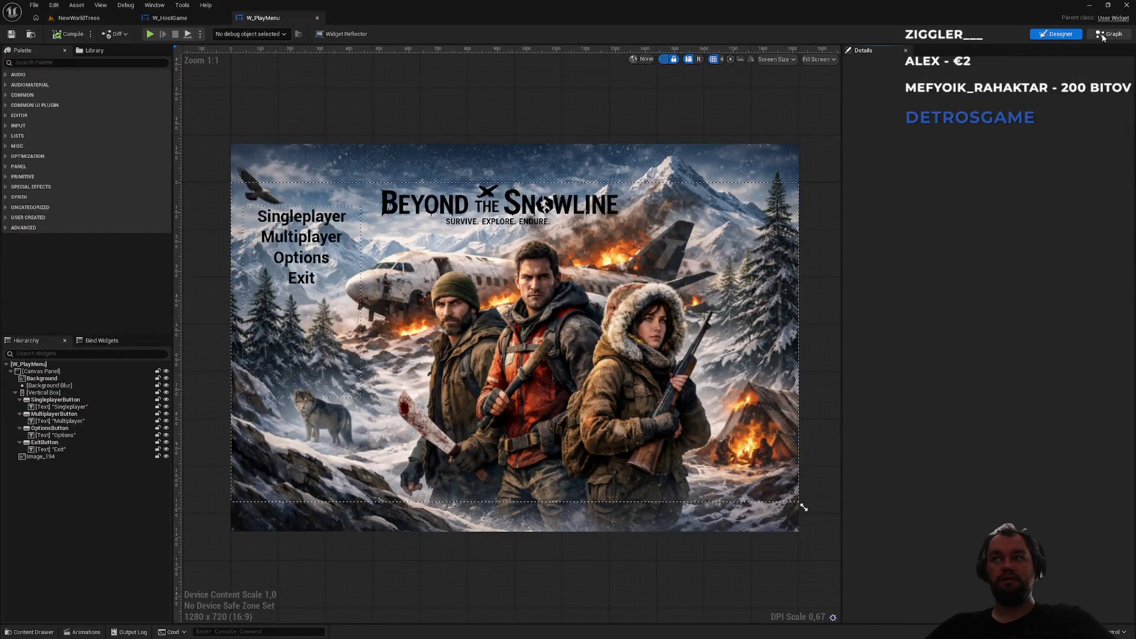
left_click(1101, 33)
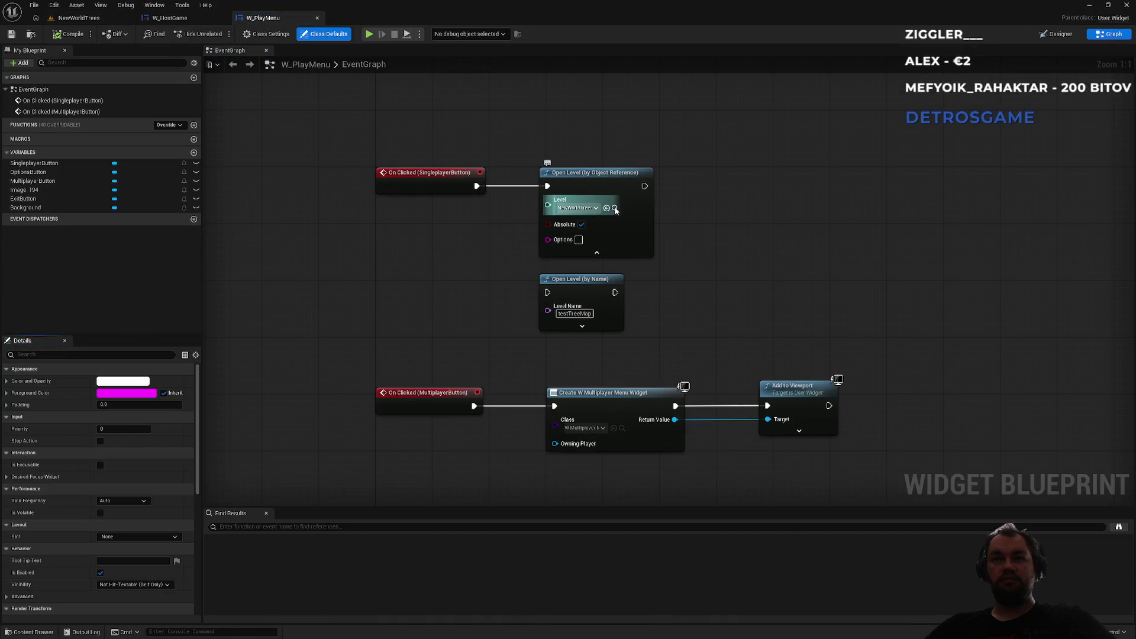
left_click(614, 209)
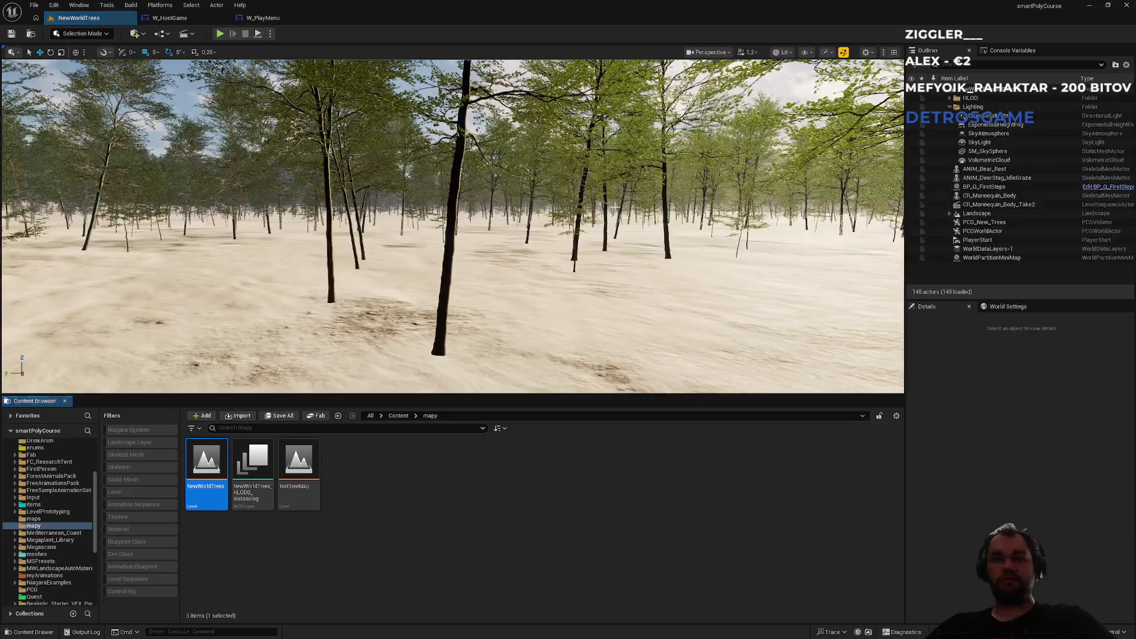
Step: Reopen NewWorldTrees from the mapy folder and fly over the forest at higher camera speed
double_click(210, 501)
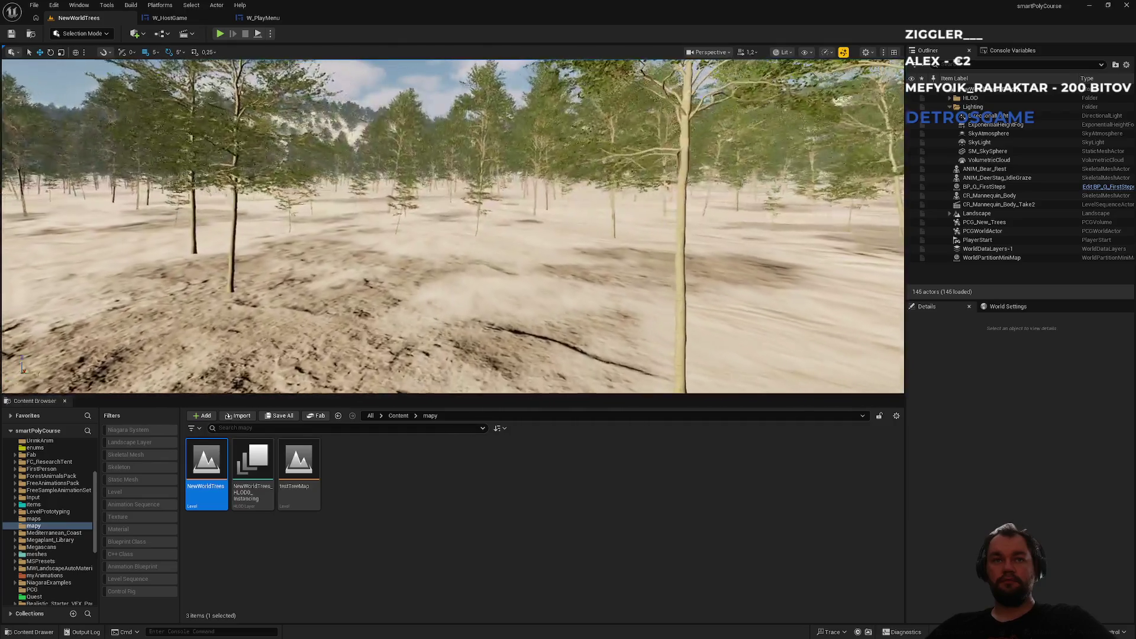
scroll(453, 225, "up", 3)
scroll(453, 225, "up", 2)
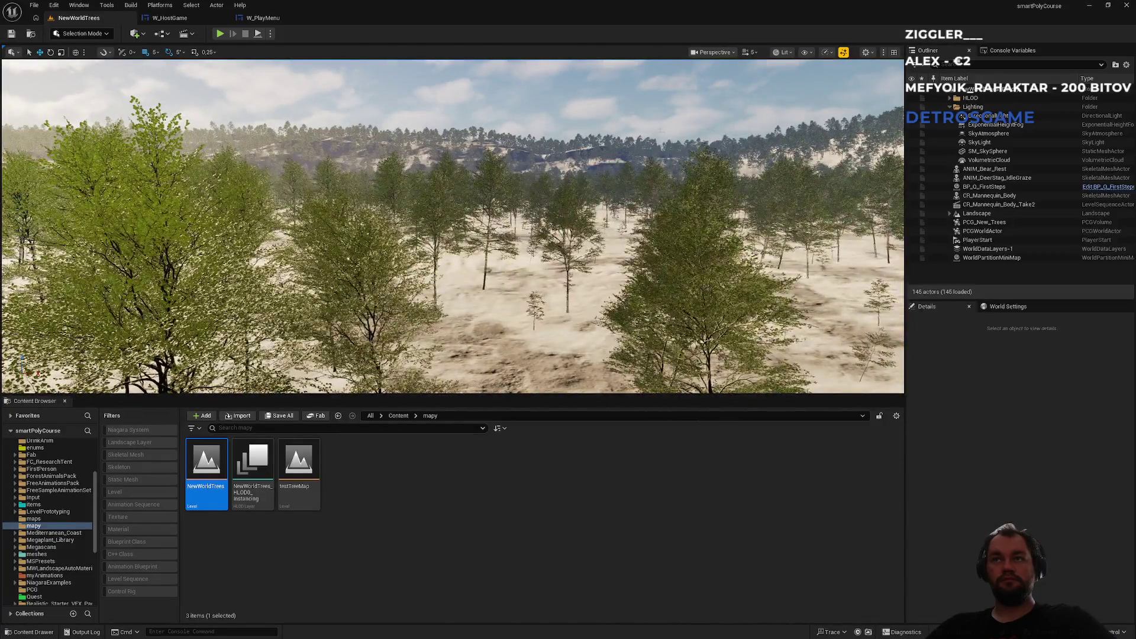
Step: Switch the viewport to Nanite Visualization > Overdraw to inspect the forest
left_click(787, 54)
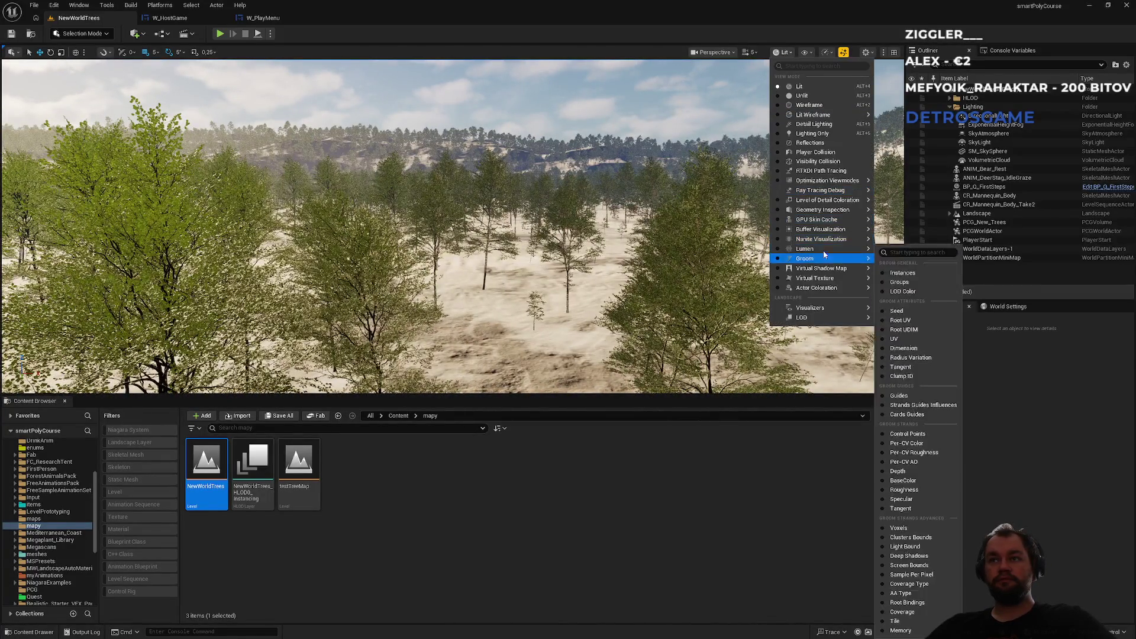
mouse_move(823, 240)
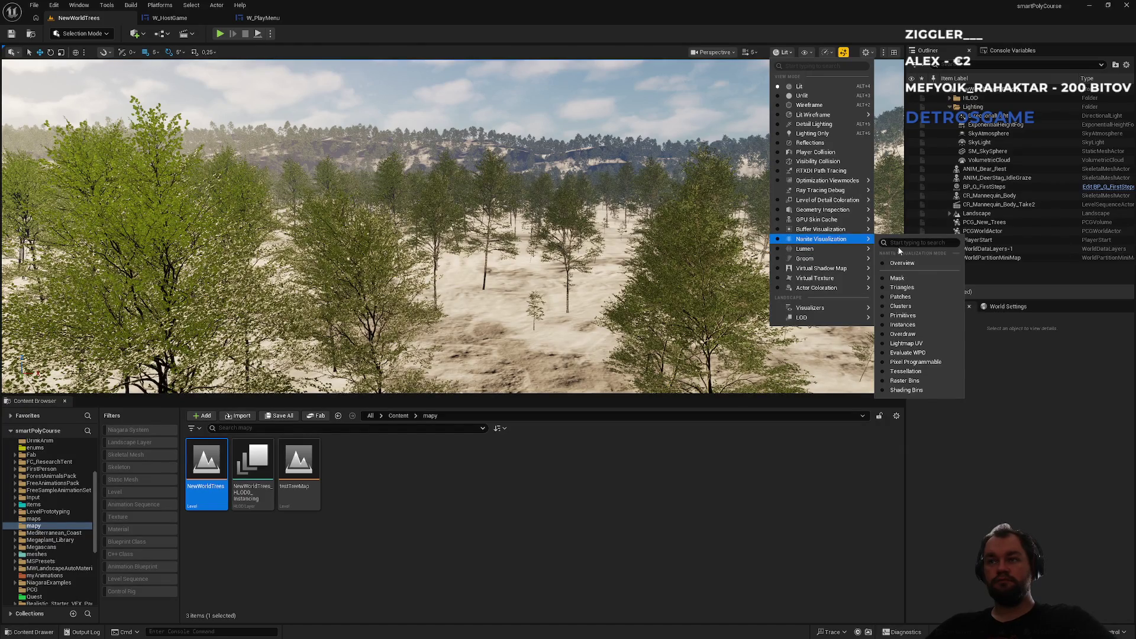
mouse_move(843, 310)
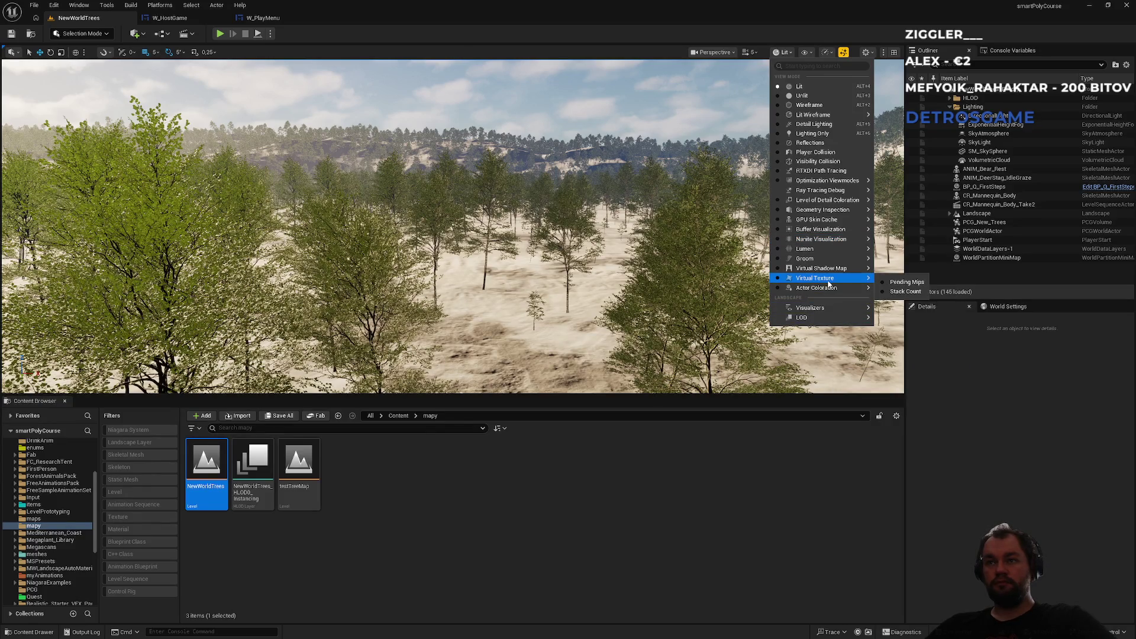
mouse_move(830, 271)
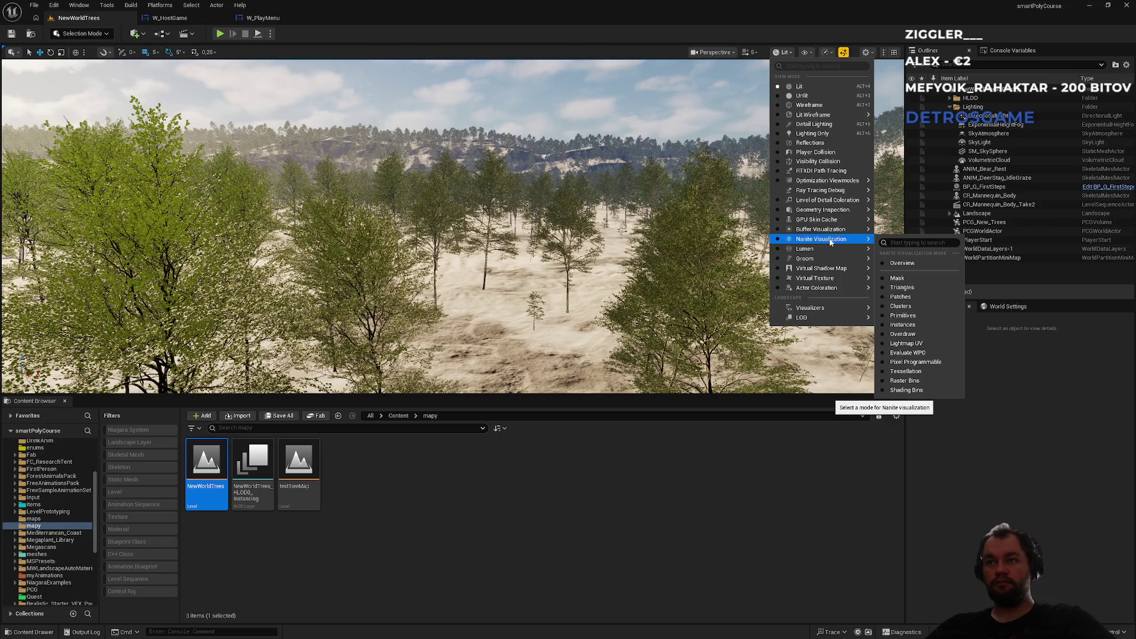
left_click(916, 339)
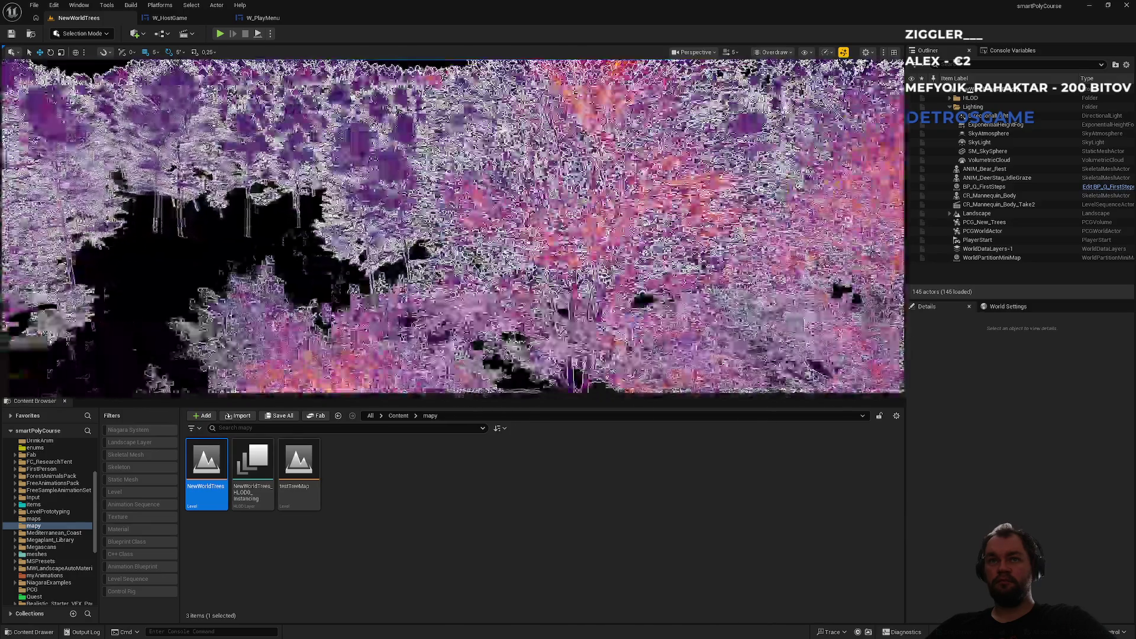
Step: Check the Show flags, then set the viewport to Unlit view mode
scroll(148, 65, "down", 10)
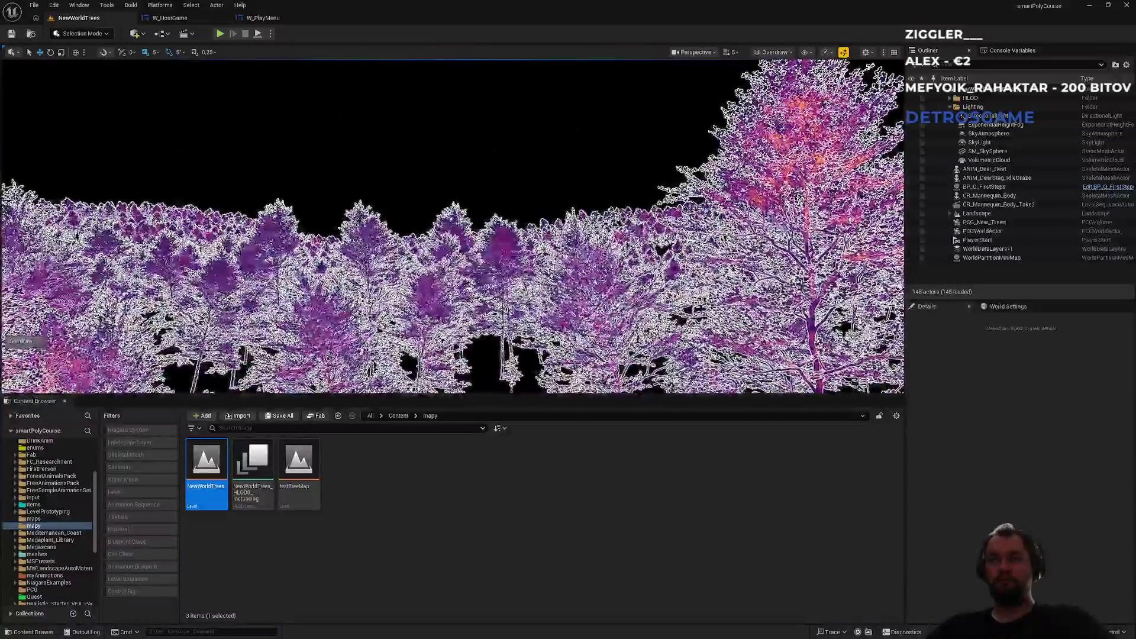
left_click(806, 52)
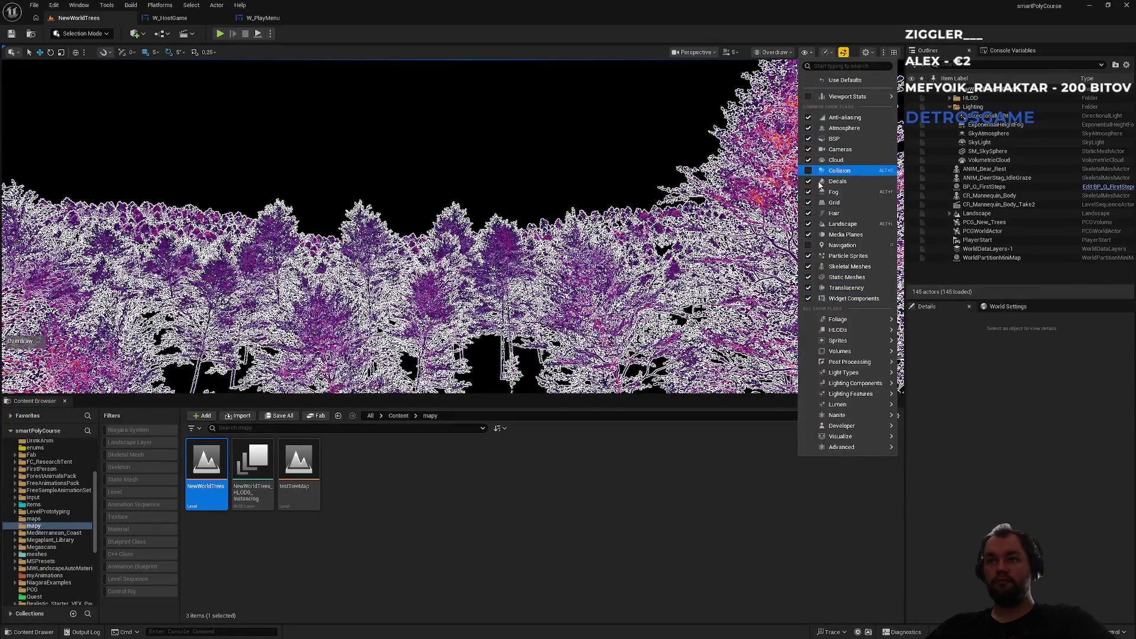
left_click(775, 53)
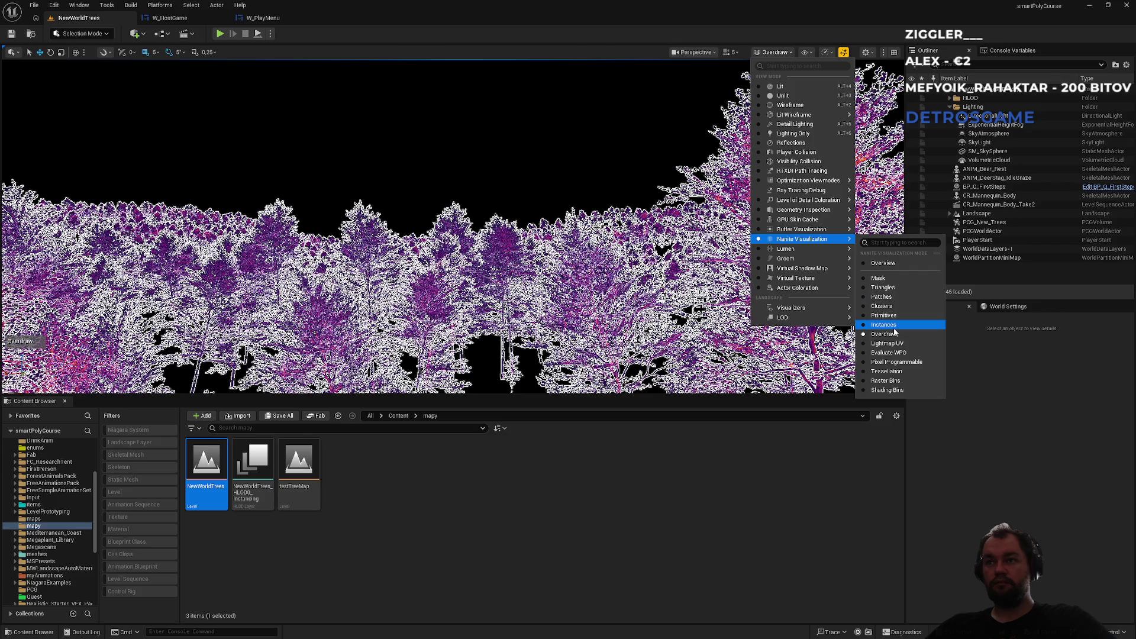
left_click(783, 95)
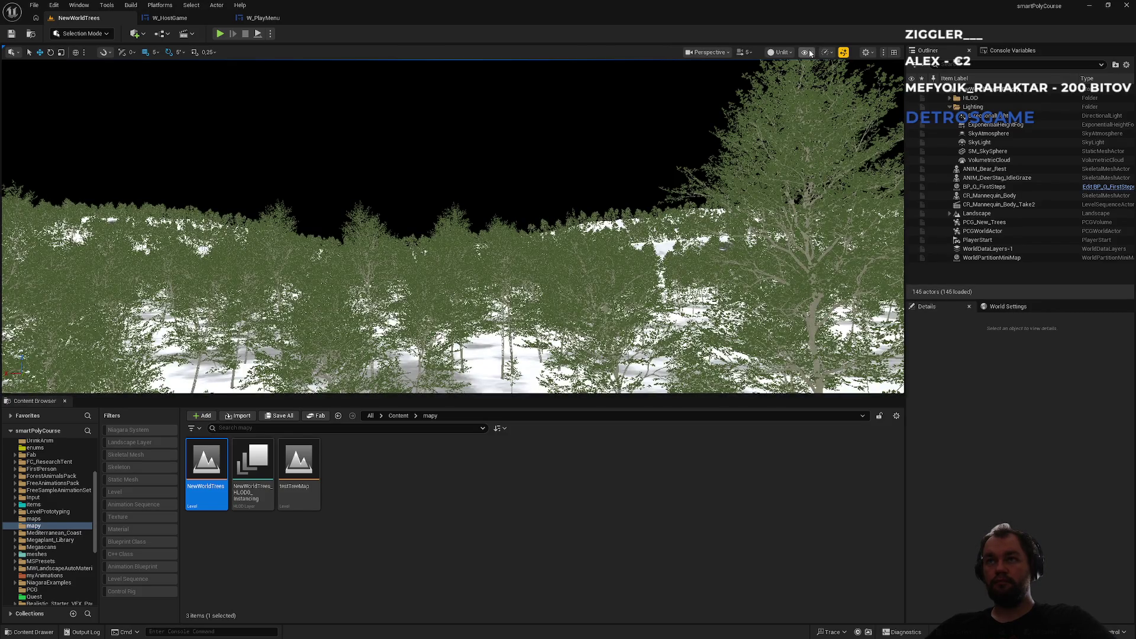
Step: Fly into the forest and toggle Nanite Meshes off and back on in the Show menu
key("w")
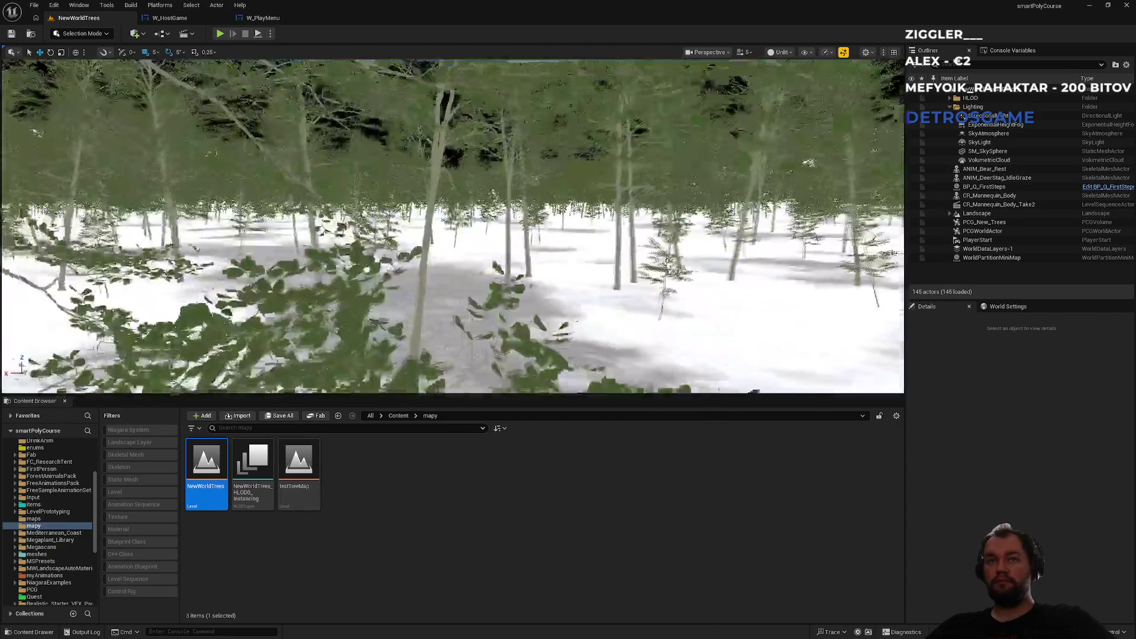
key("w")
left_click(780, 52)
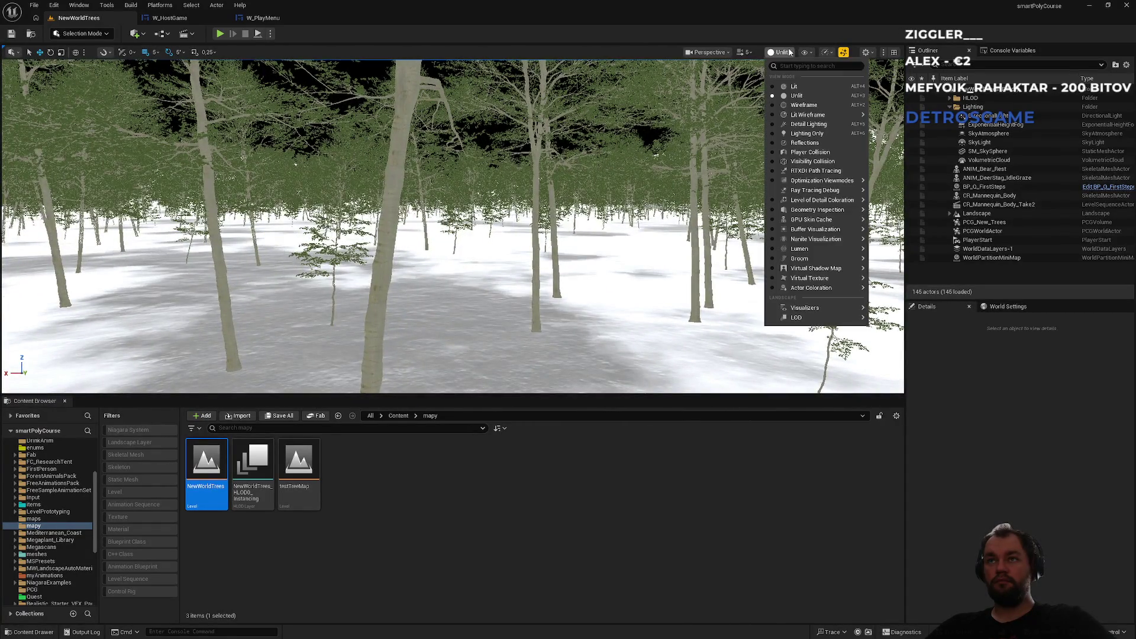
mouse_move(820, 192)
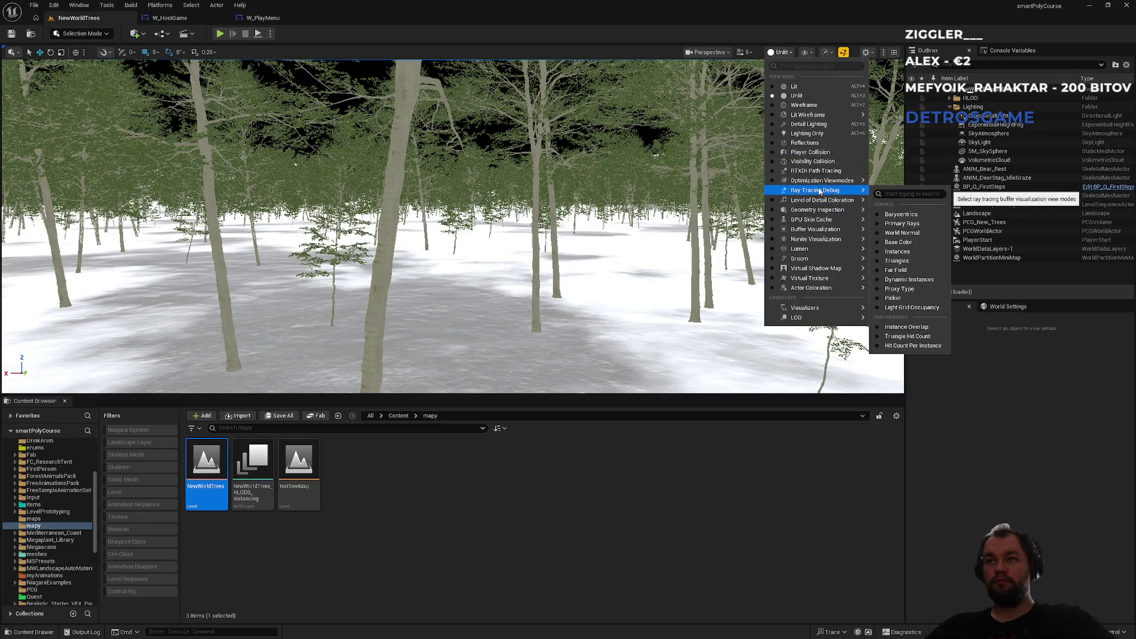
left_click(804, 52)
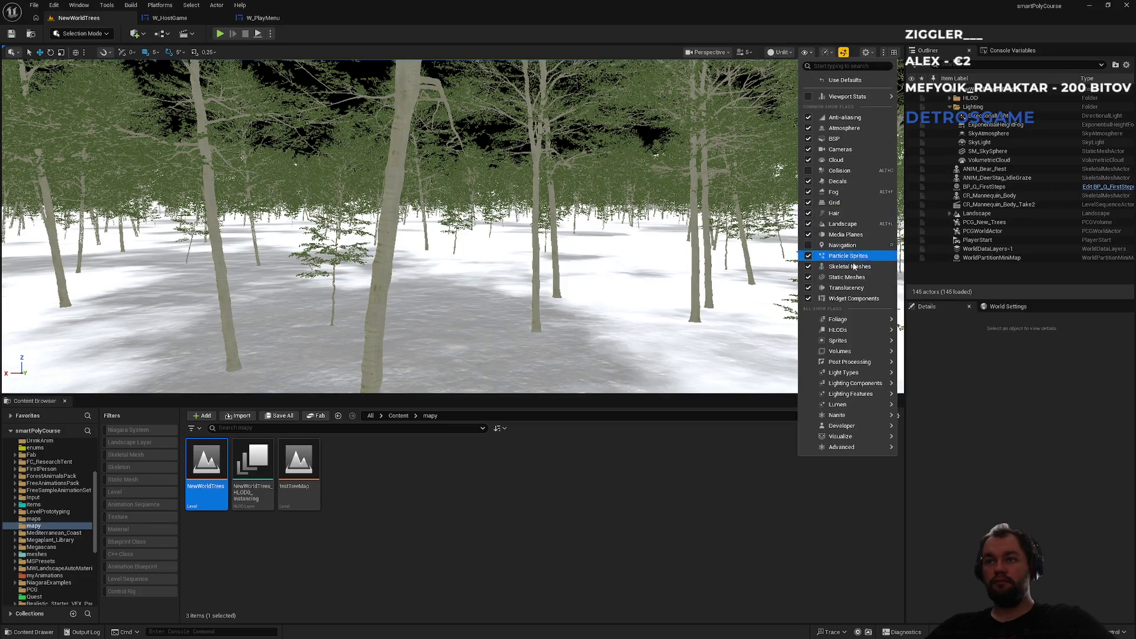
mouse_move(853, 418)
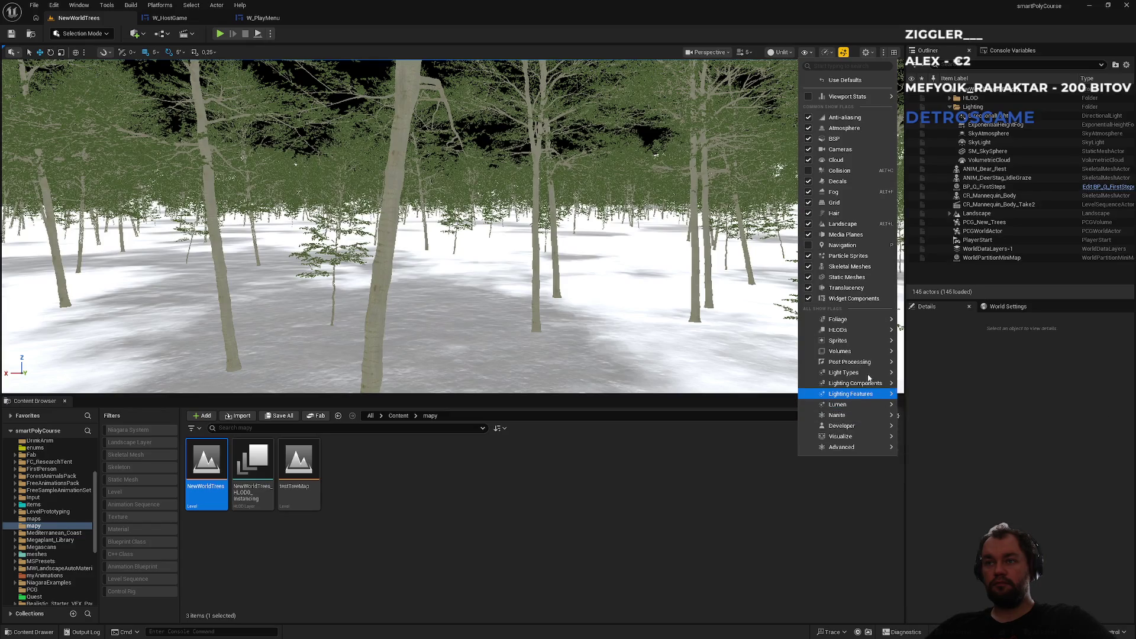
mouse_move(873, 363)
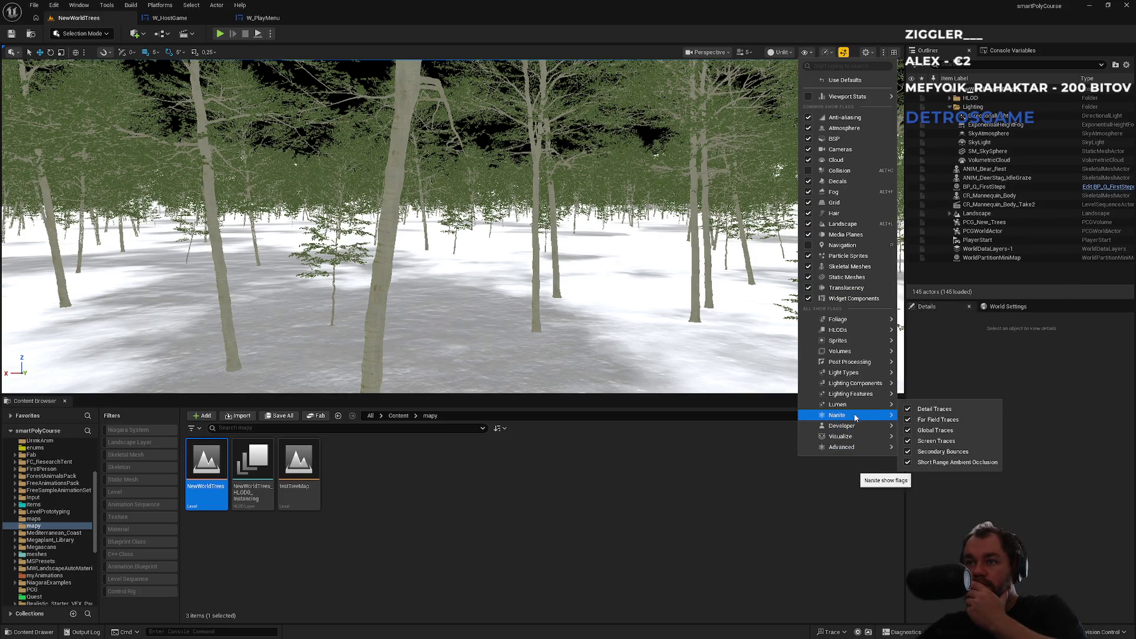
left_click(907, 421)
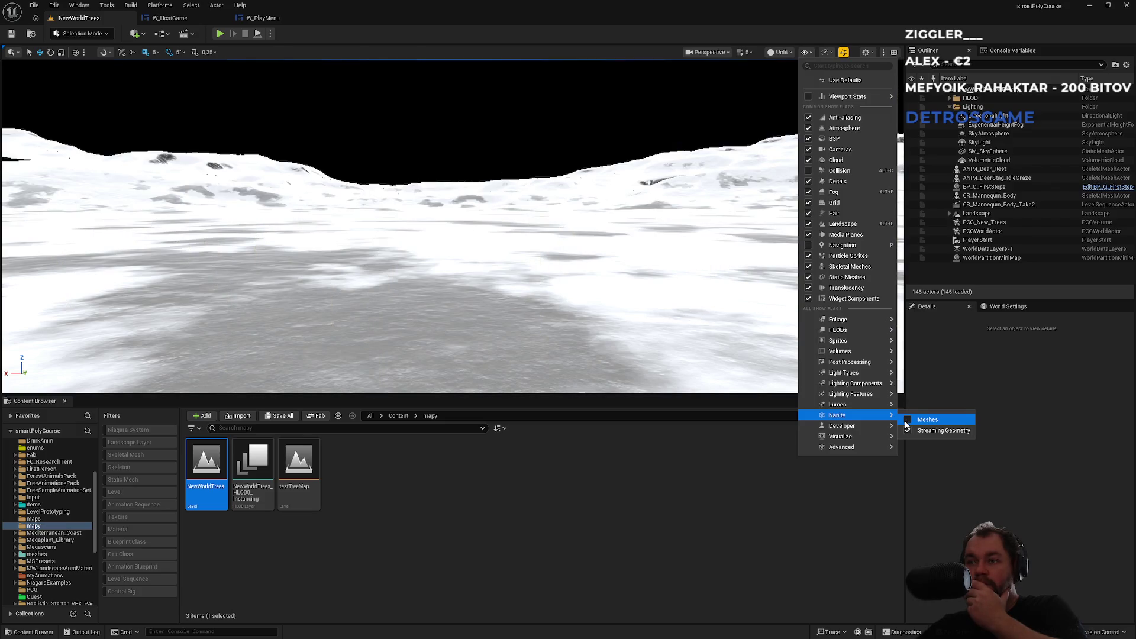
left_click(907, 422)
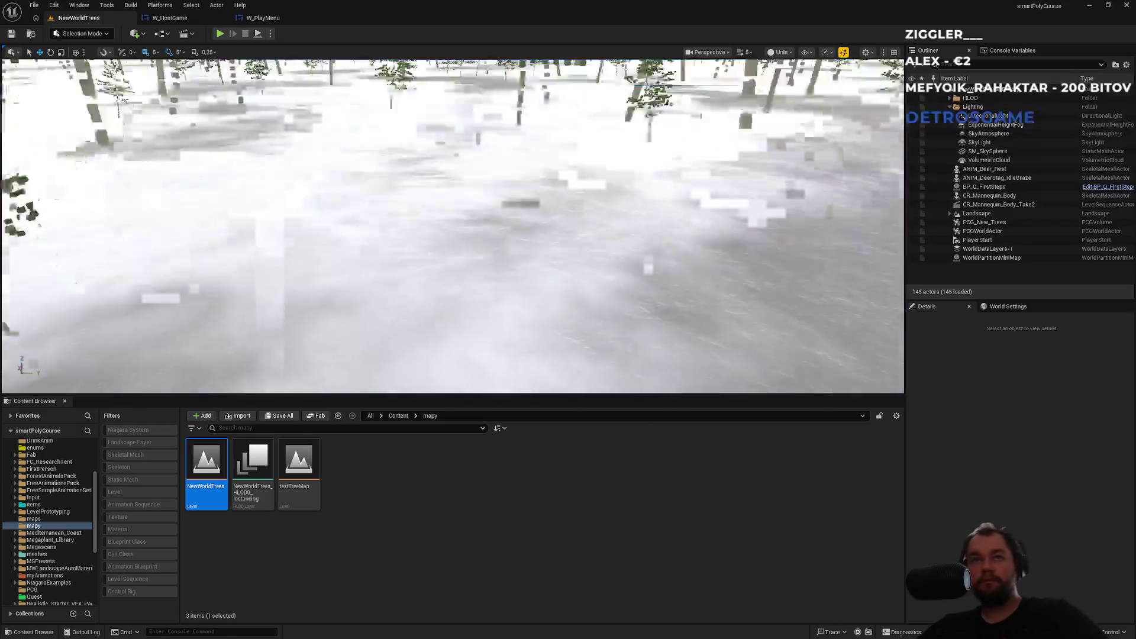
left_click_drag(452, 224, 453, 225)
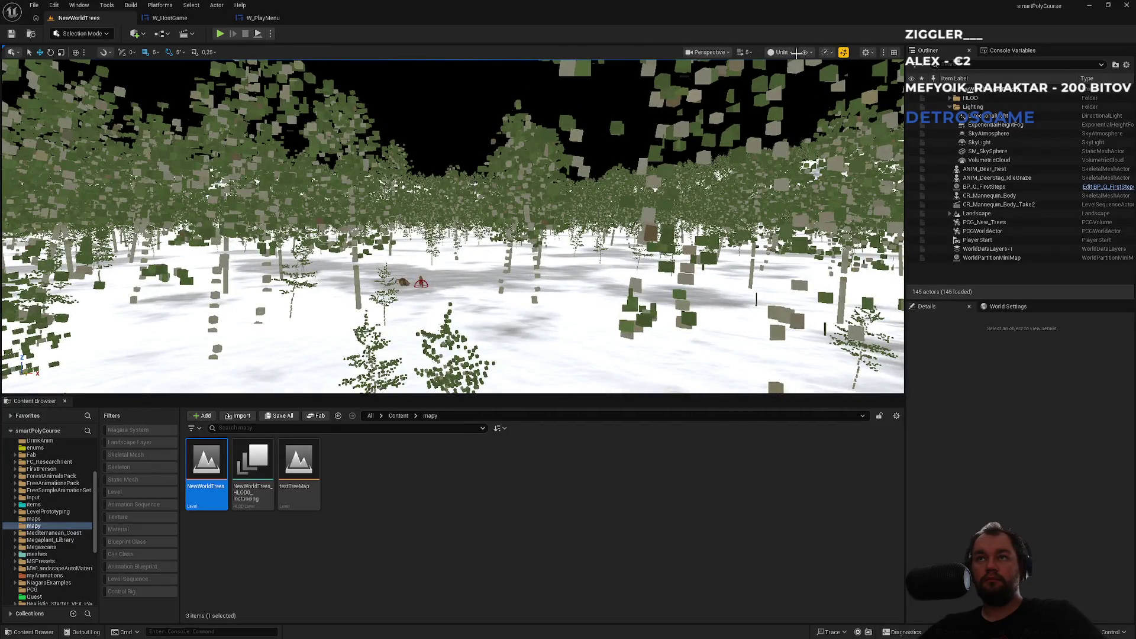
Step: Toggle Nanite Streaming Geometry so trees render fully, then switch the view mode to Lit
left_click(805, 52)
left_click(805, 52)
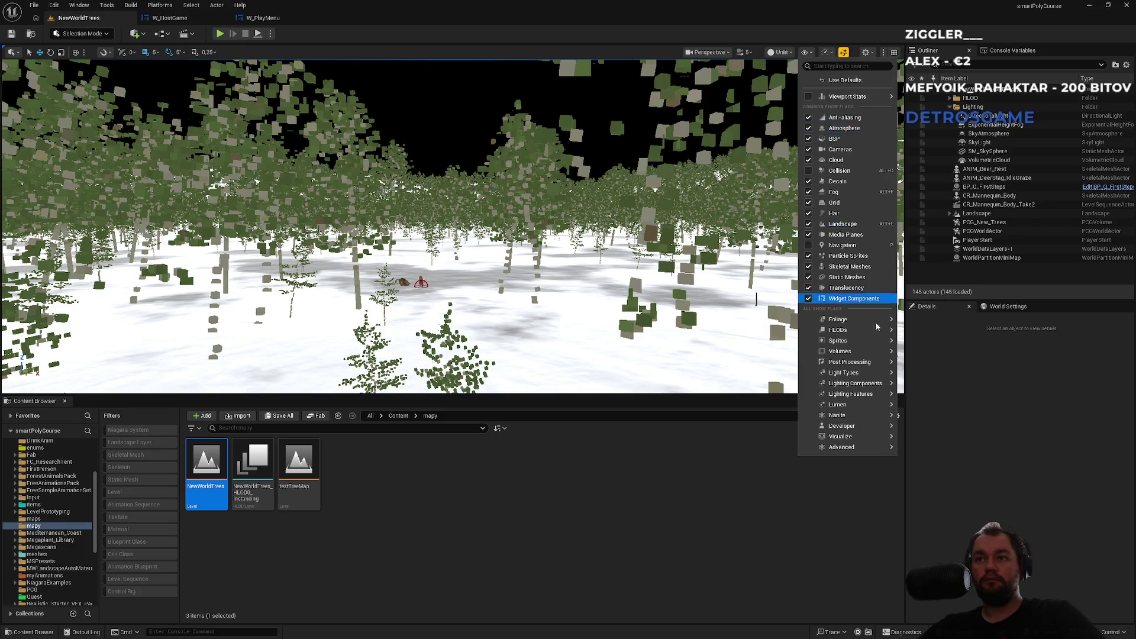
mouse_move(866, 340)
mouse_move(861, 409)
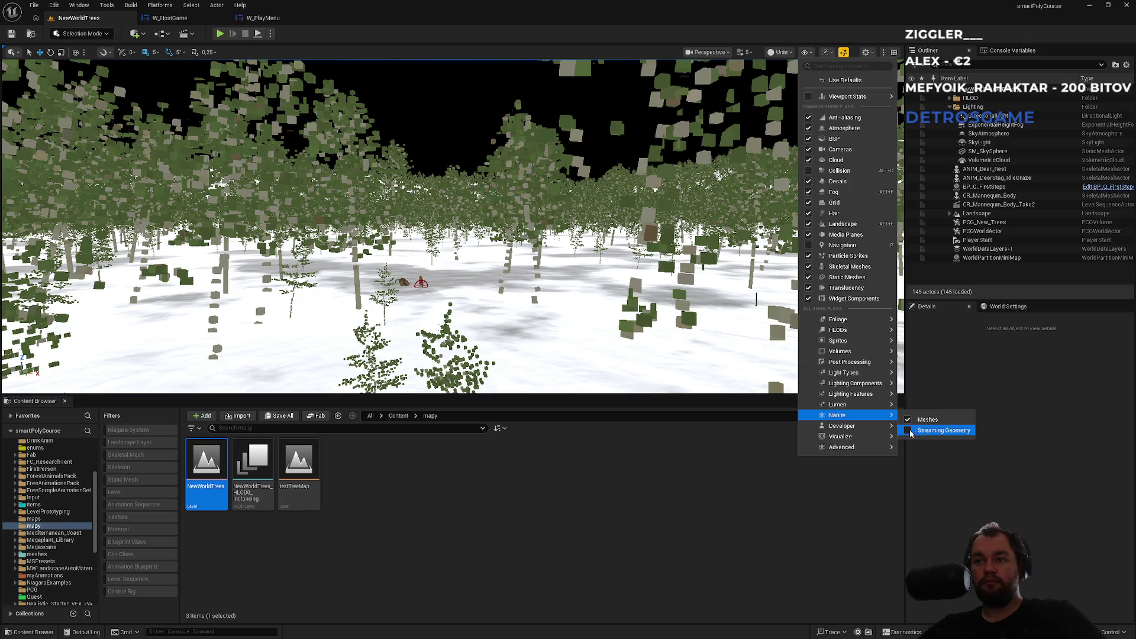
left_click(912, 434)
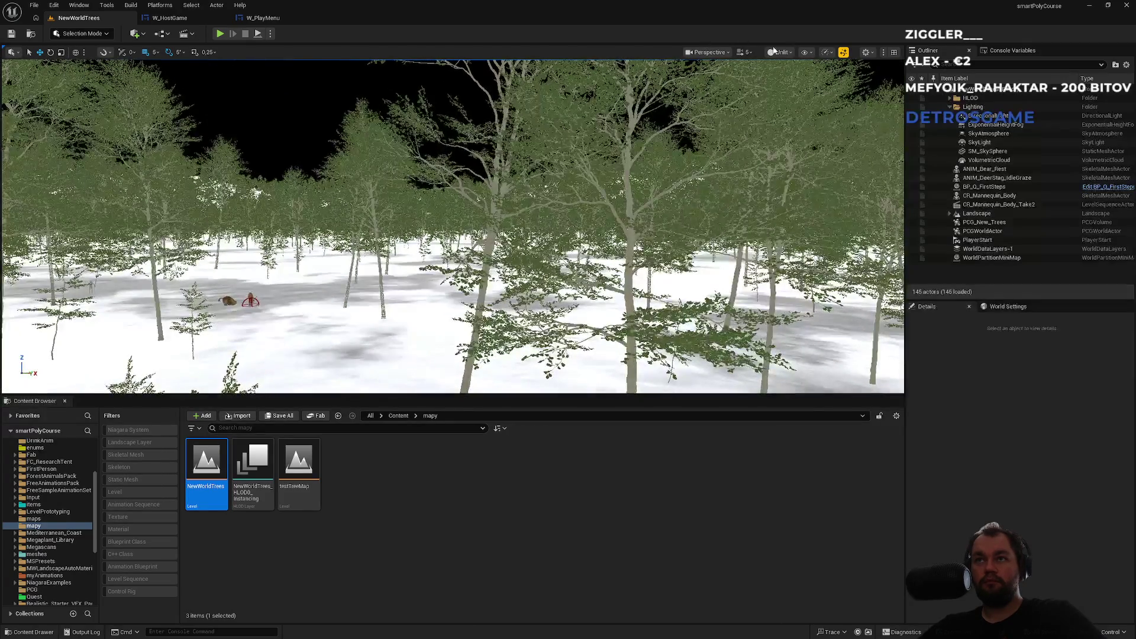
left_click(779, 52)
left_click(797, 87)
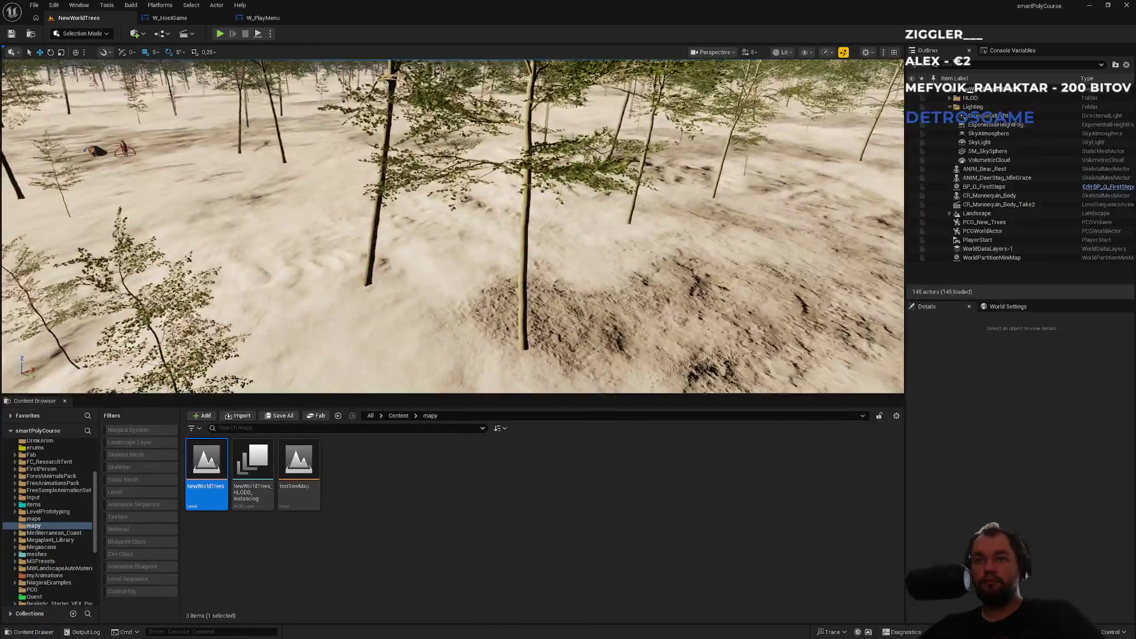
Step: Set viewport Shadows scalability to Medium, then apply the Medium and High presets to all groups
left_click(839, 53)
mouse_move(888, 107)
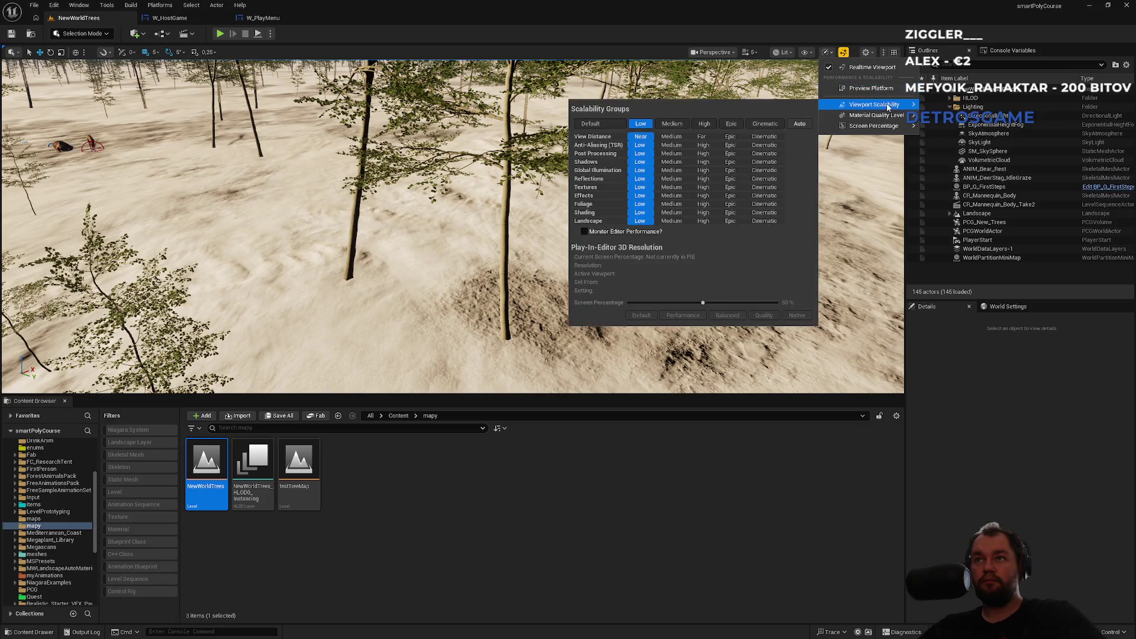
left_click(671, 161)
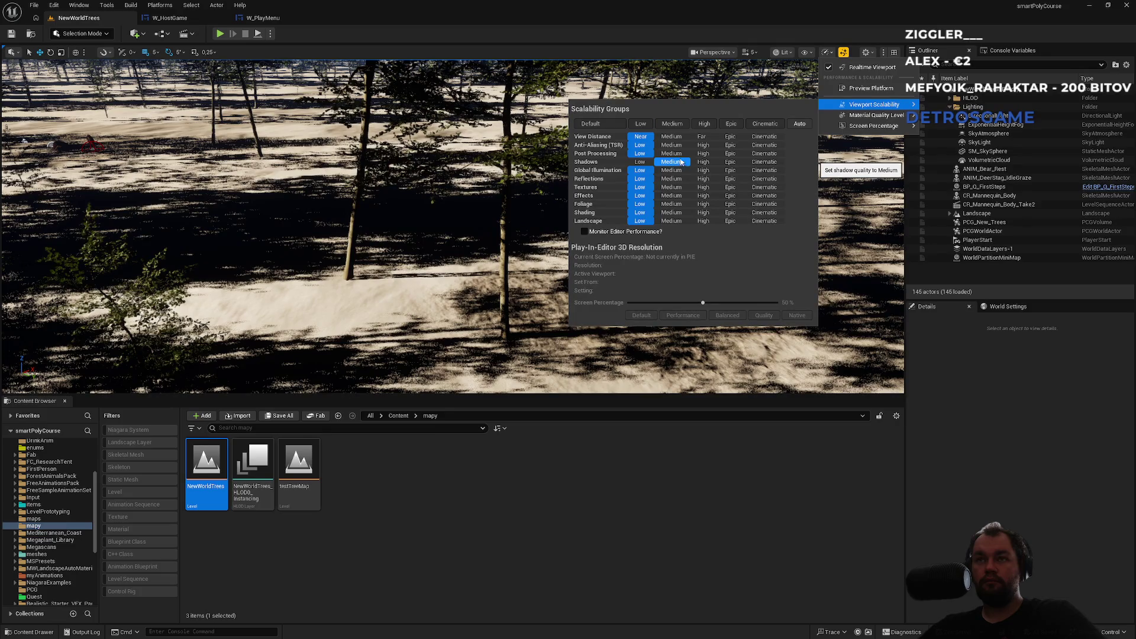
left_click(681, 125)
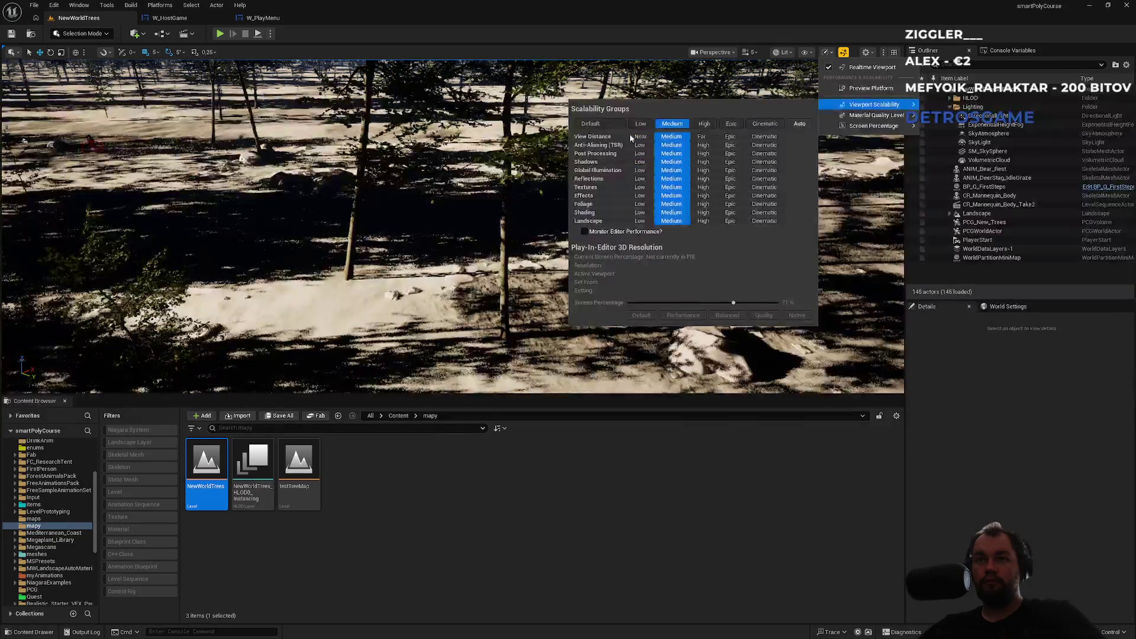
left_click(703, 123)
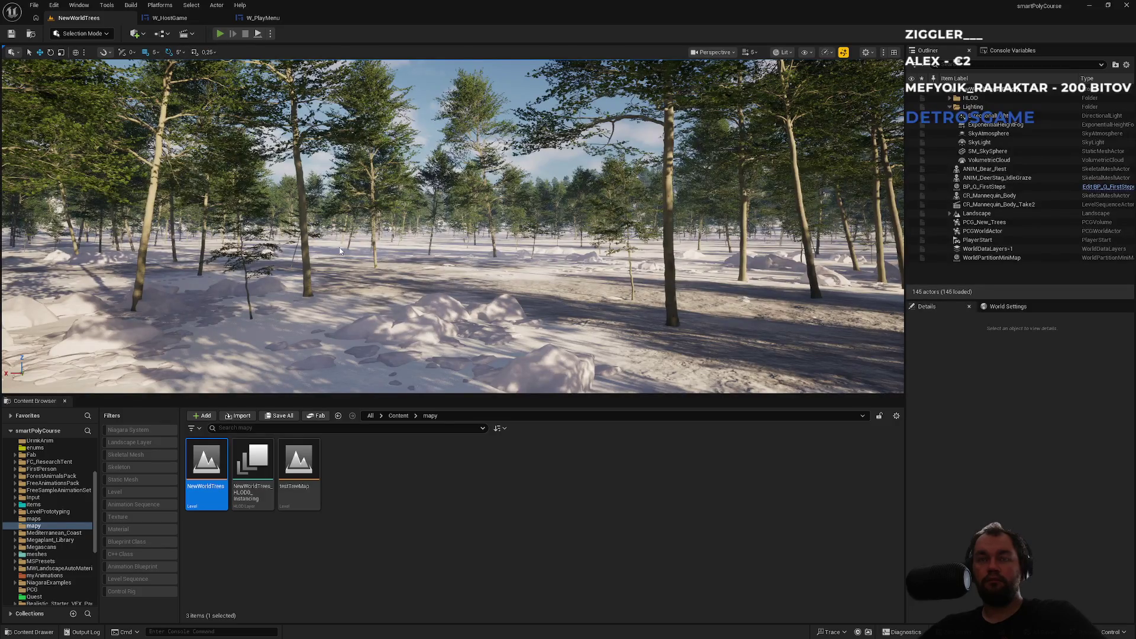
Step: Start a Play-in-Editor session with Alt+P and switch back to the Unreal Editor window
key("alt+p")
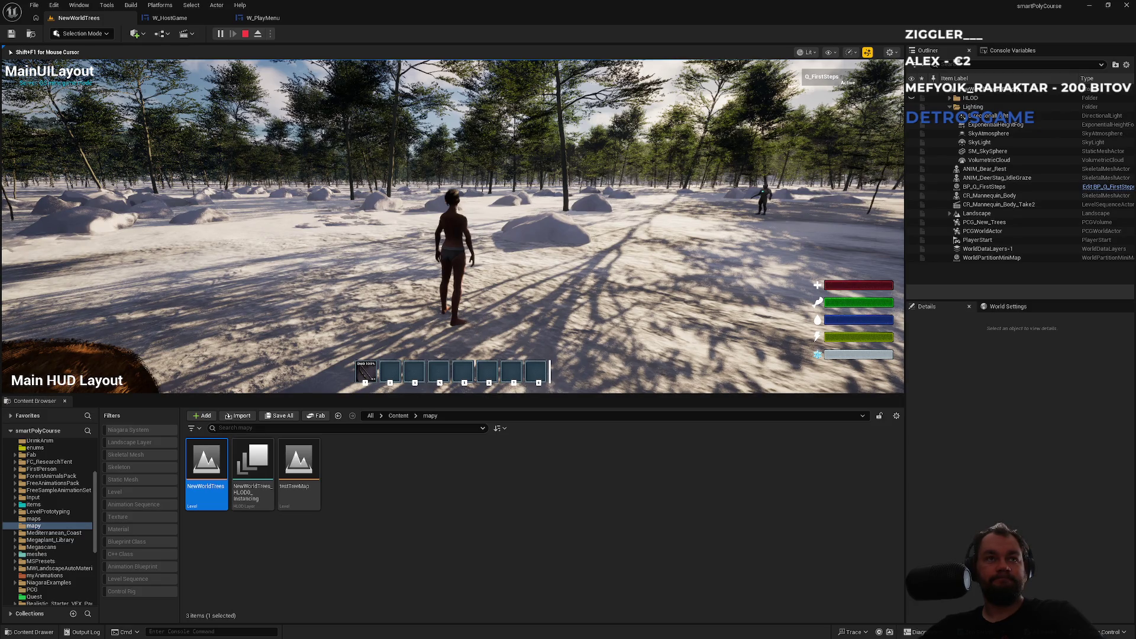
key("alt+Tab")
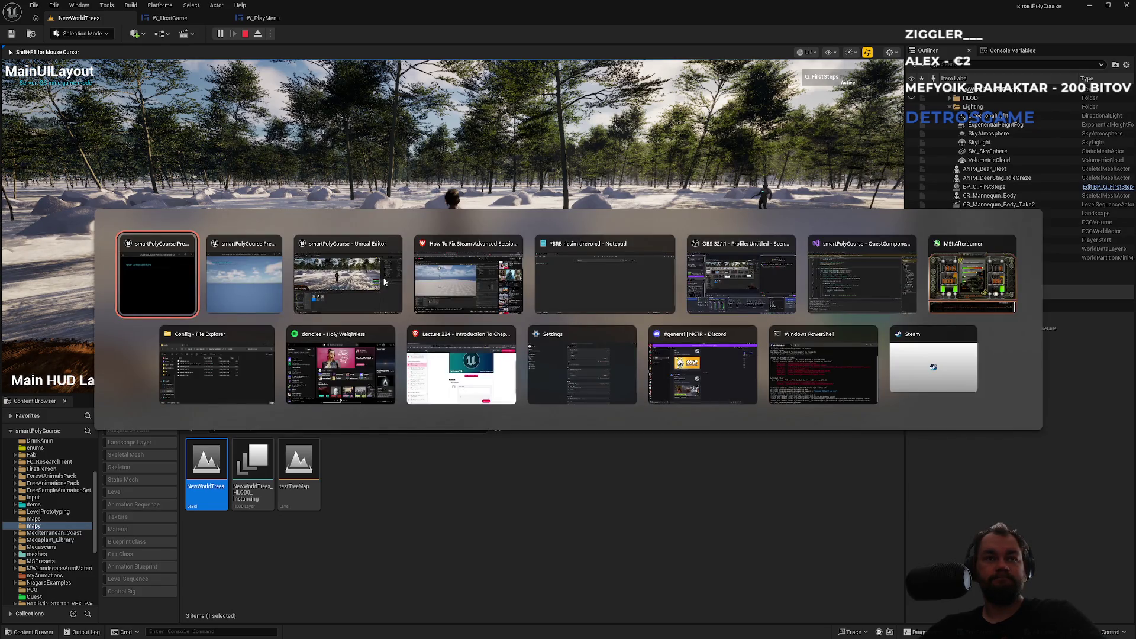
left_click(384, 283)
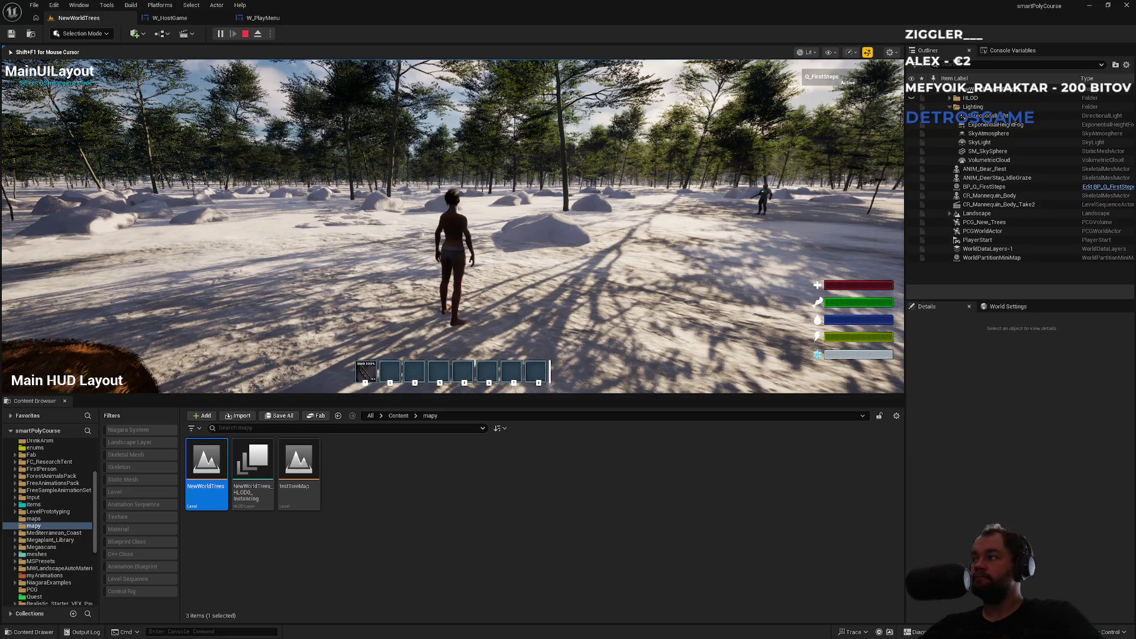
key("super")
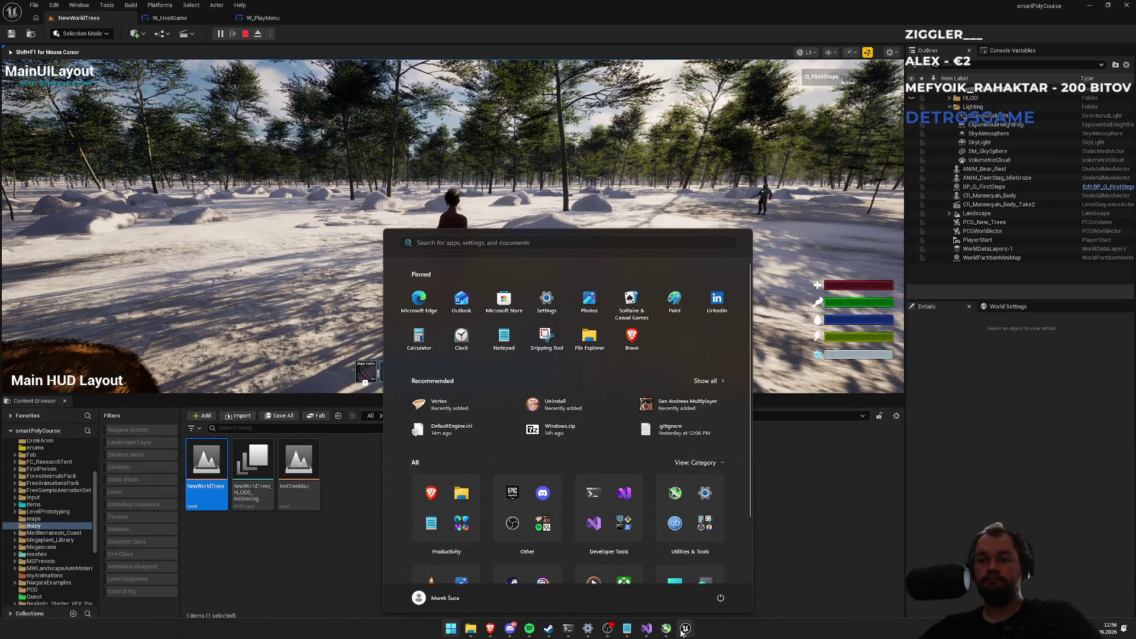
Step: Bring the Unreal Editor window back to the front
mouse_move(684, 629)
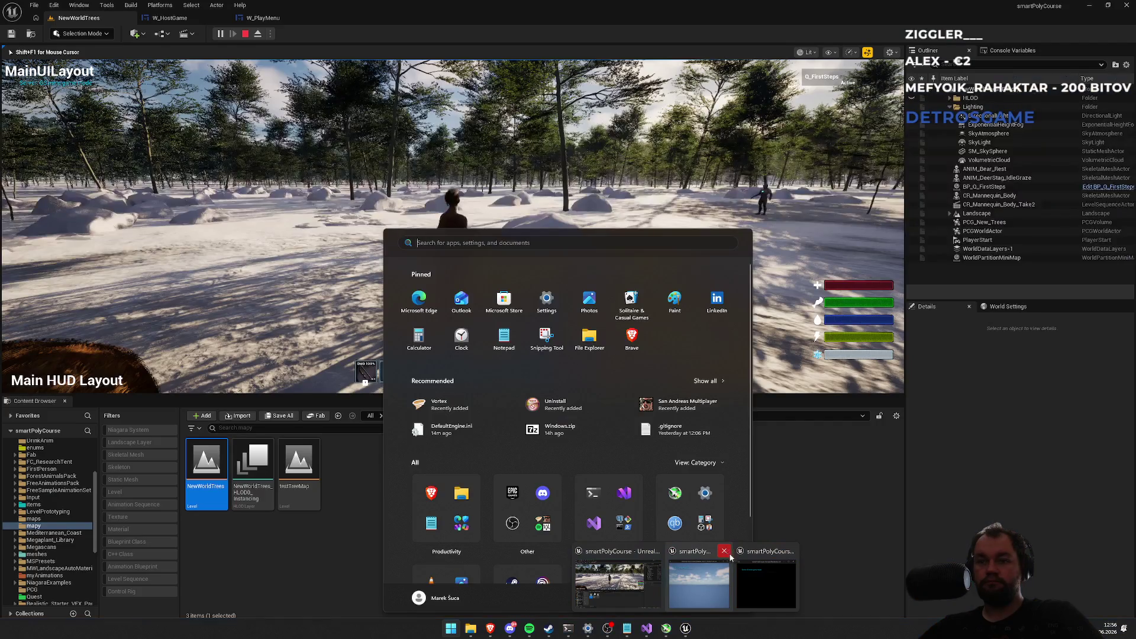
left_click(619, 577)
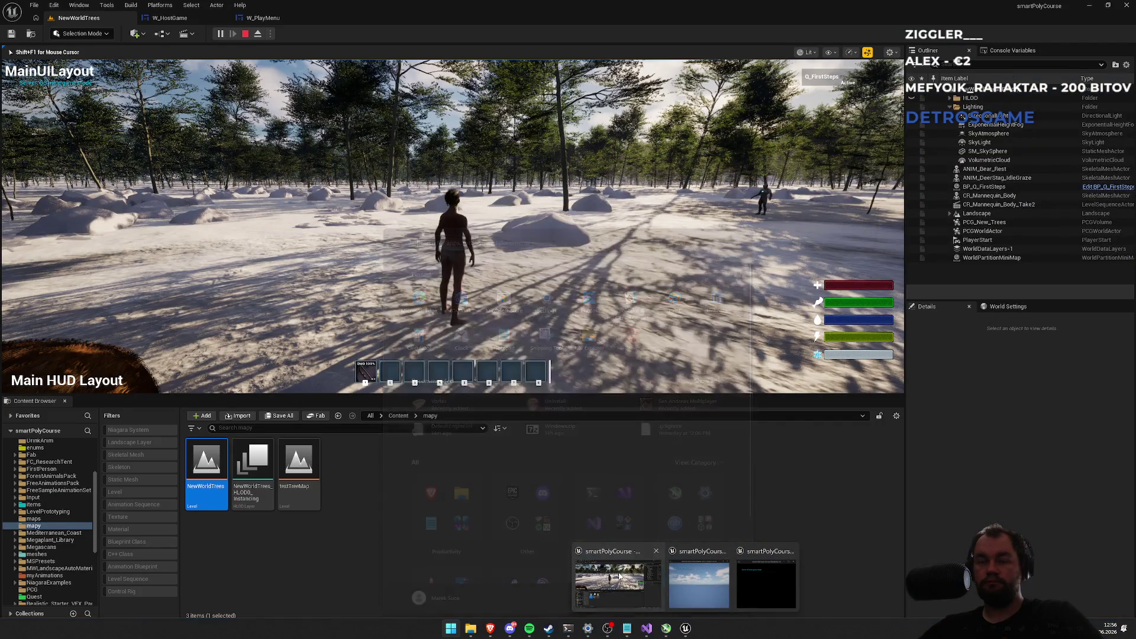
key("alt+Tab")
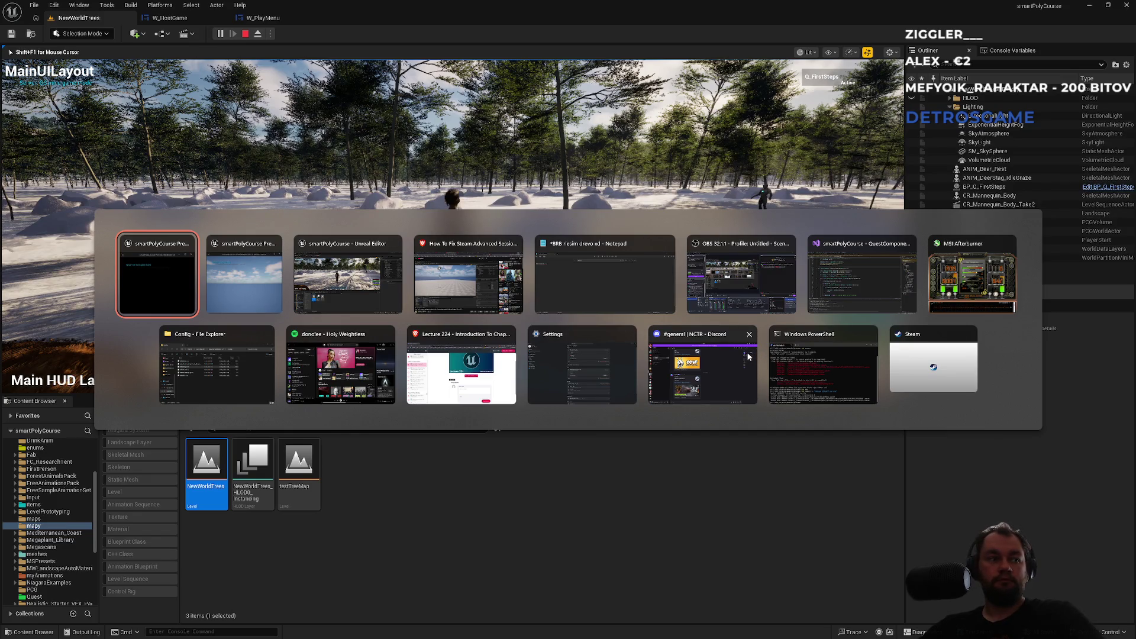
key("alt+Tab")
key("alt+Tab")
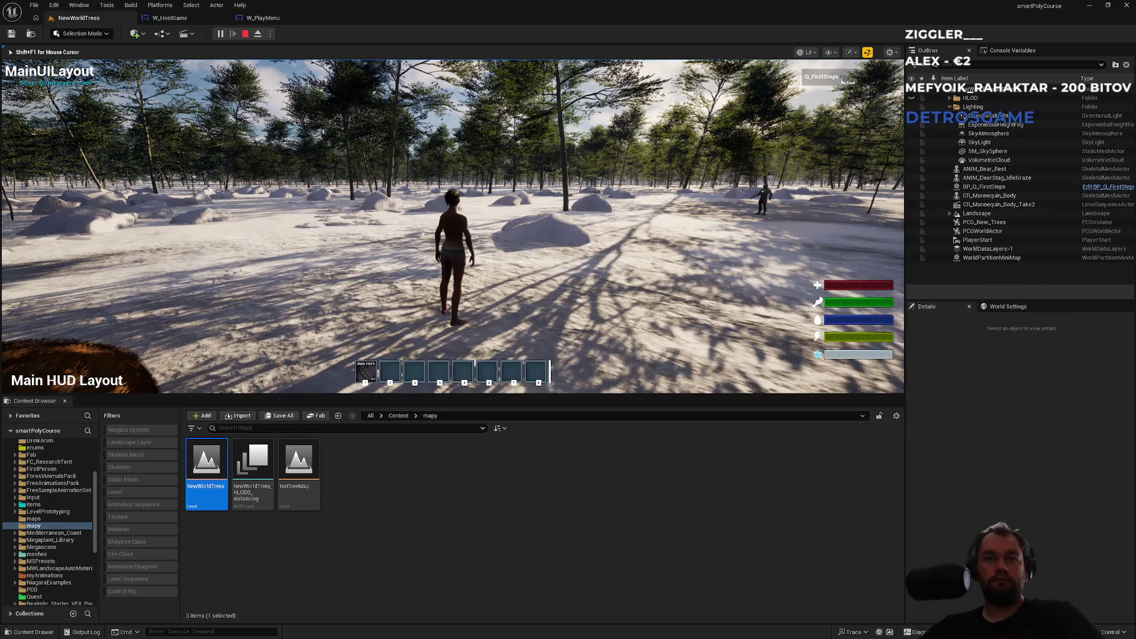
Step: In Task Manager, sort by Memory, expand UnrealEditor and end the smartPolyCourse process
key("ctrl+shift+Escape")
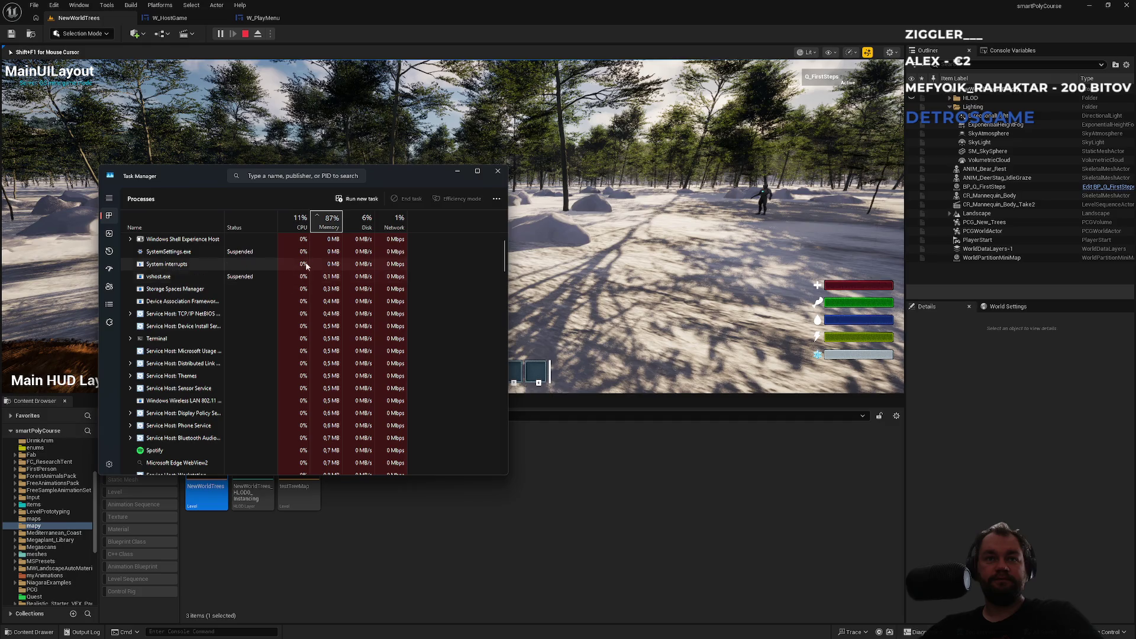
left_click(334, 224)
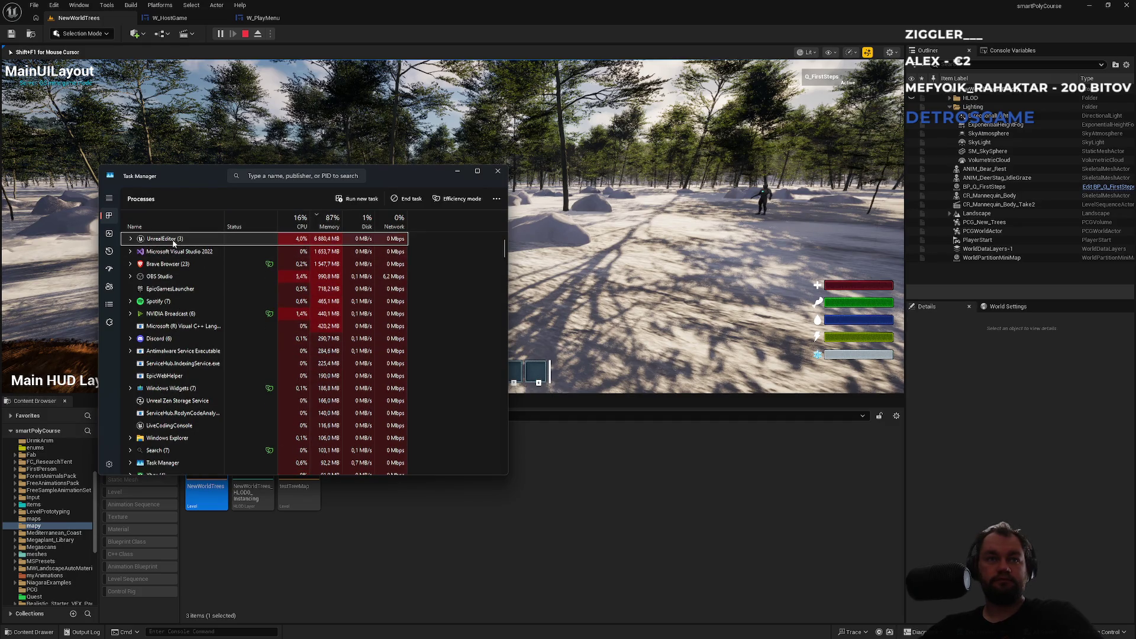
left_click(129, 239)
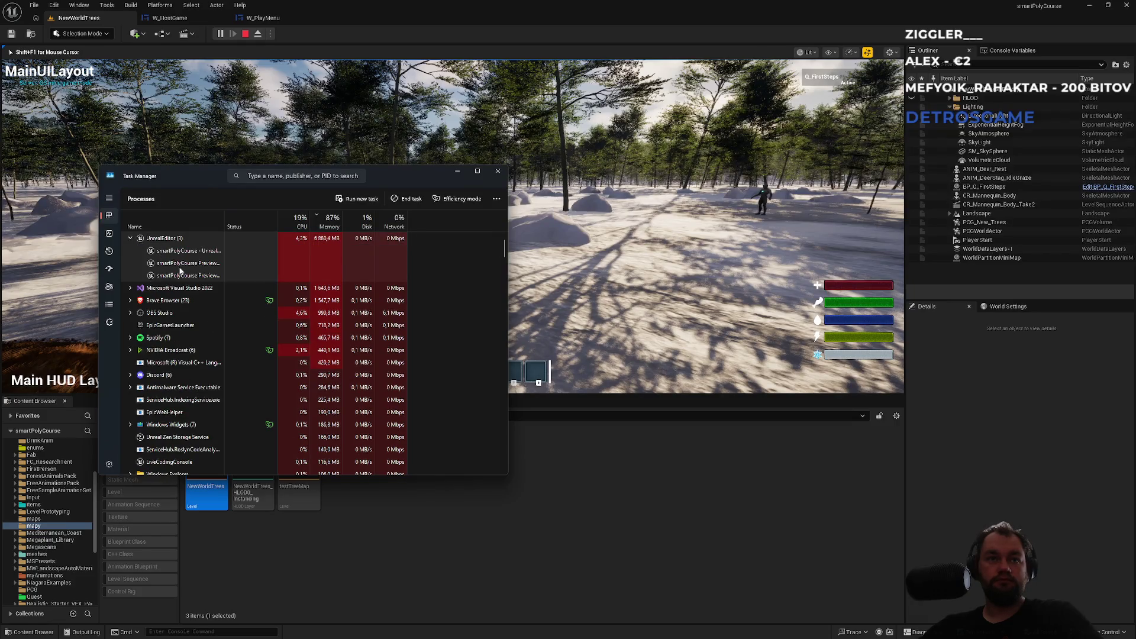
left_click(159, 267)
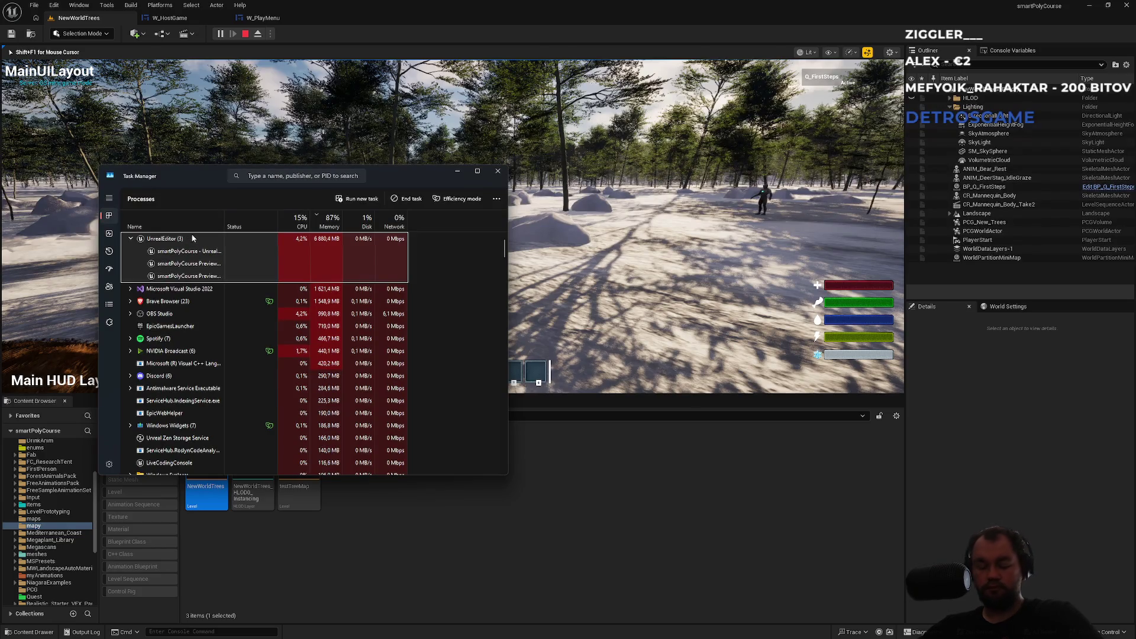
right_click(187, 264)
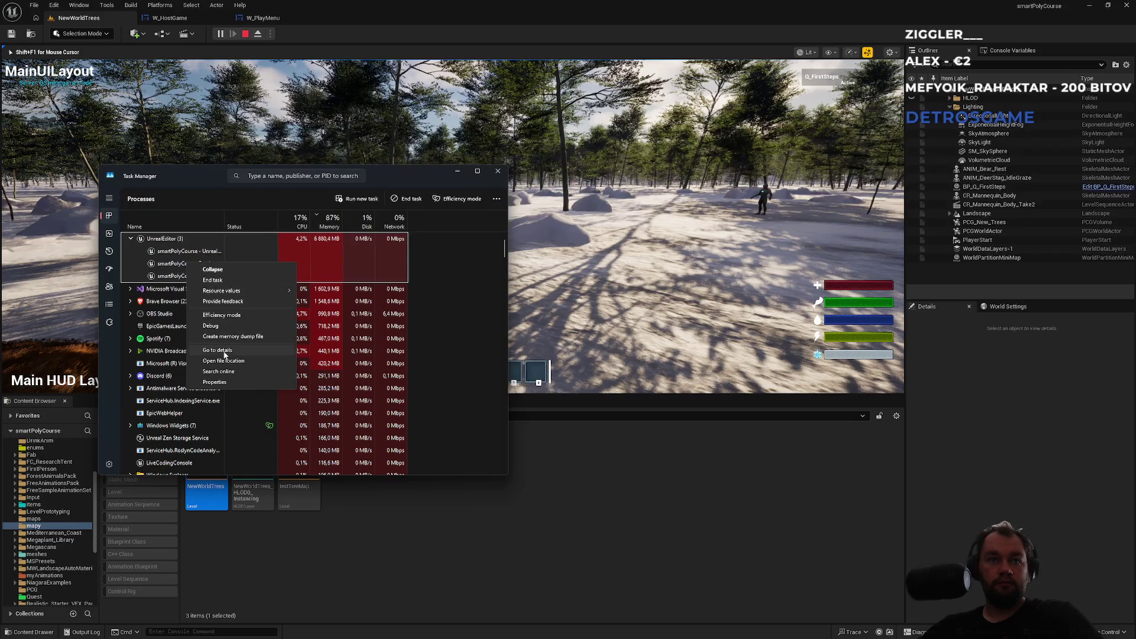
left_click(218, 282)
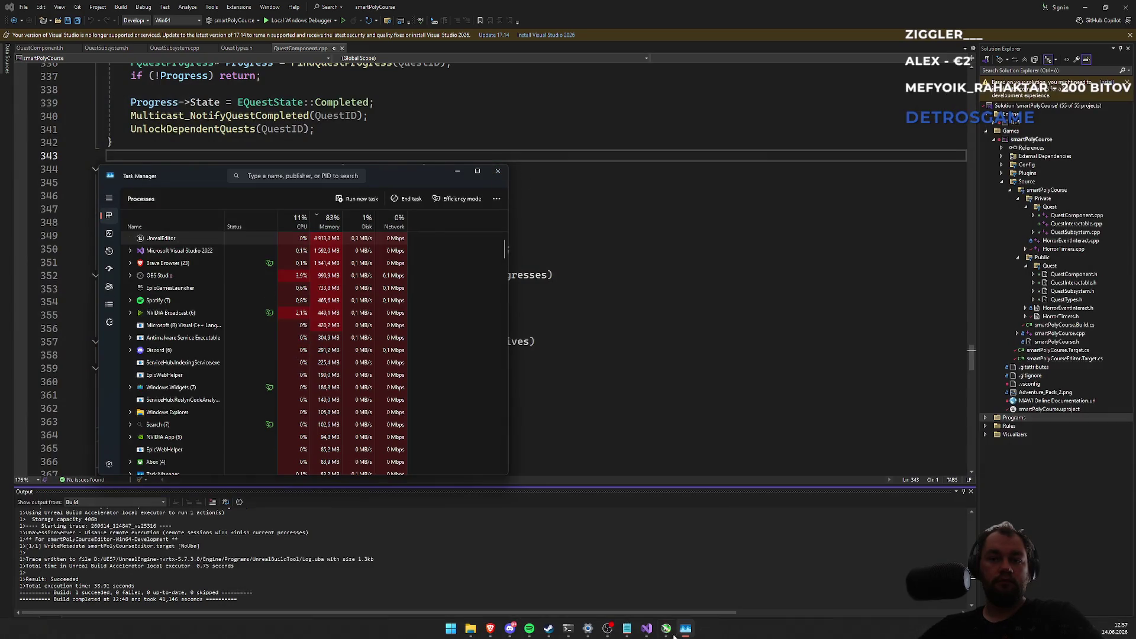
Step: Close Task Manager and rebuild smartPolyCourse with Start Without Debugging in Visual Studio
left_click(498, 171)
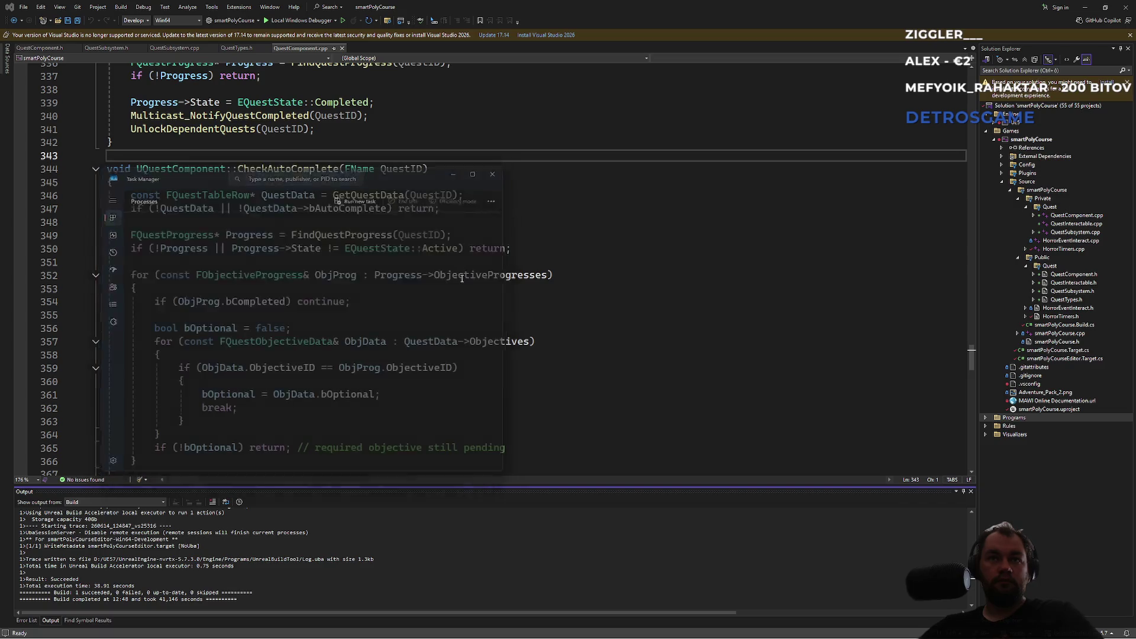
left_click(489, 267)
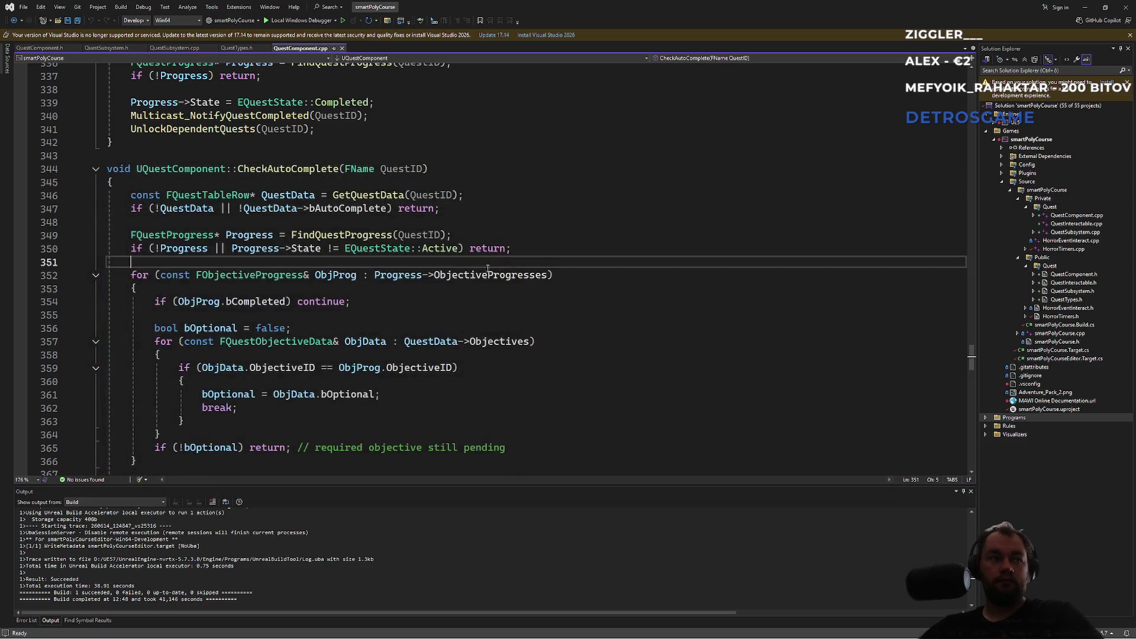
left_click(347, 21)
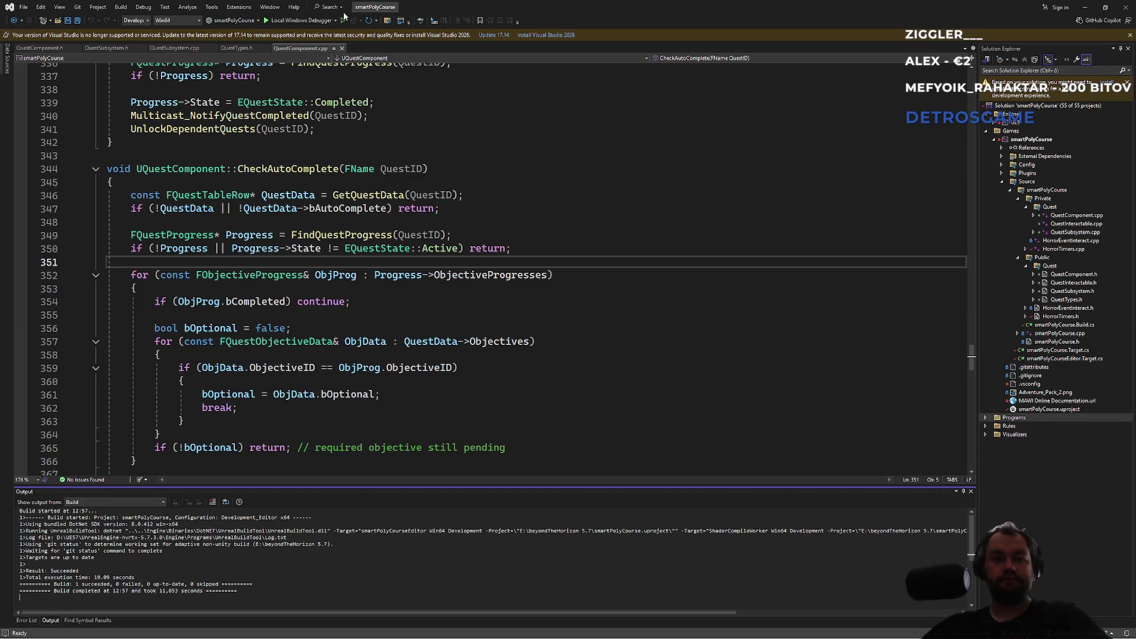
left_click(386, 303)
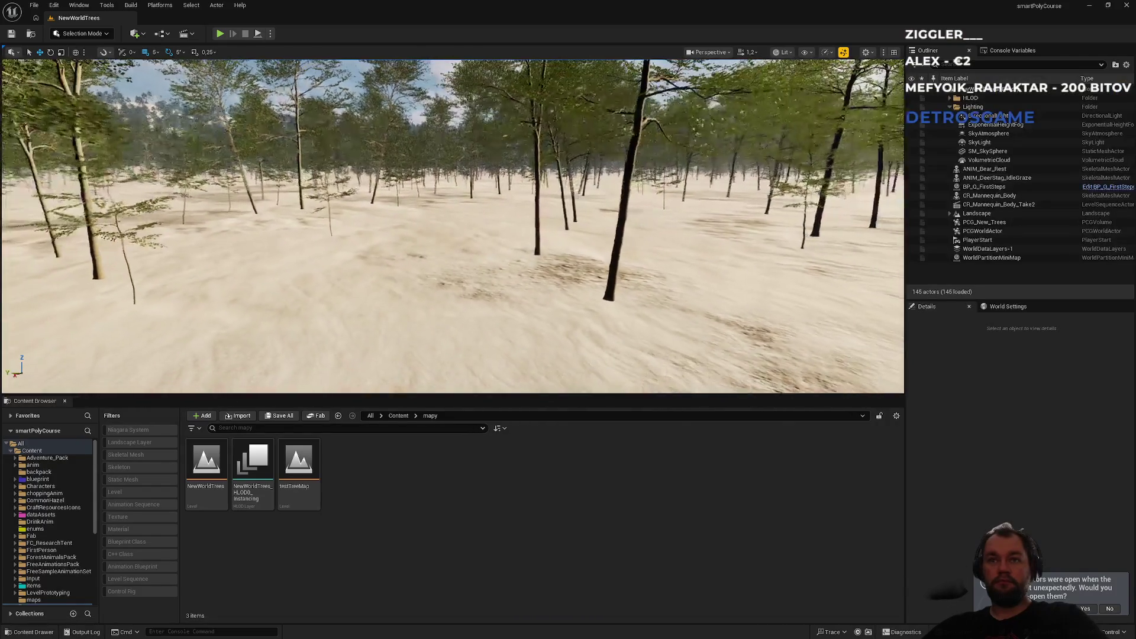
Step: Set play options to 1 player and apply the High scalability preset to all viewport groups
left_click(270, 33)
left_click_drag(350, 203, 338, 203)
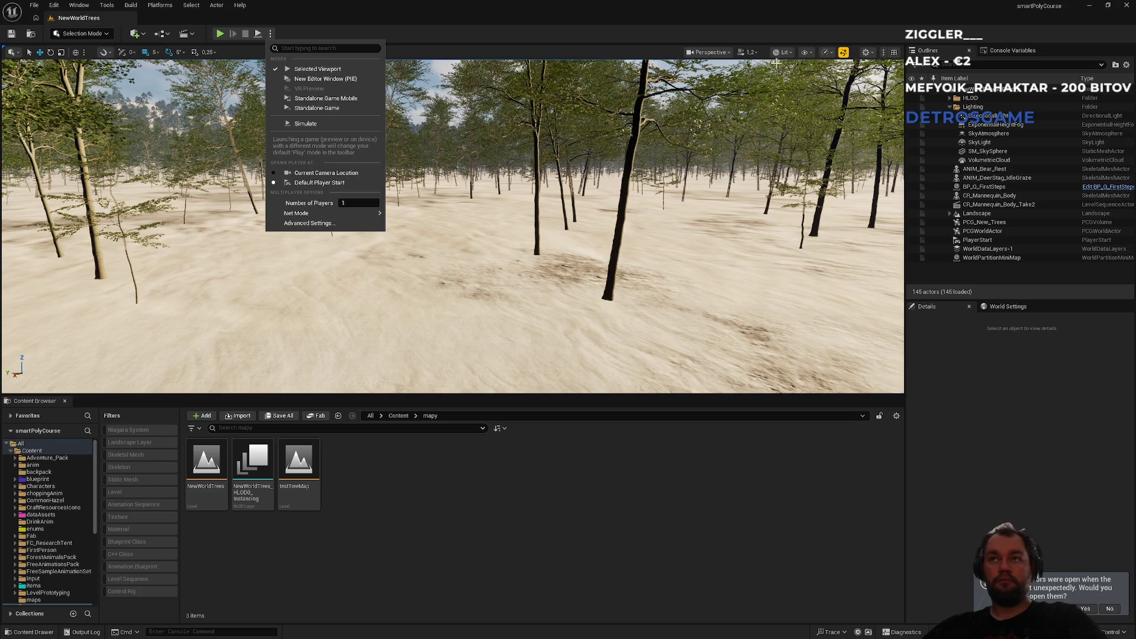
left_click(806, 52)
left_click(824, 52)
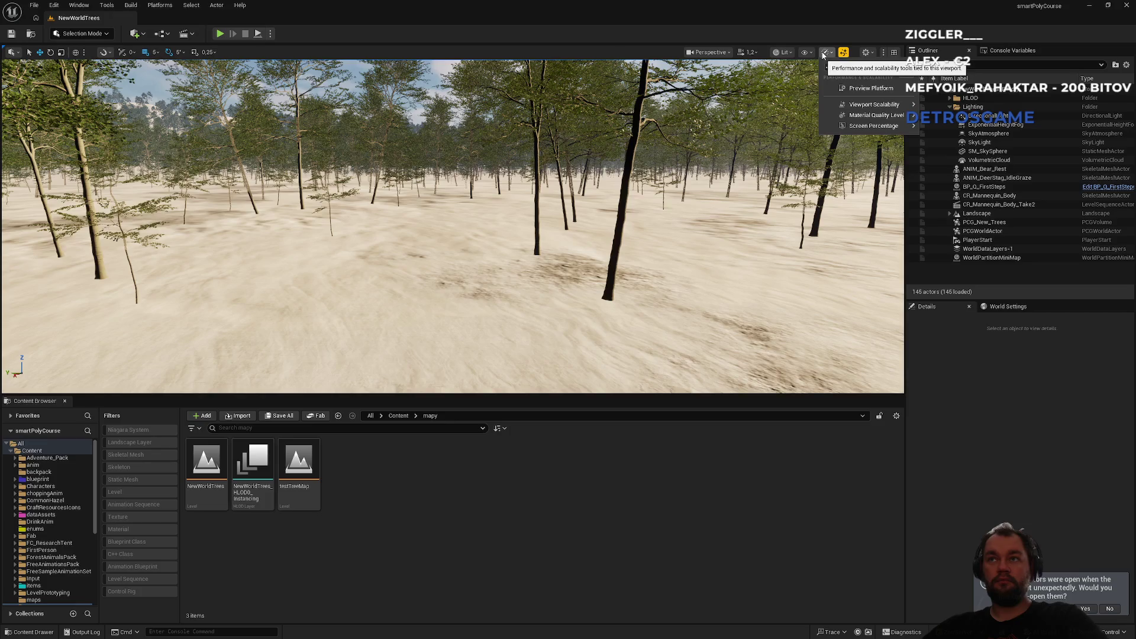
mouse_move(865, 106)
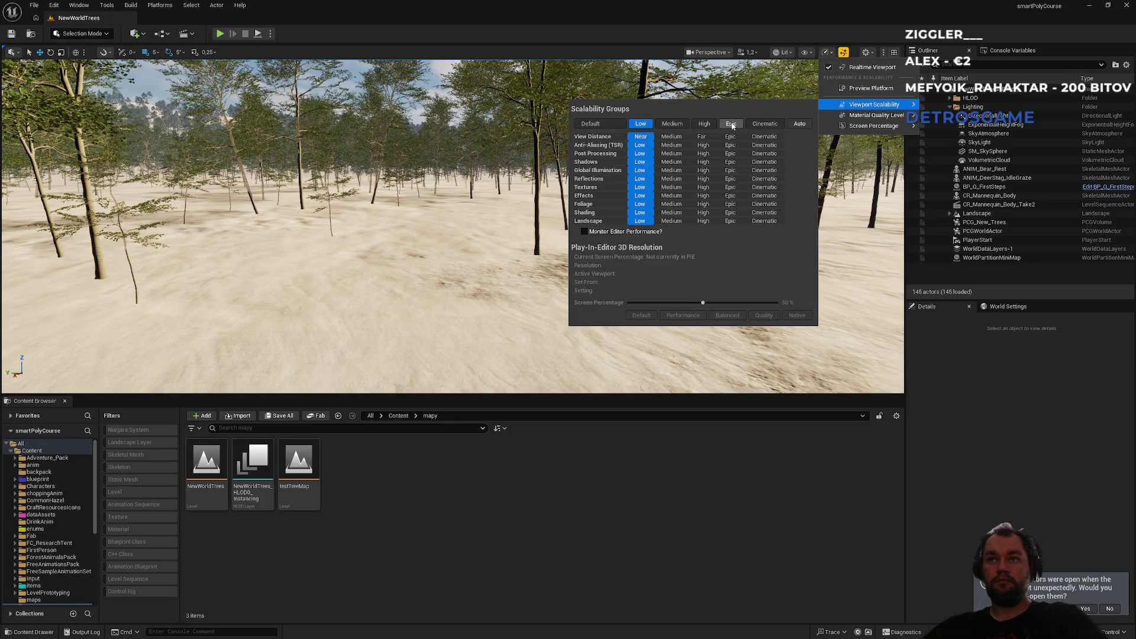
left_click(705, 123)
left_click_drag(473, 266, 450, 219)
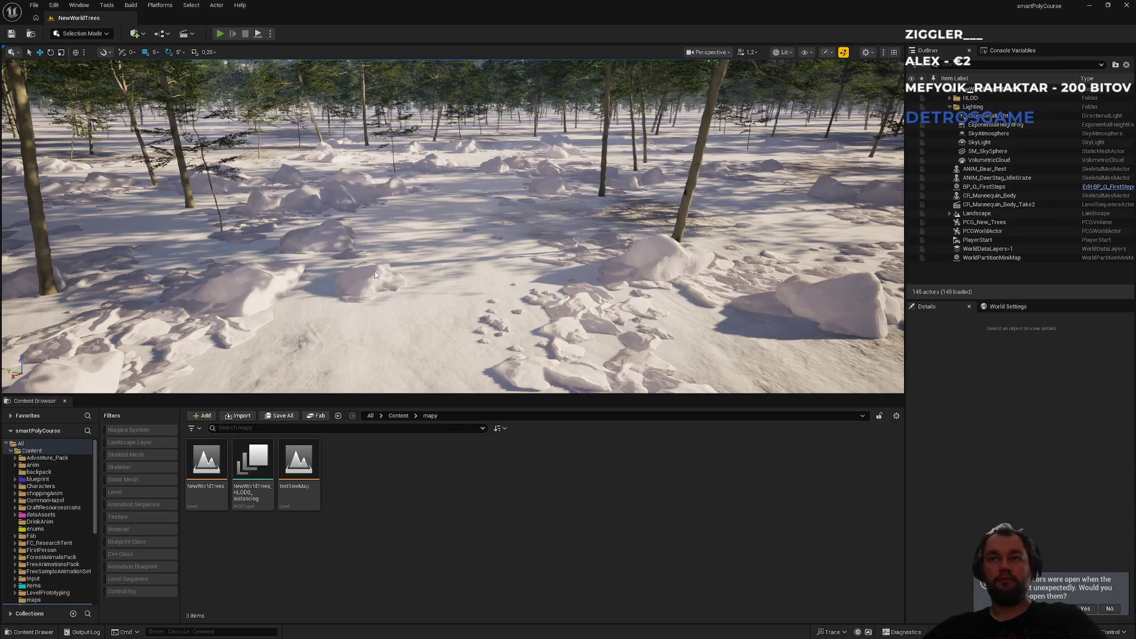
key("alt+p")
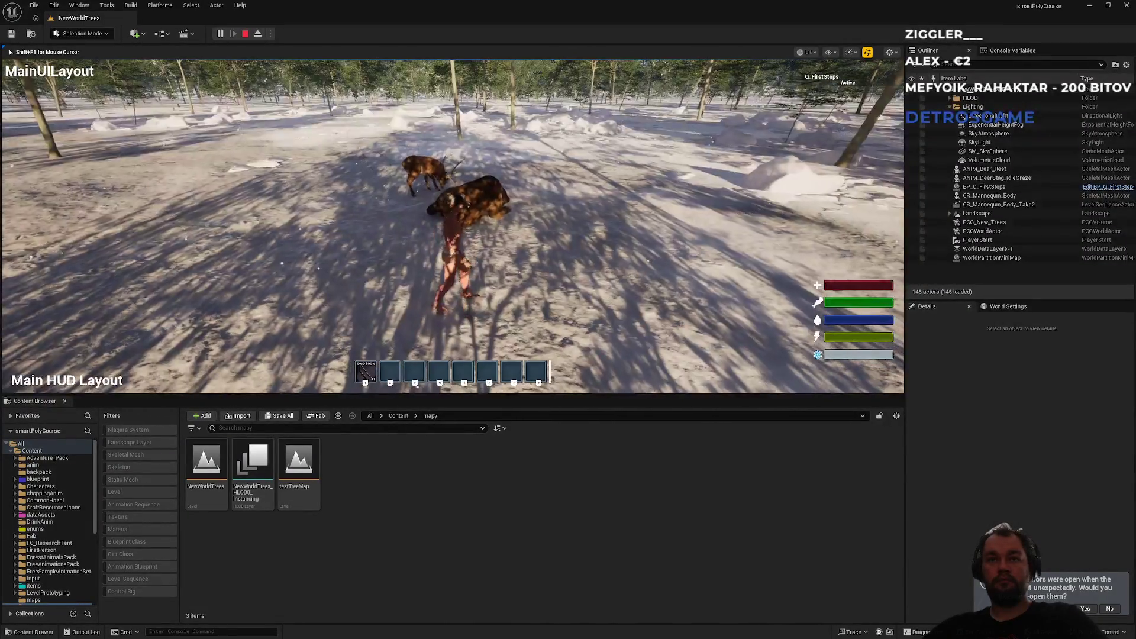
key("w")
key("w")
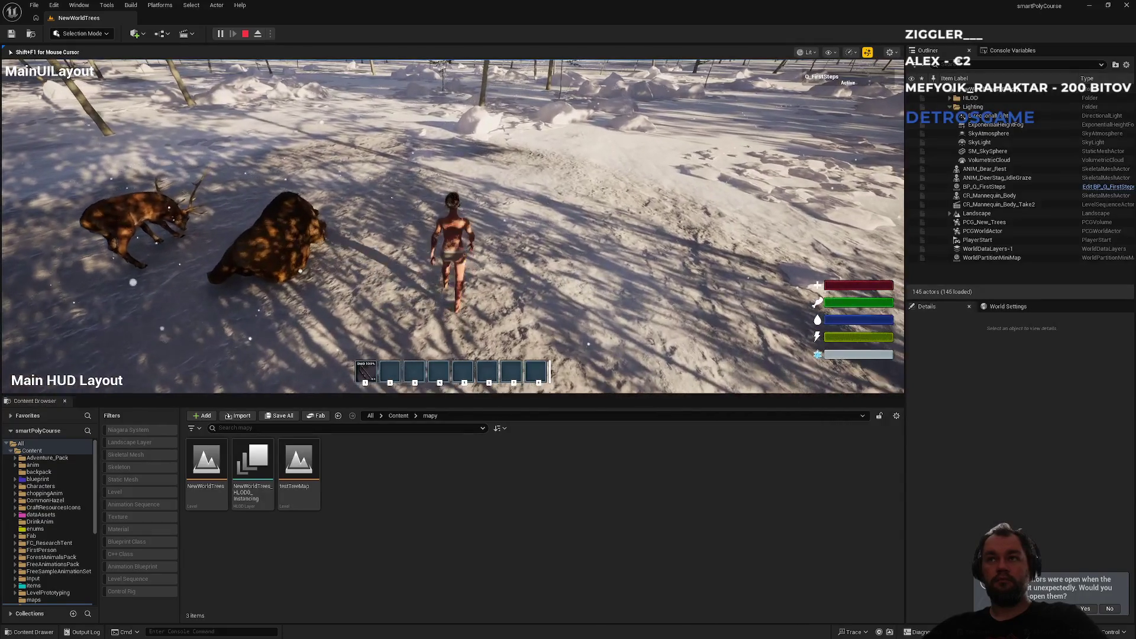
key("s")
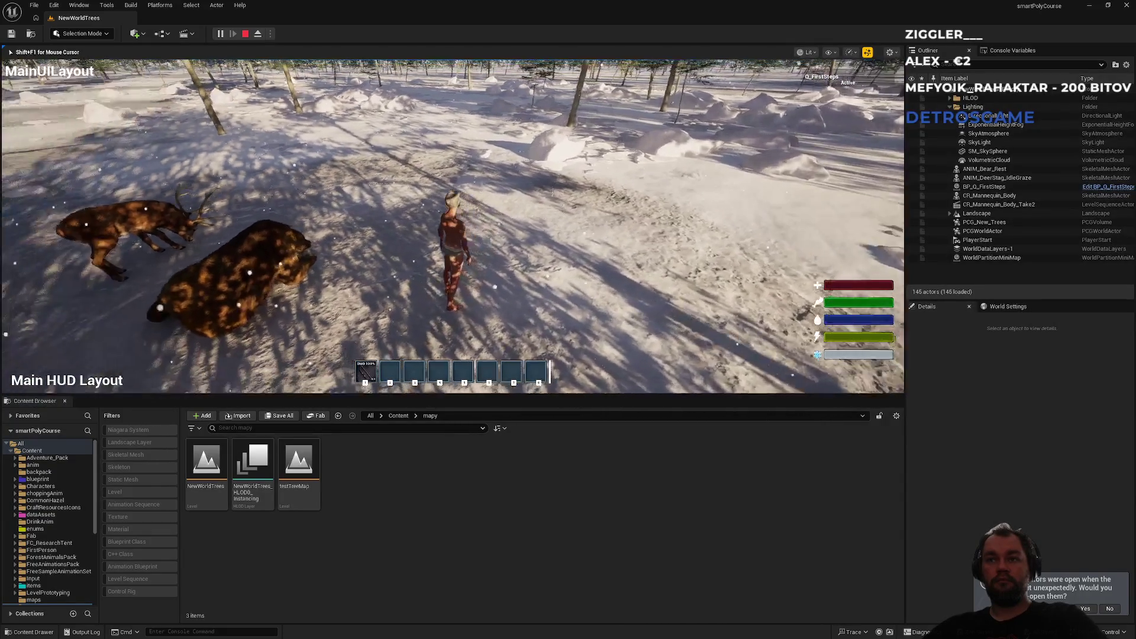
key("F11")
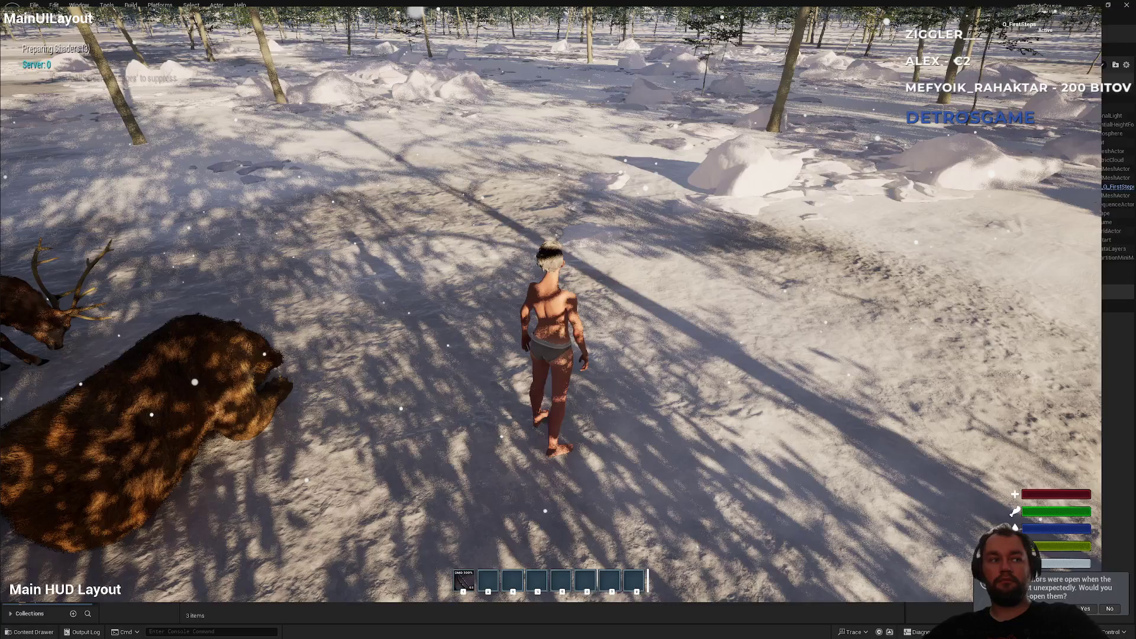
key("F11")
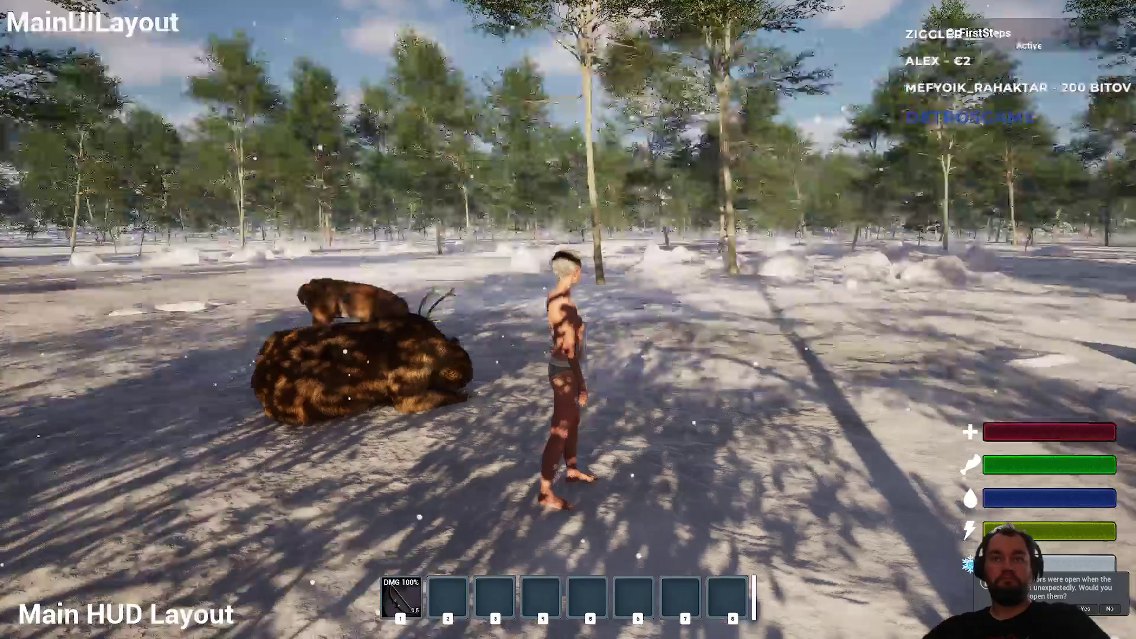
key("w")
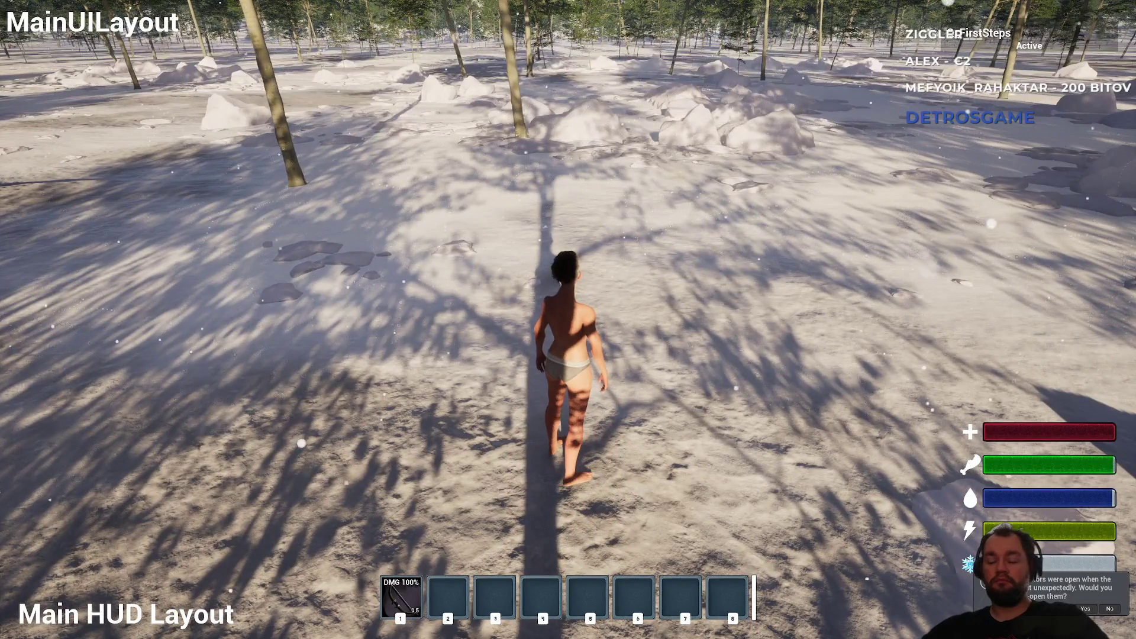
key("F11")
key("Escape")
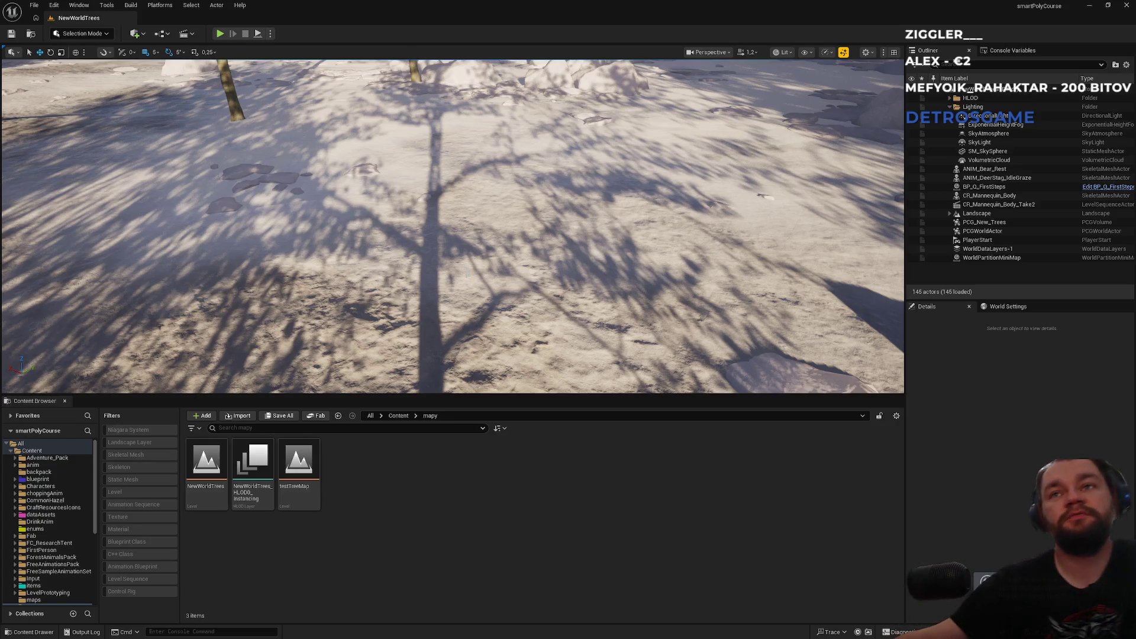
left_click_drag(469, 277, 469, 178)
mouse_move(415, 355)
left_mouse_down()
mouse_move(382, 302)
mouse_move(382, 207)
mouse_move(382, 343)
mouse_move(381, 254)
left_mouse_up()
scroll(382, 308, "up", 4)
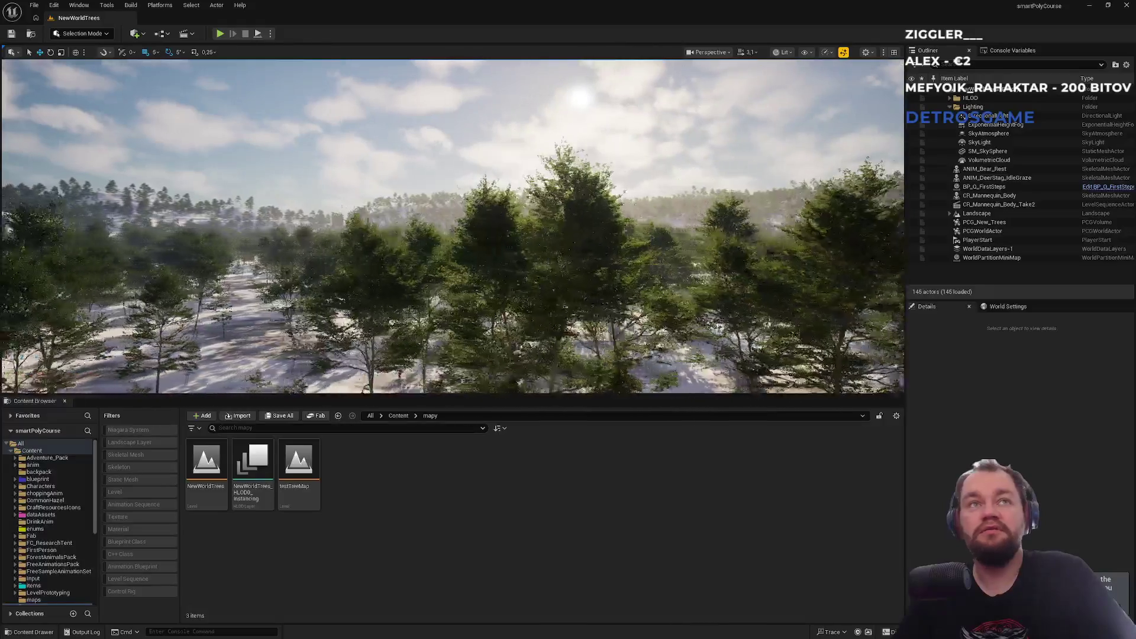
left_click_drag(382, 255, 384, 228)
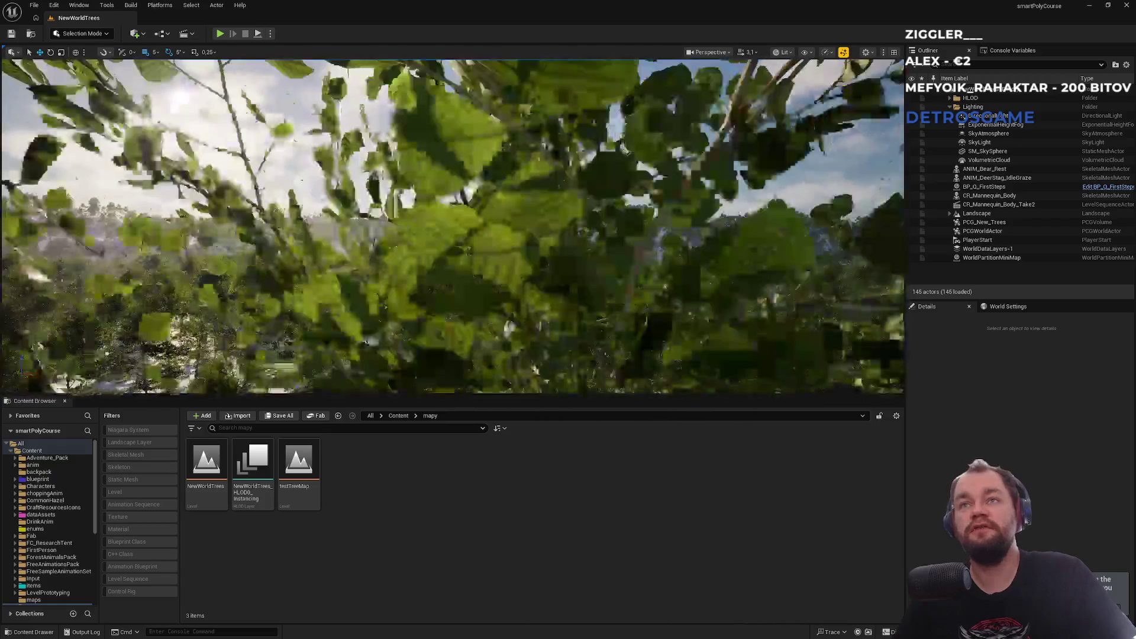
scroll(545, 265, "up", 5)
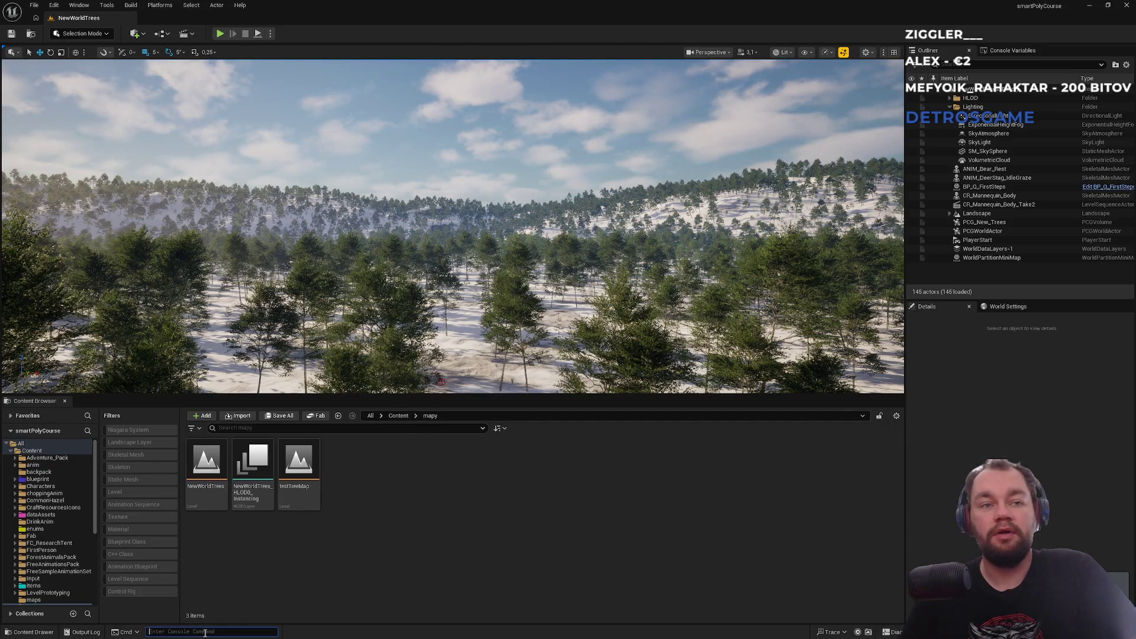
Step: Set r.Streaming.PoolSize to 10000 through the console's poolsize autocomplete
type("pools")
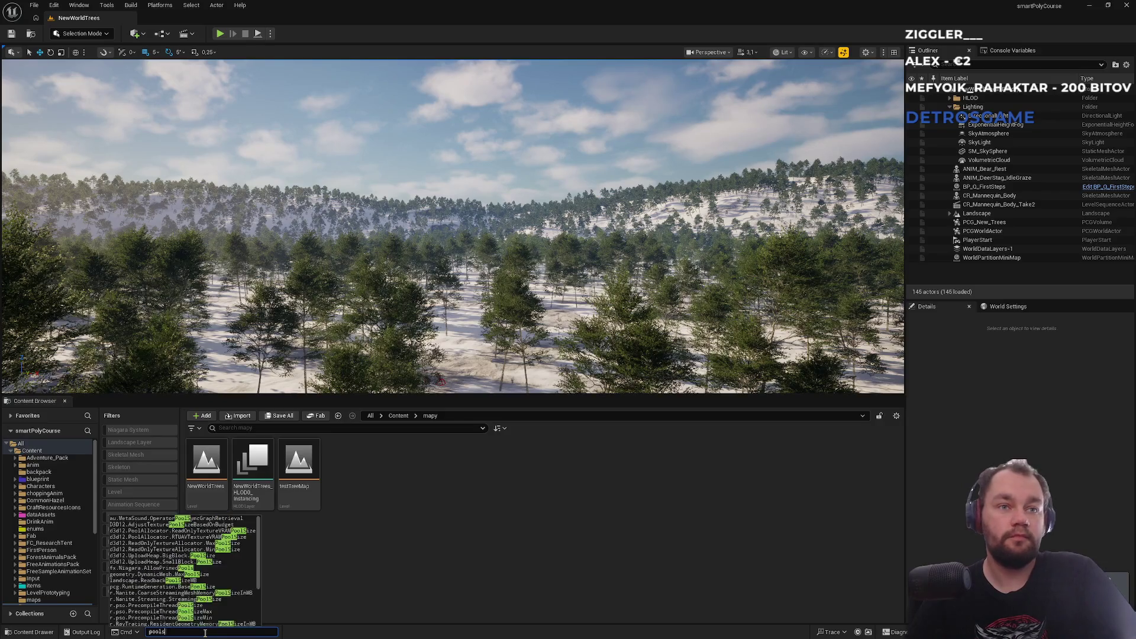
type("ize")
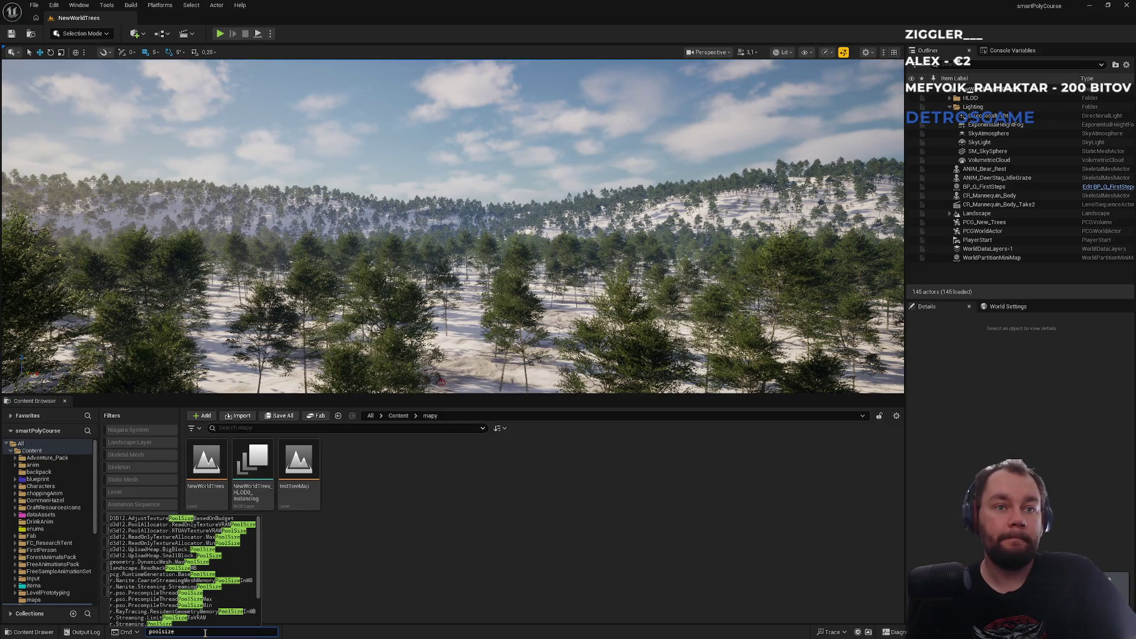
key("Down")
key("Down")
key("Down")
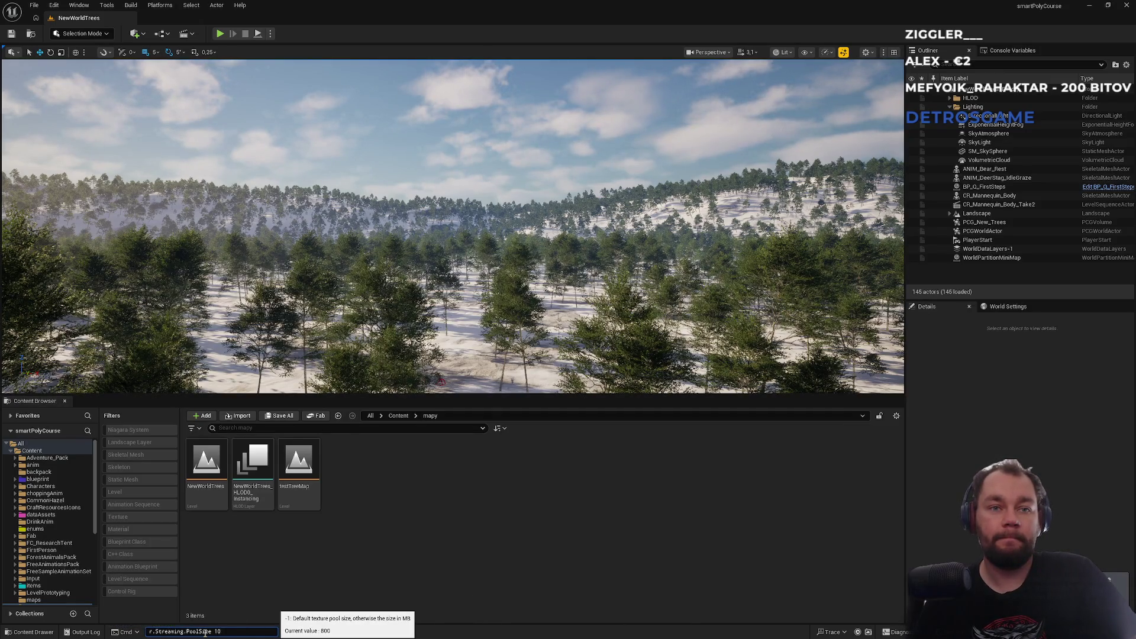
key("Return")
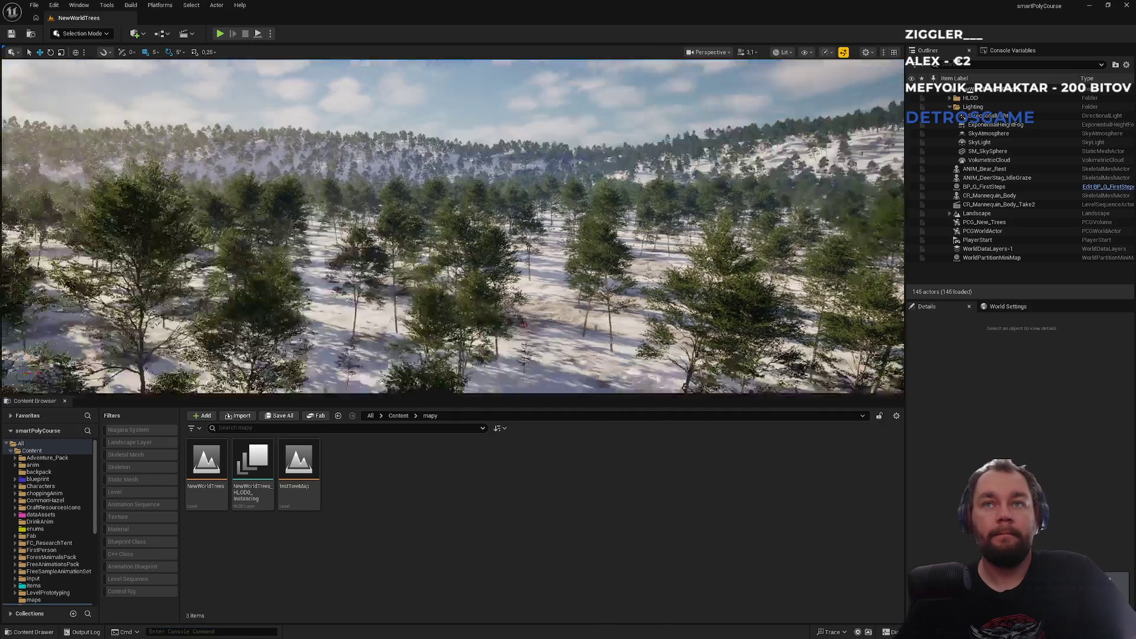
mouse_move(386, 355)
left_mouse_down()
mouse_move(386, 379)
mouse_move(386, 349)
left_mouse_up()
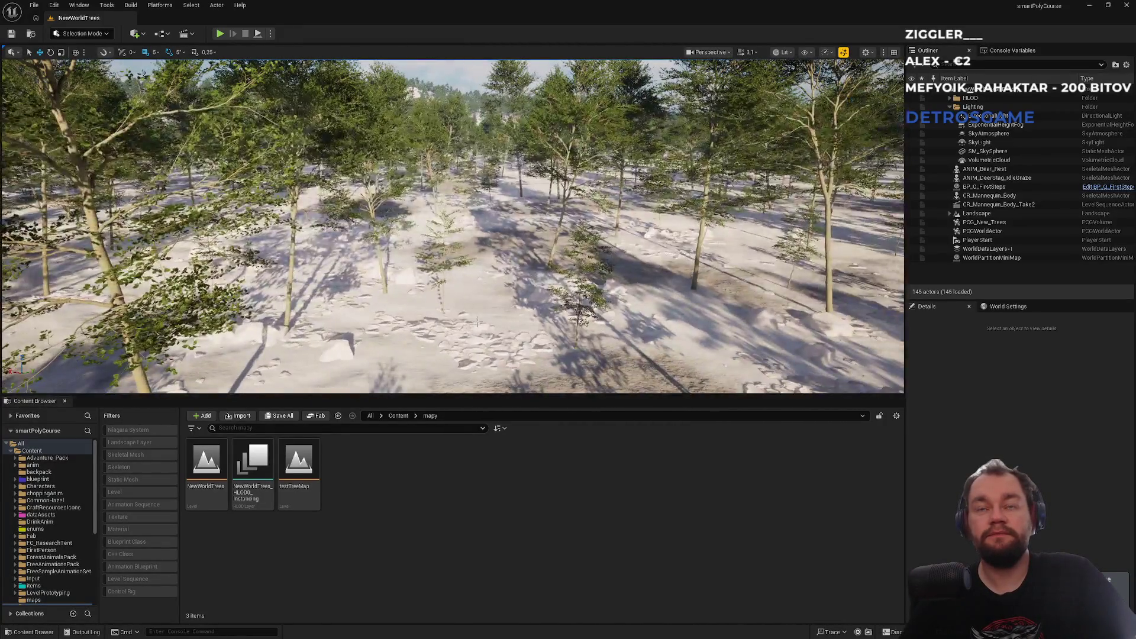
Step: Select SM_SkySphere, browse the top-level Content folder, then start a play session
right_click(488, 315)
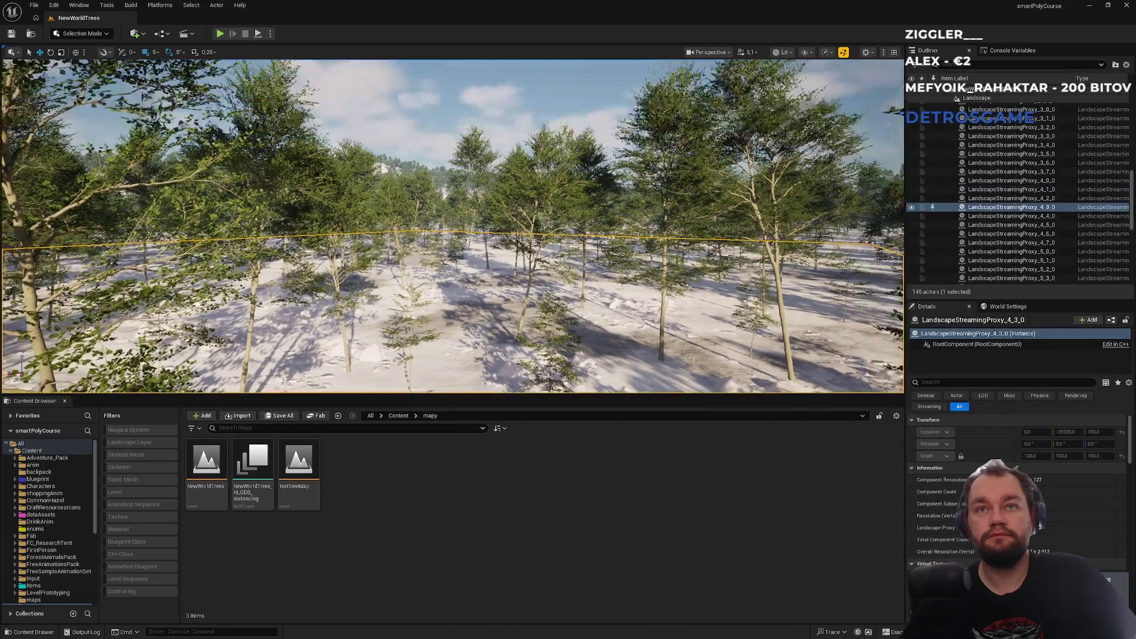
left_click(466, 99)
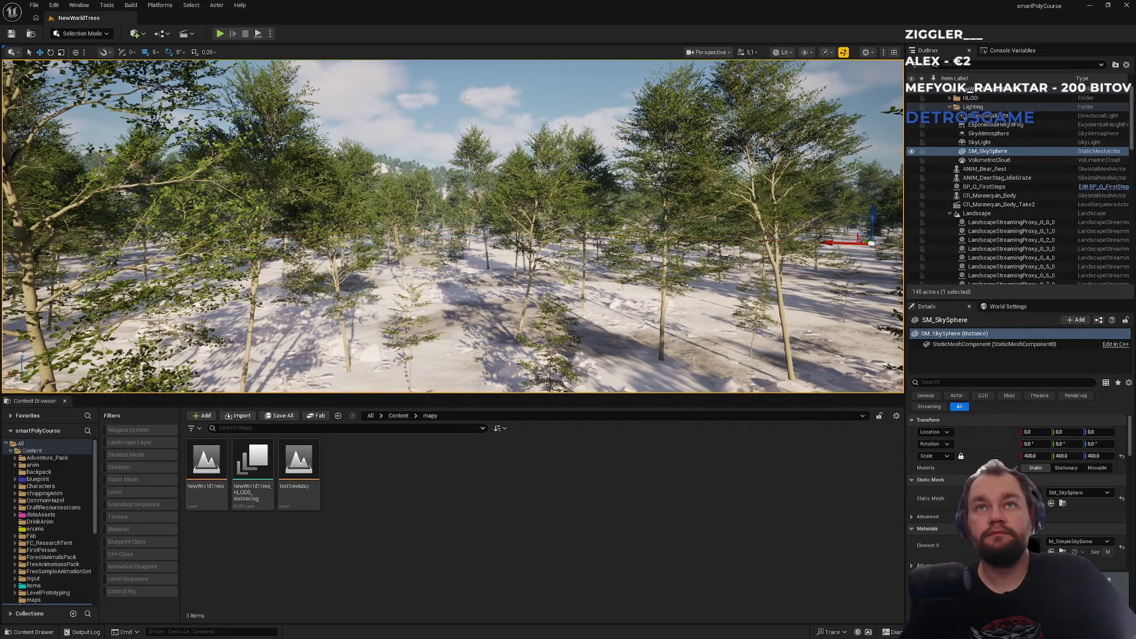
left_click(398, 416)
scroll(484, 487, "down", 3)
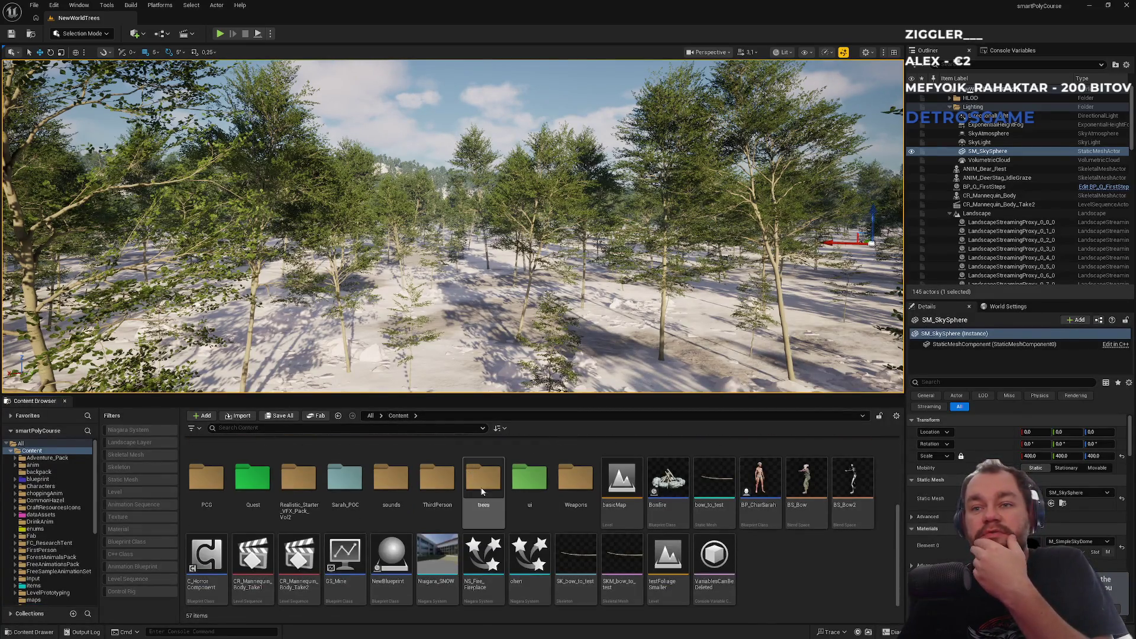
right_click(492, 565)
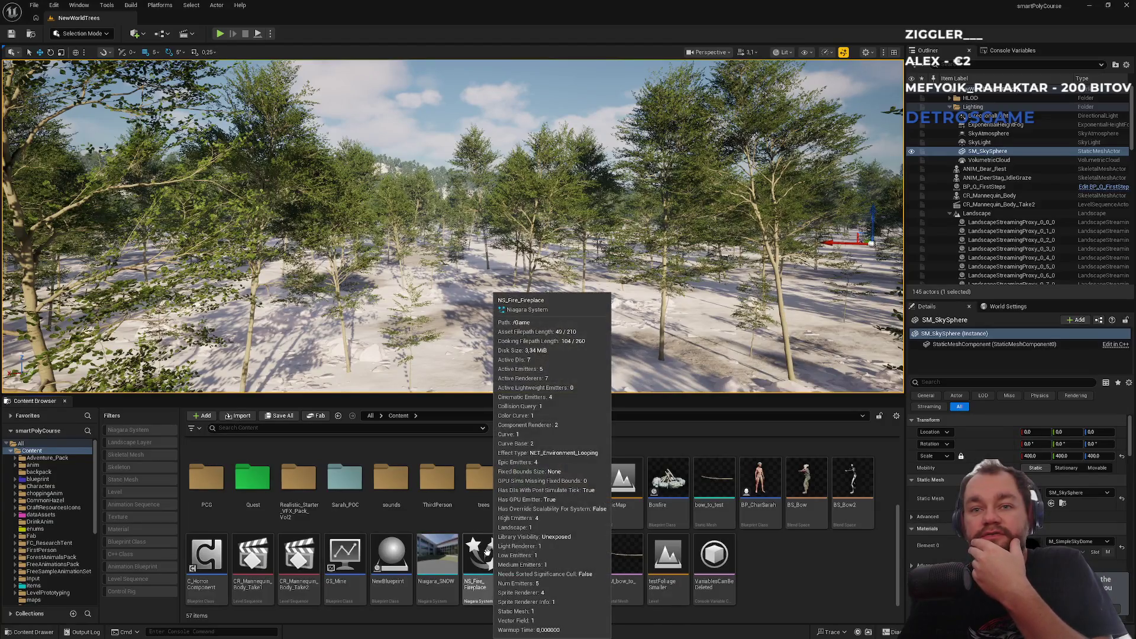
key("Escape")
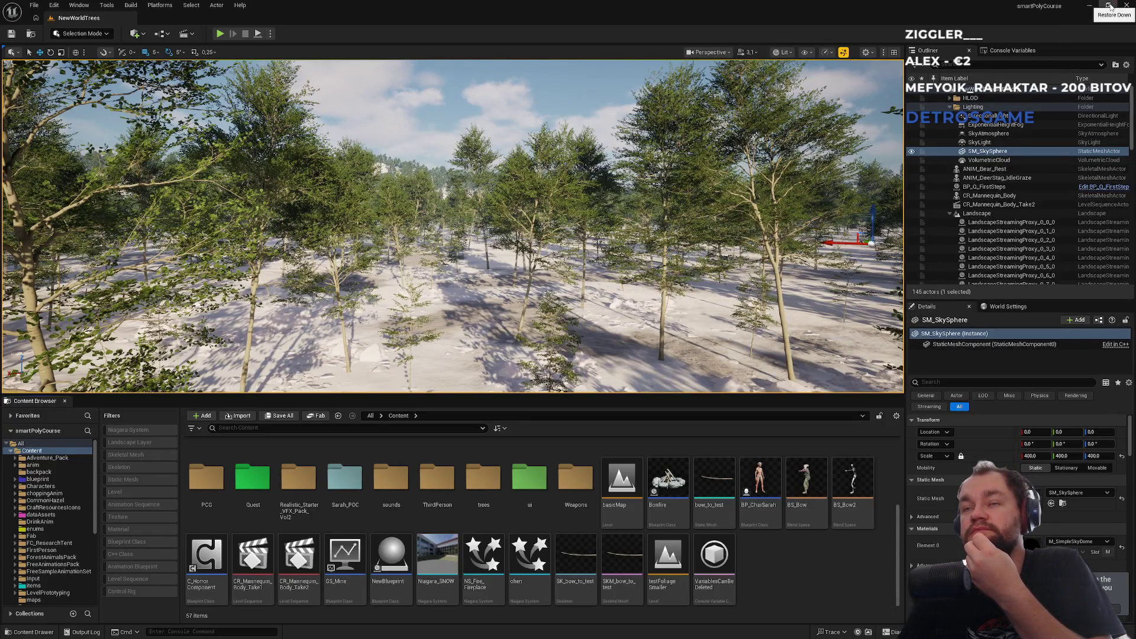
left_click(219, 34)
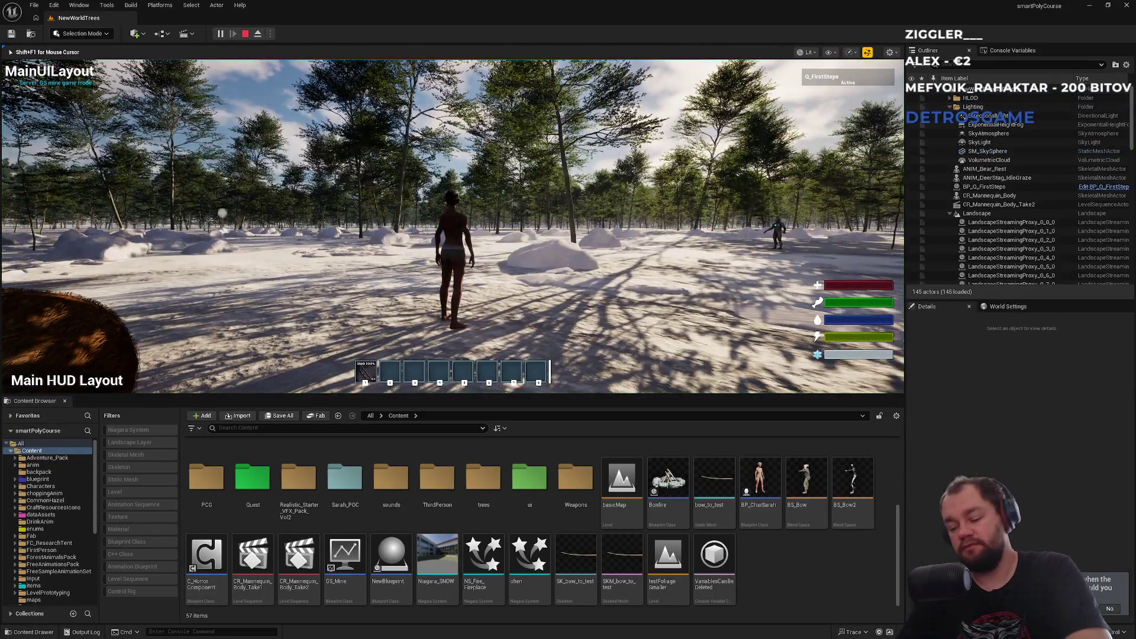
Step: Go fullscreen, aim the bow and walk the character toward the deer, then open the inventory
key("F11")
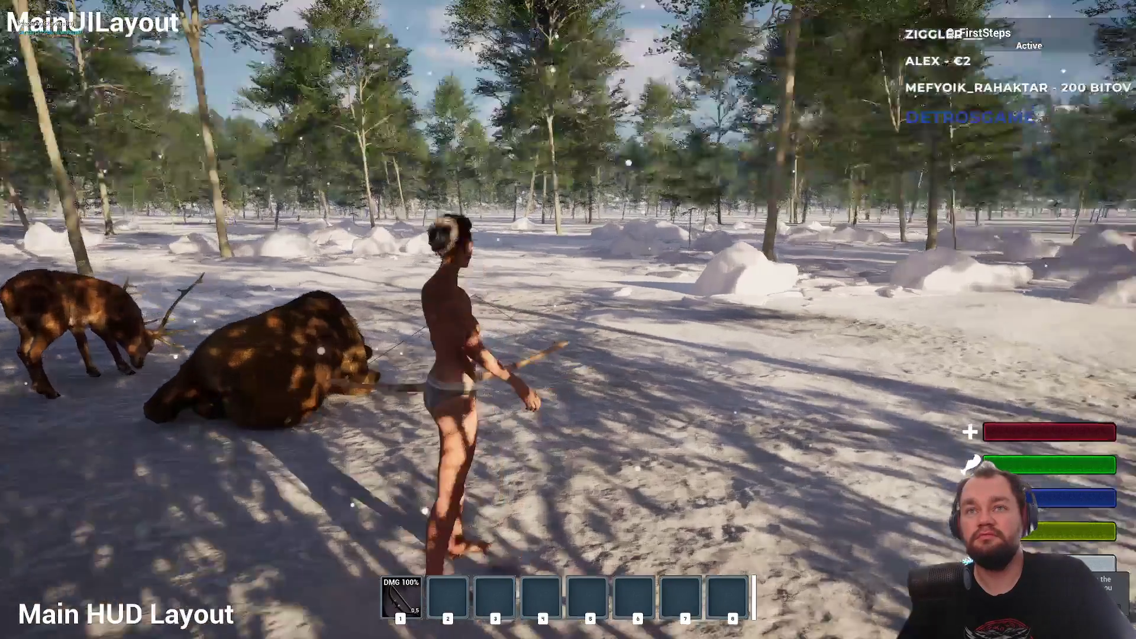
right_click(568, 320)
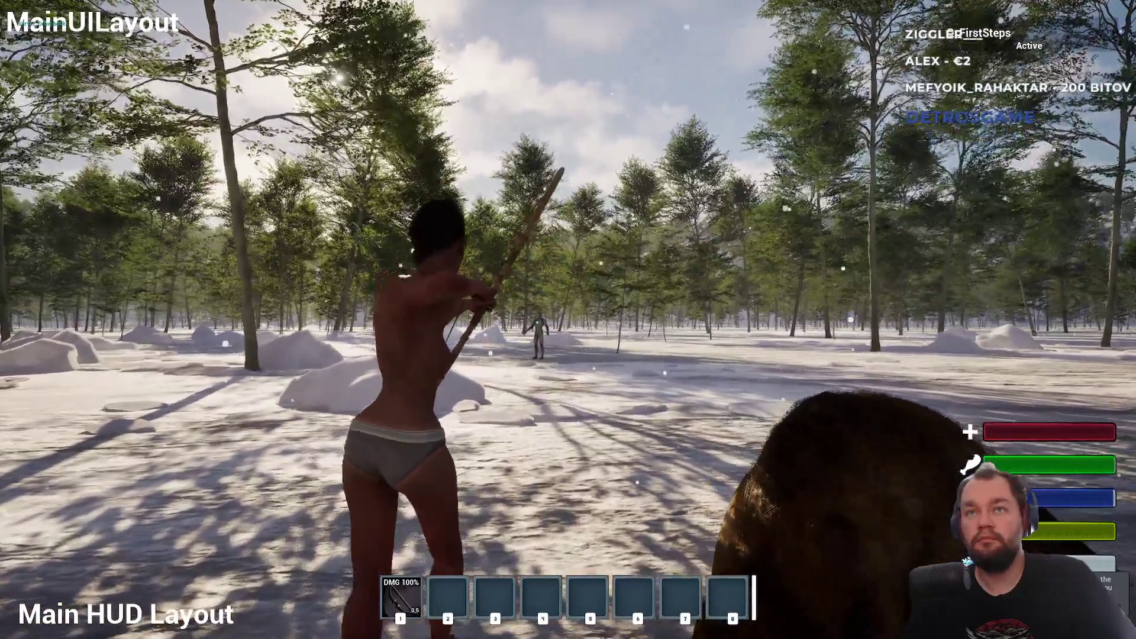
key("w")
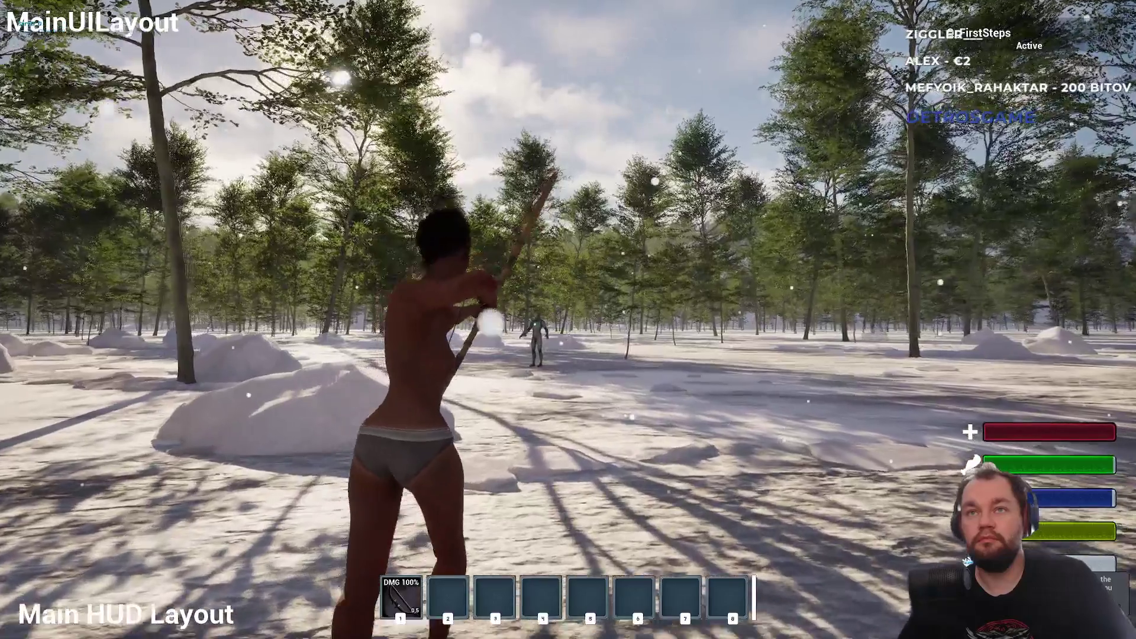
key("w")
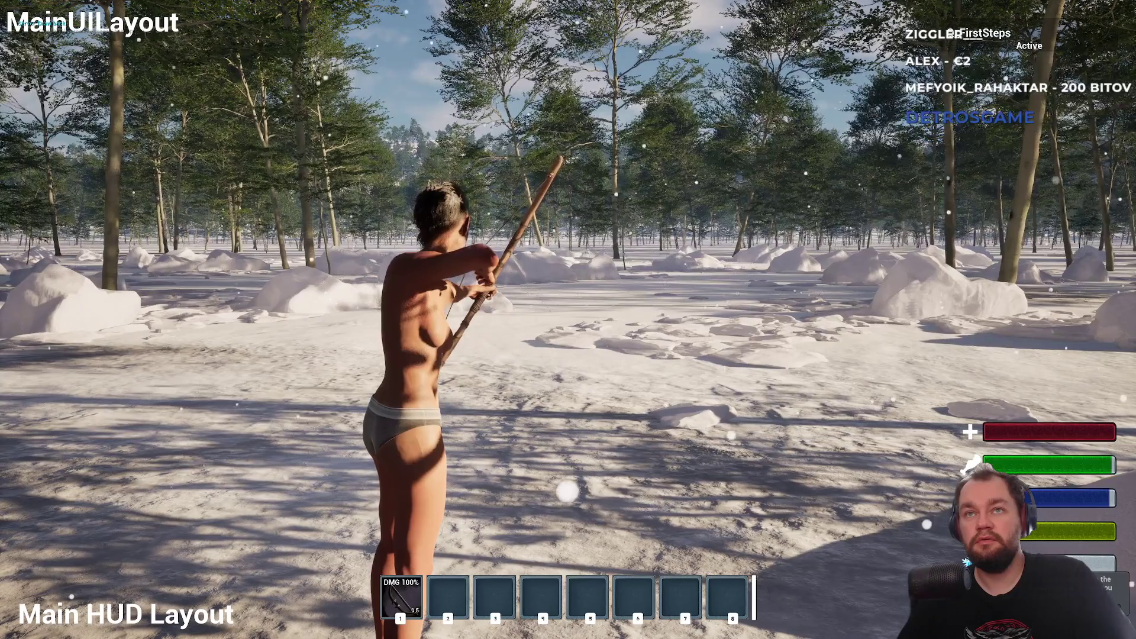
key("w")
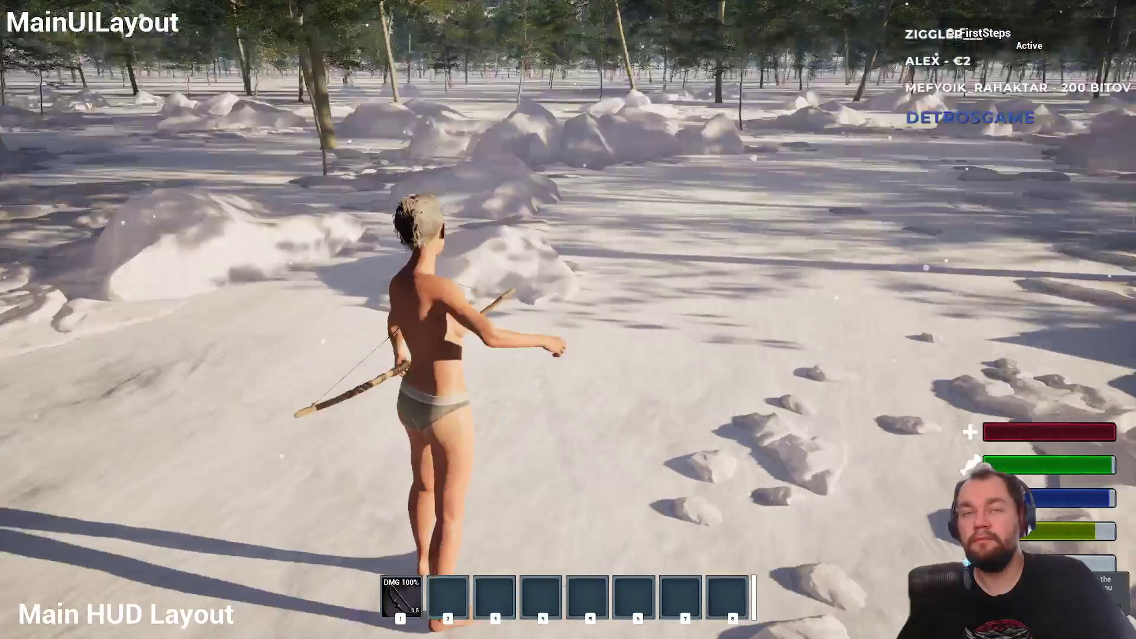
right_click(569, 320)
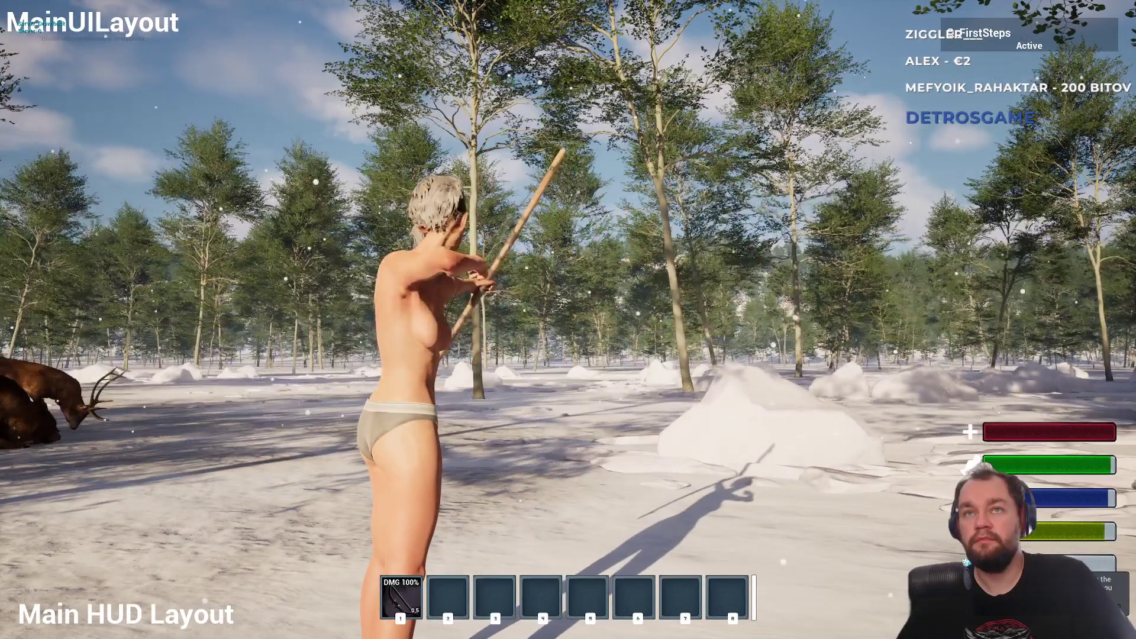
key("w")
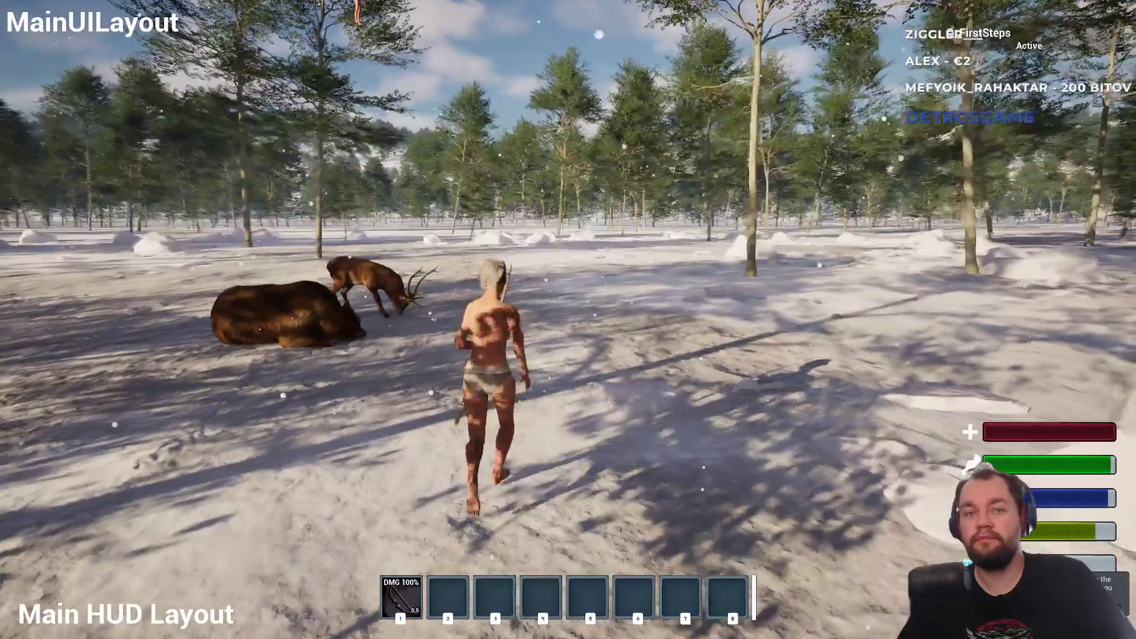
key("i")
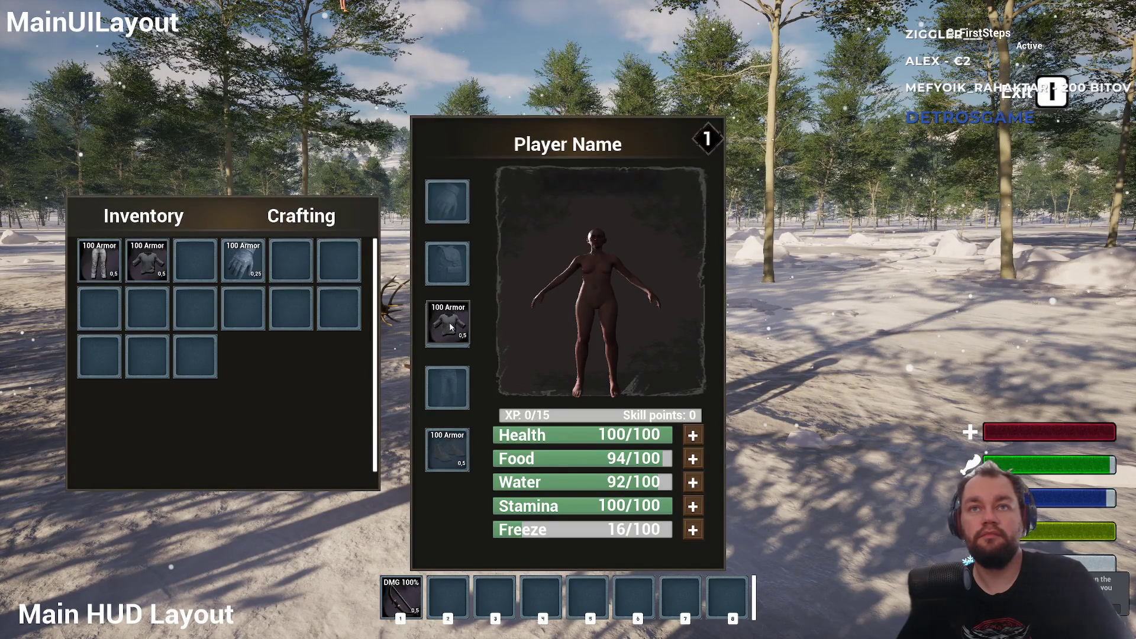
Step: Close the inventory, run the character through the snow, then exit fullscreen and stop play
key("i")
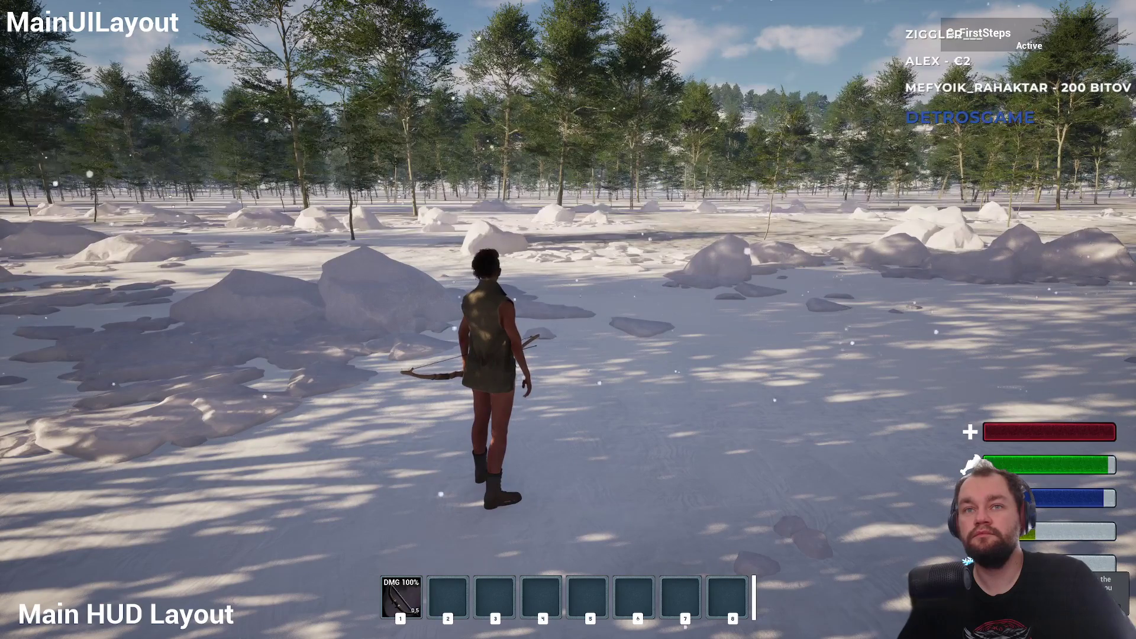
key("w")
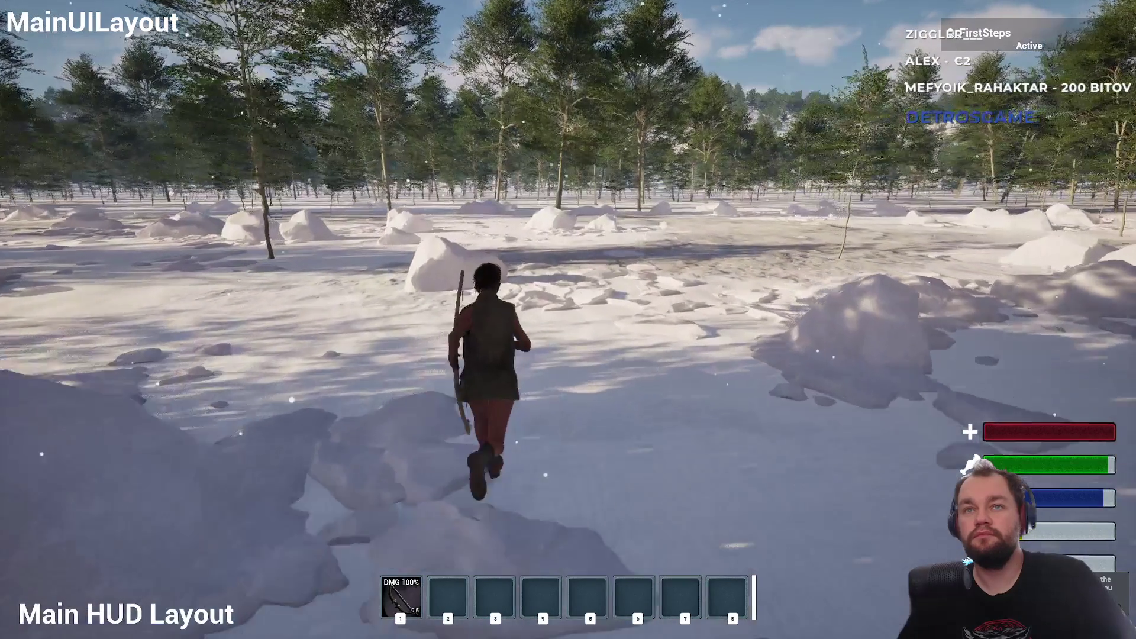
key("w")
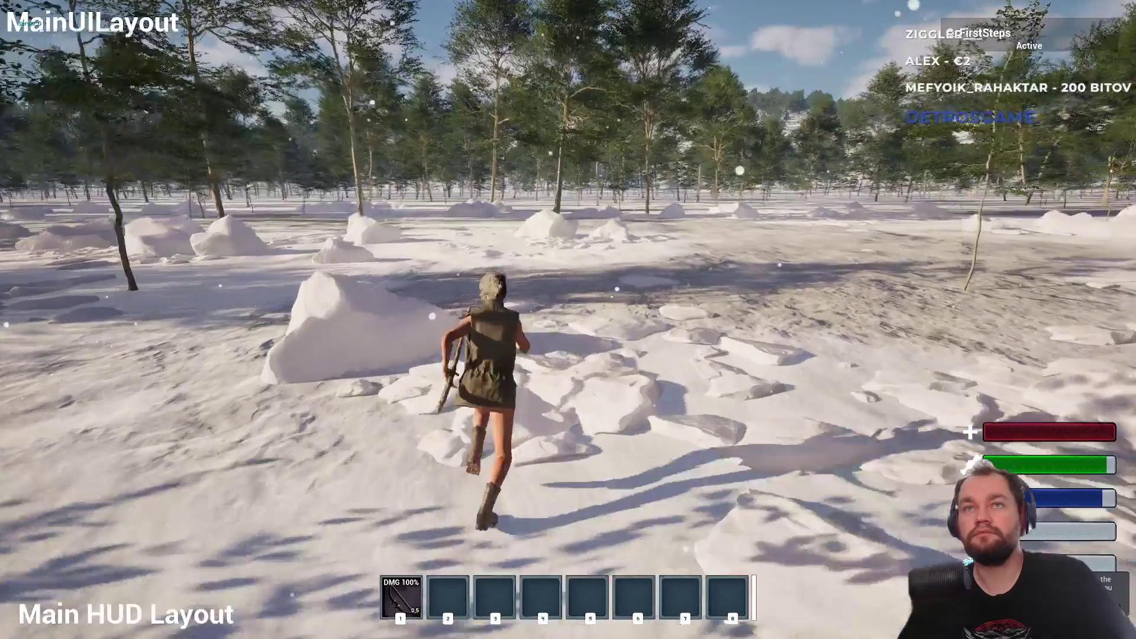
key("w")
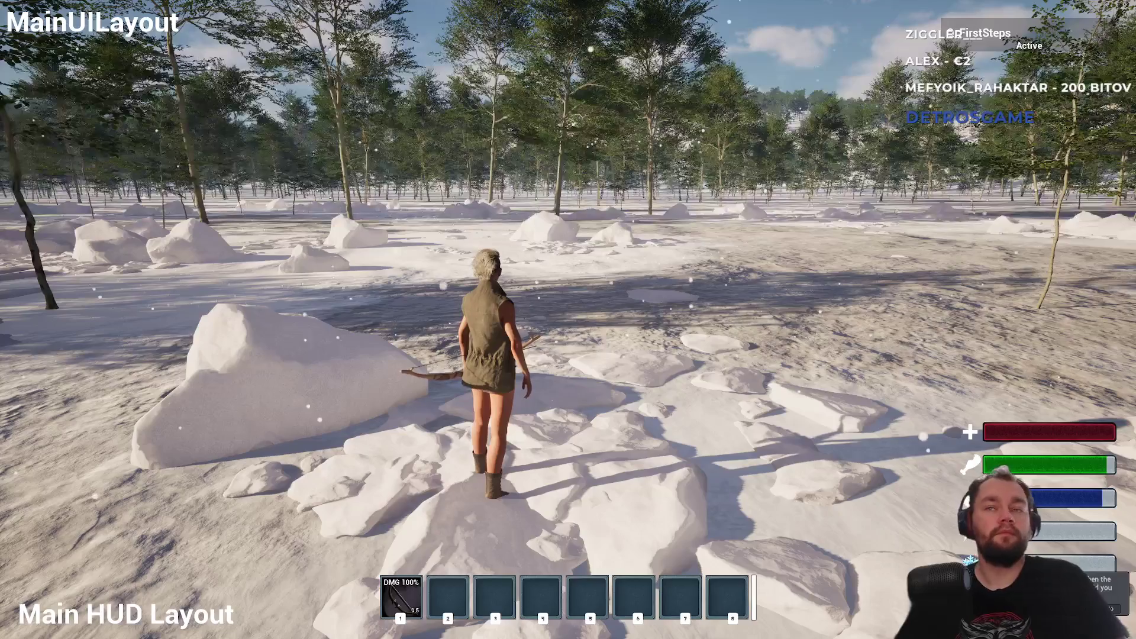
key("w")
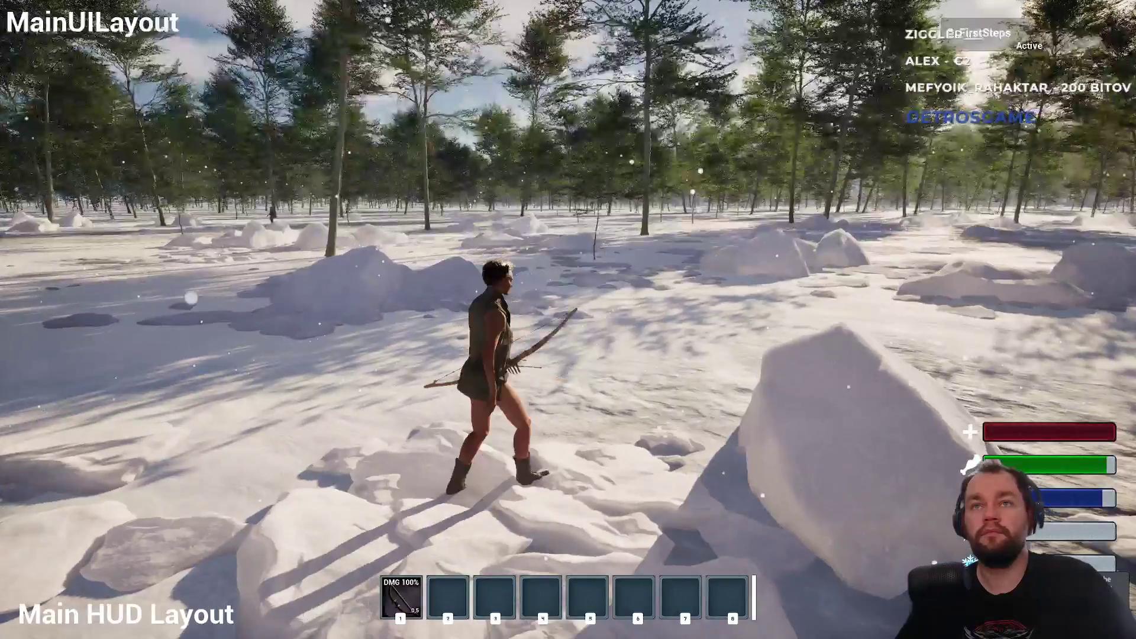
key("w")
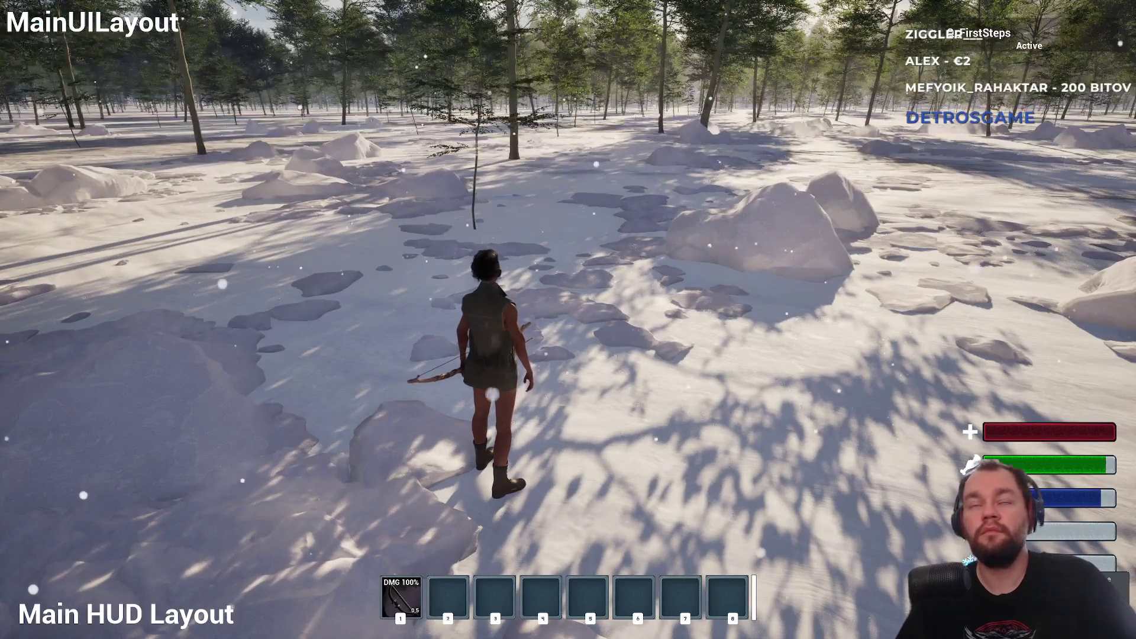
key("F11")
key("Escape")
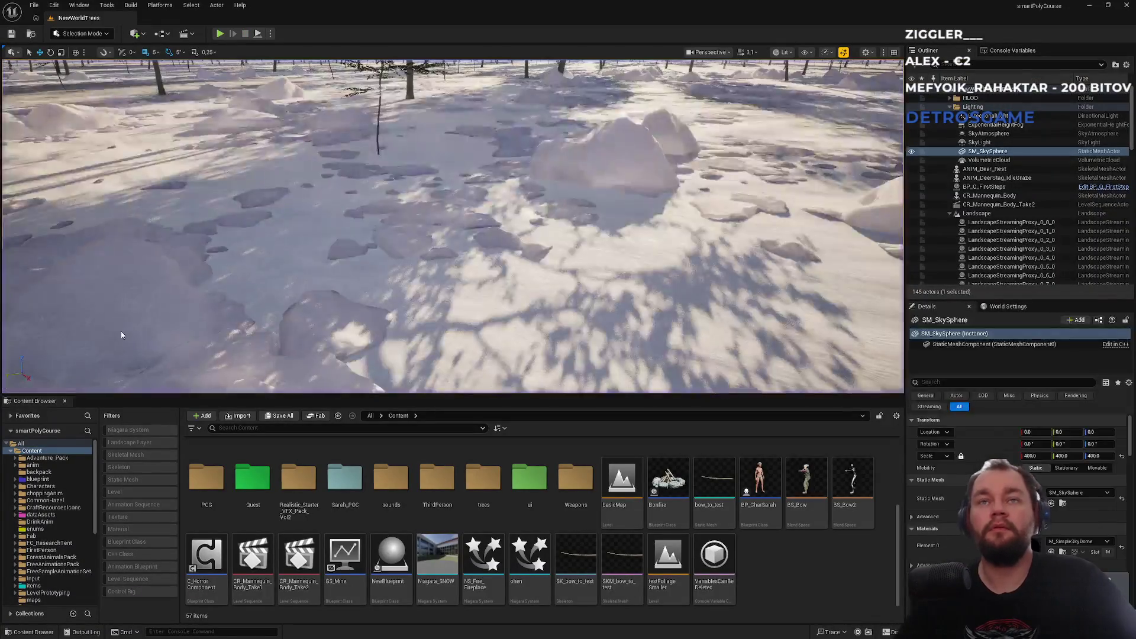
Step: Close the Unreal editor, Visual Studio and the Config folder window
left_click(1128, 6)
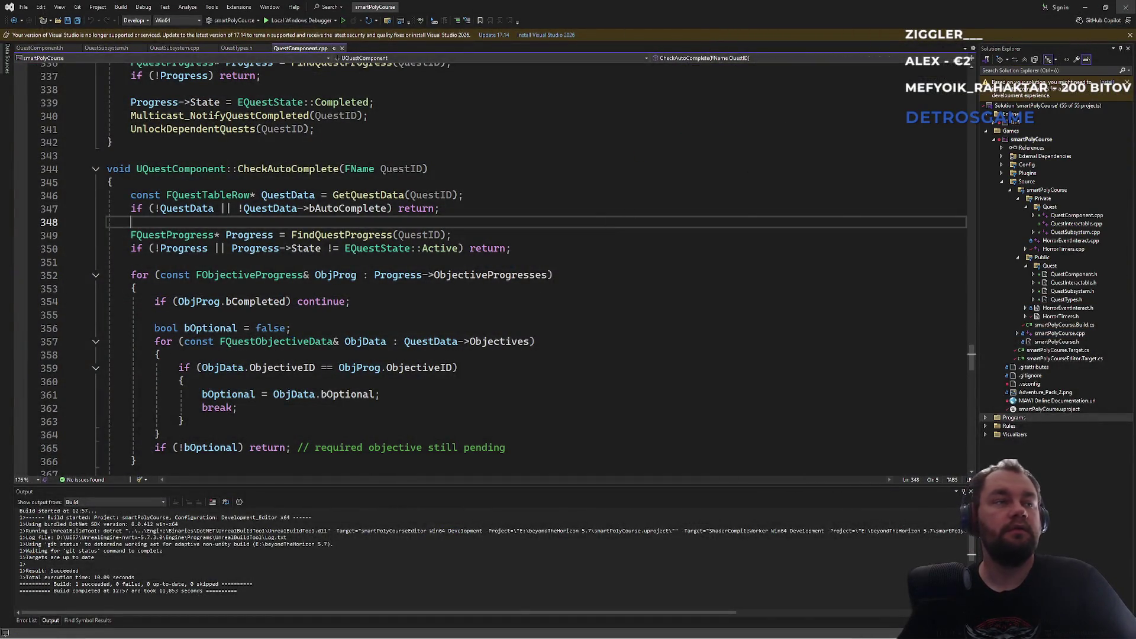
left_click(1125, 8)
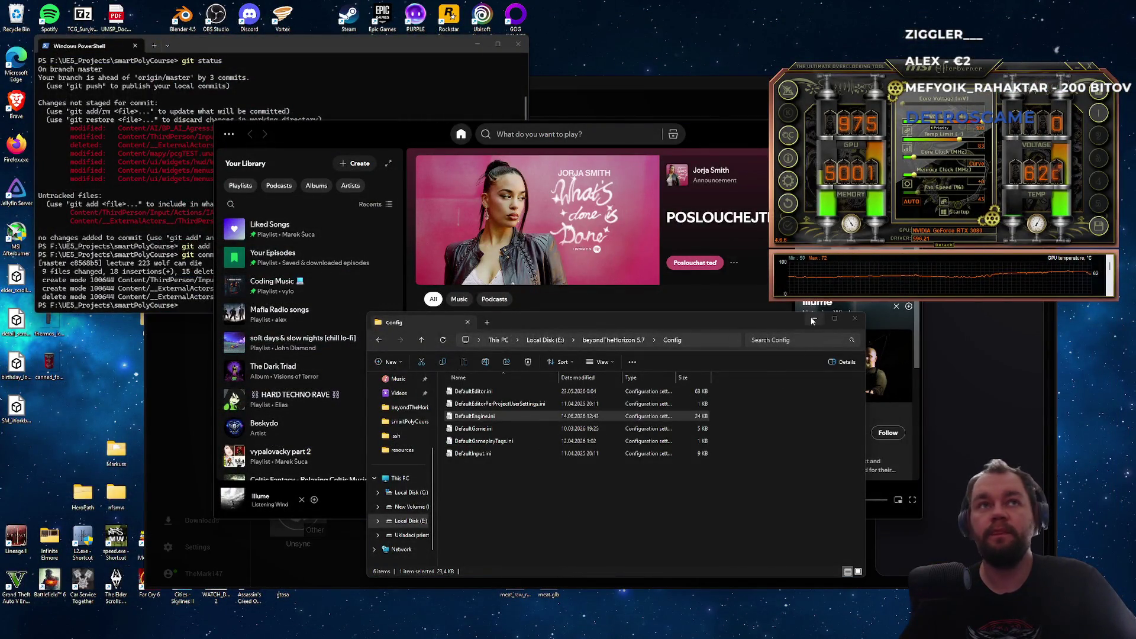
mouse_move(520, 636)
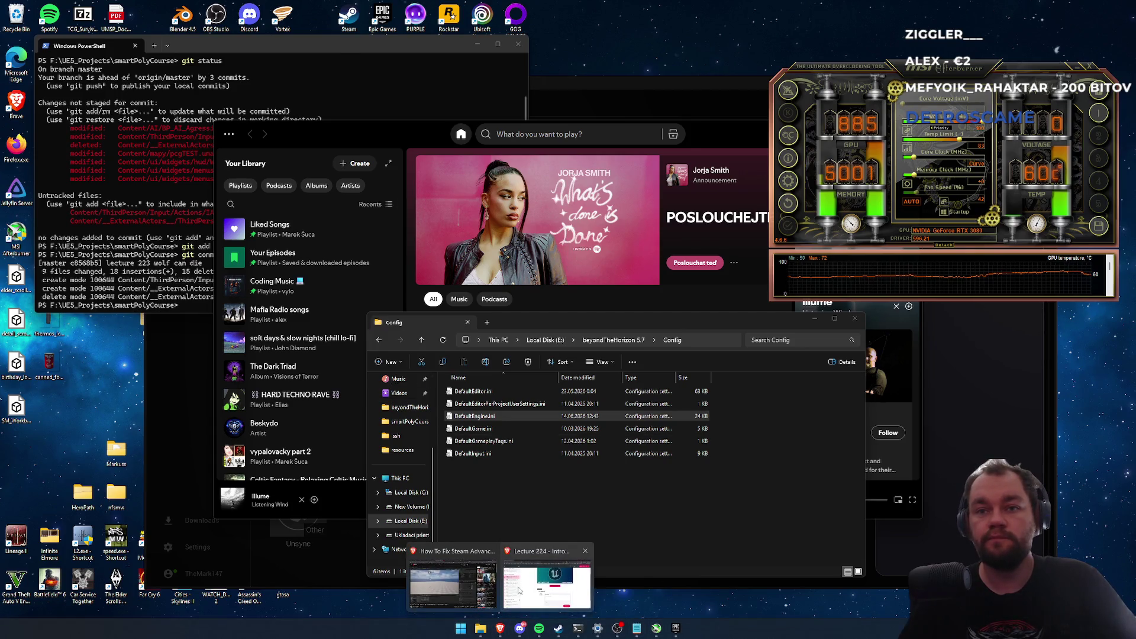
mouse_move(466, 586)
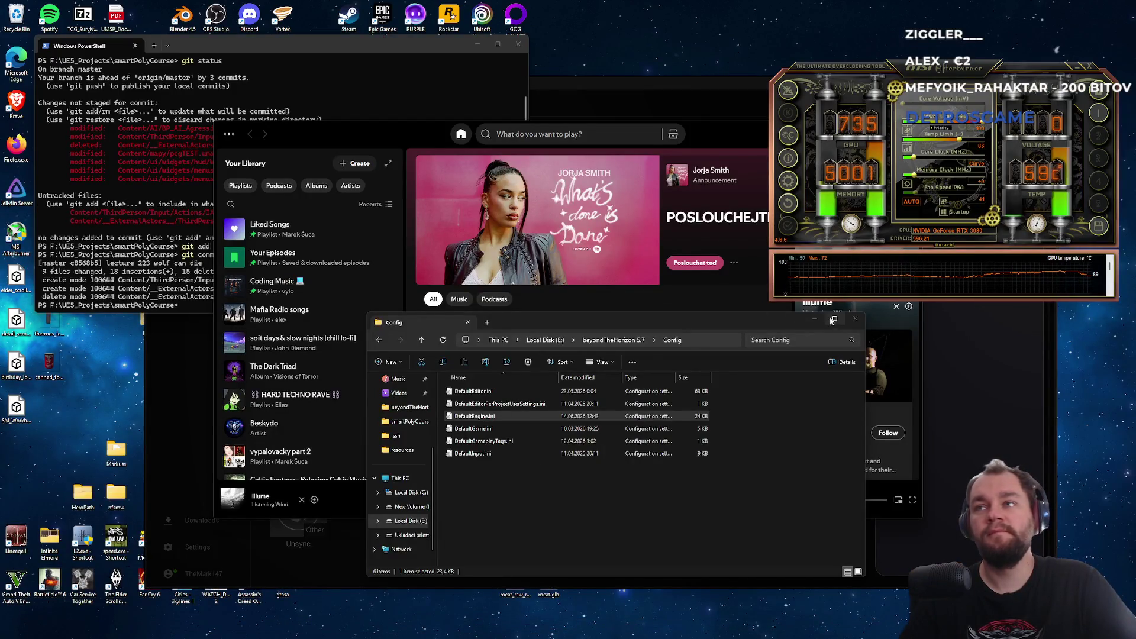
left_click(855, 320)
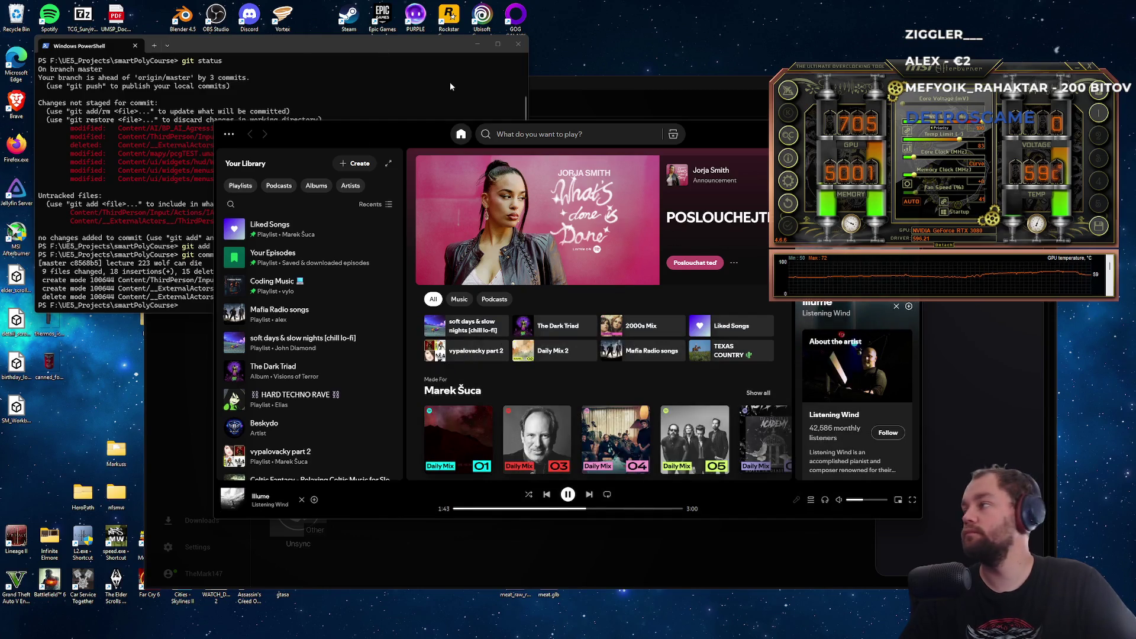
Step: Close the Settings window and bring the Epic Games Launcher to the front
mouse_move(598, 627)
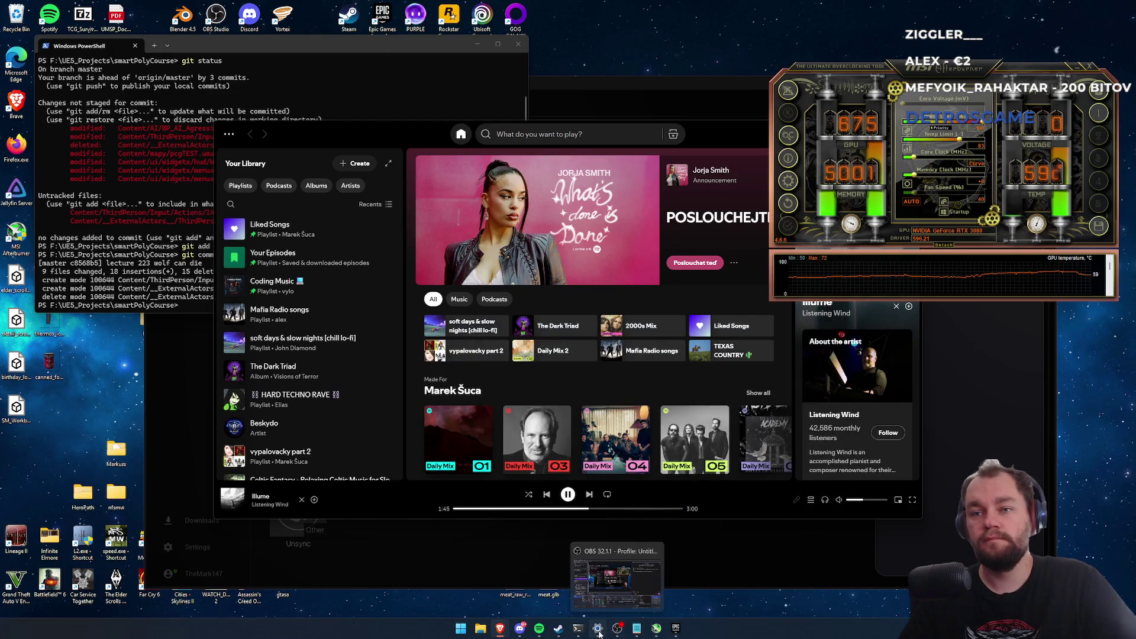
left_click(634, 552)
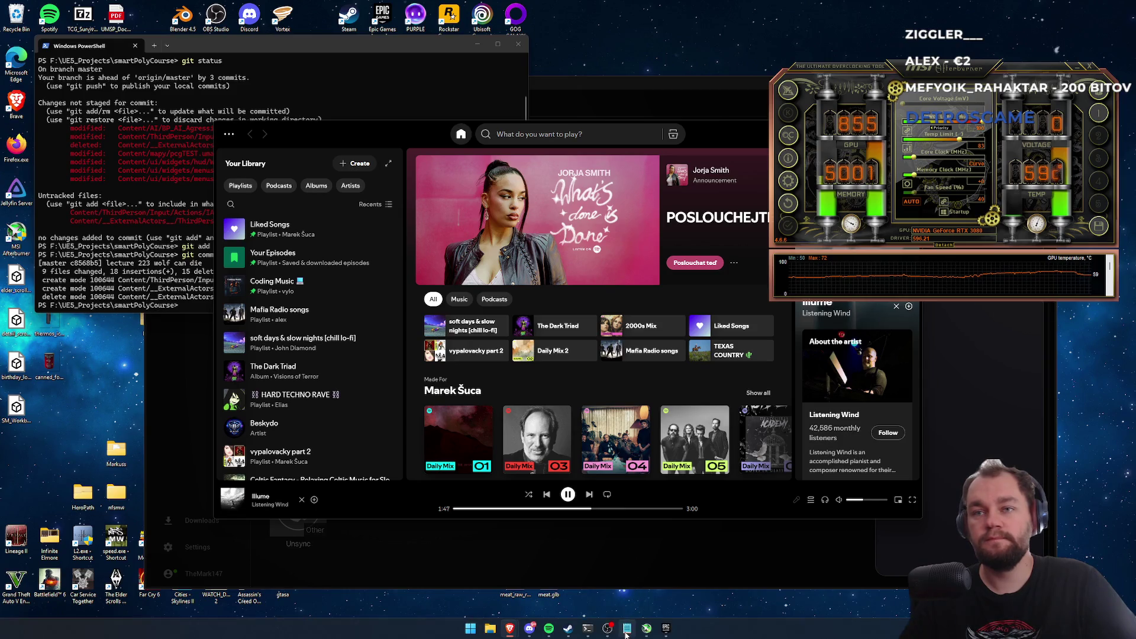
mouse_move(627, 634)
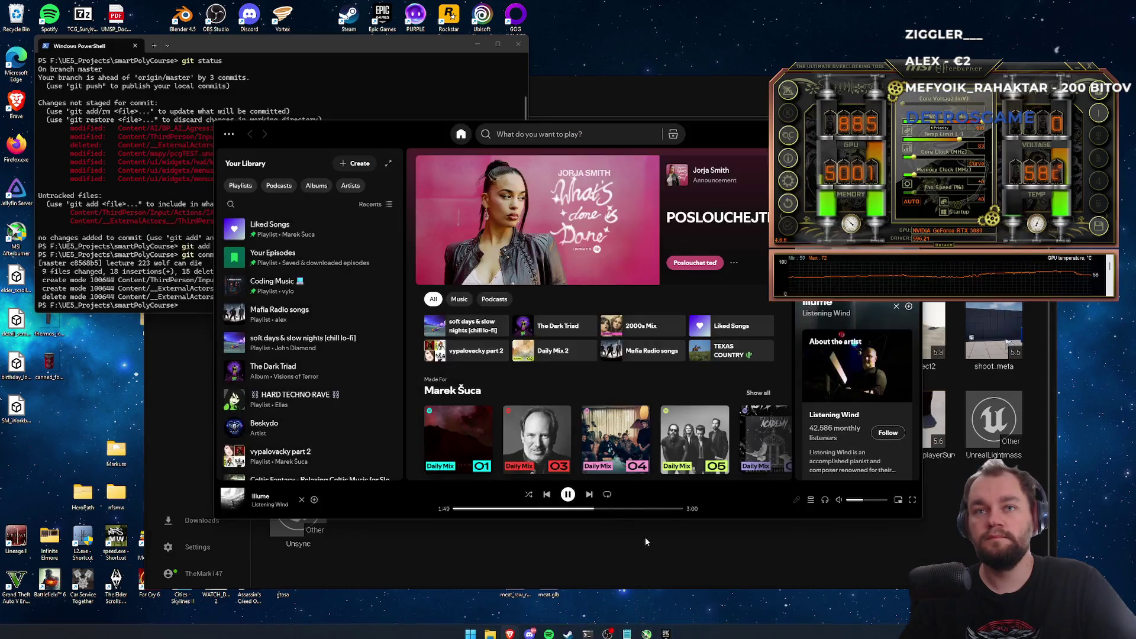
left_click(645, 537)
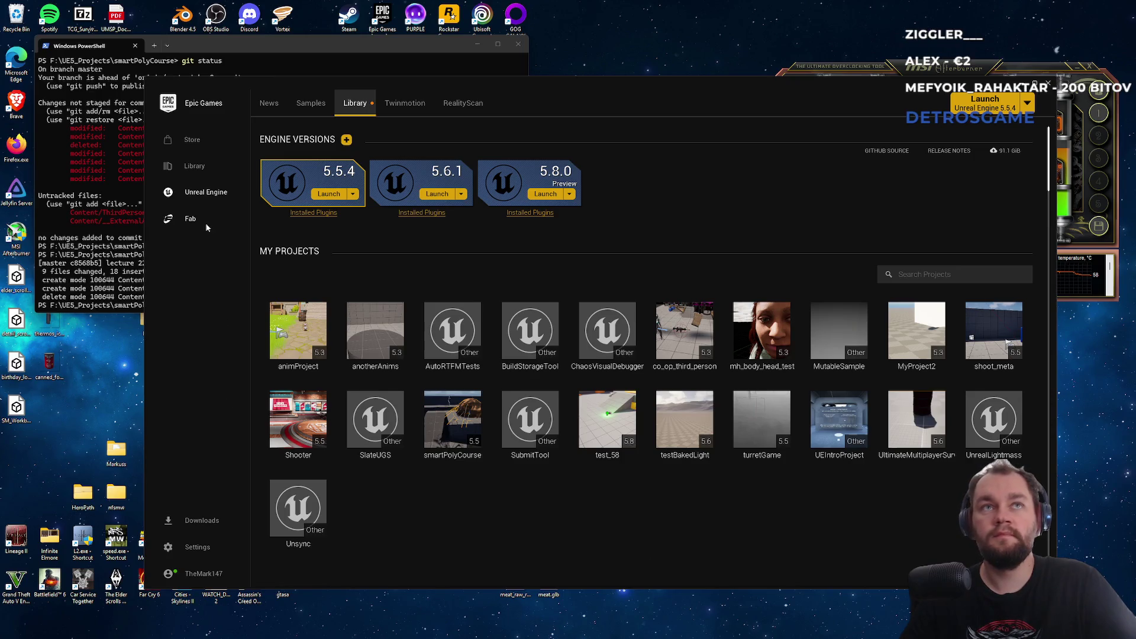
Step: Browse Fab's Limited-Time Free offers and open the Advanced Grid Inventory System details
left_click(206, 227)
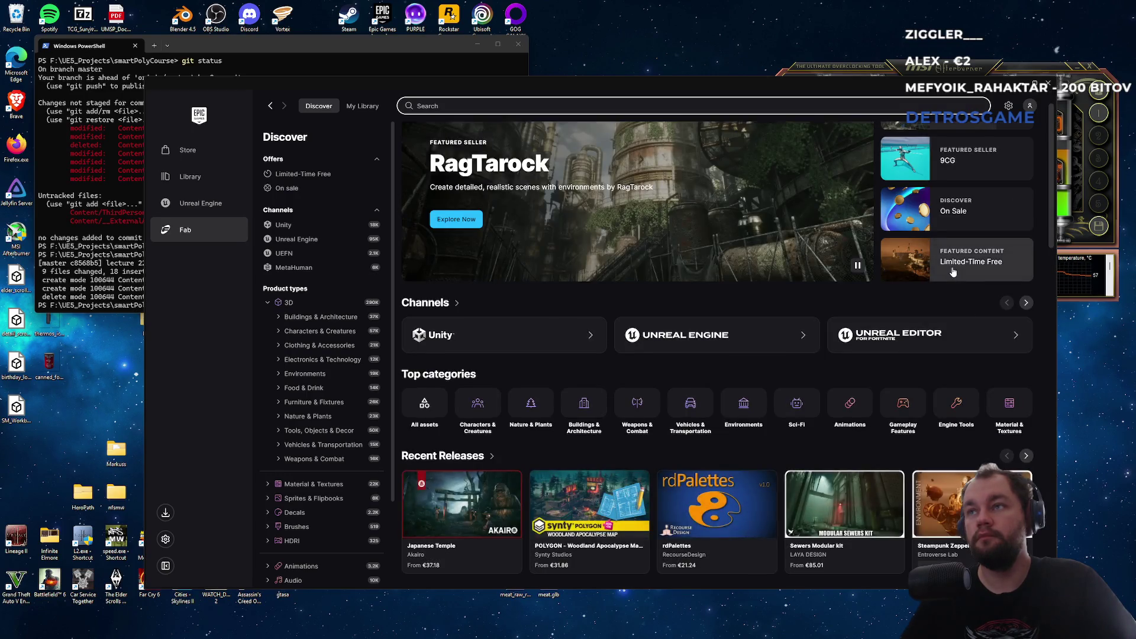
left_click(970, 304)
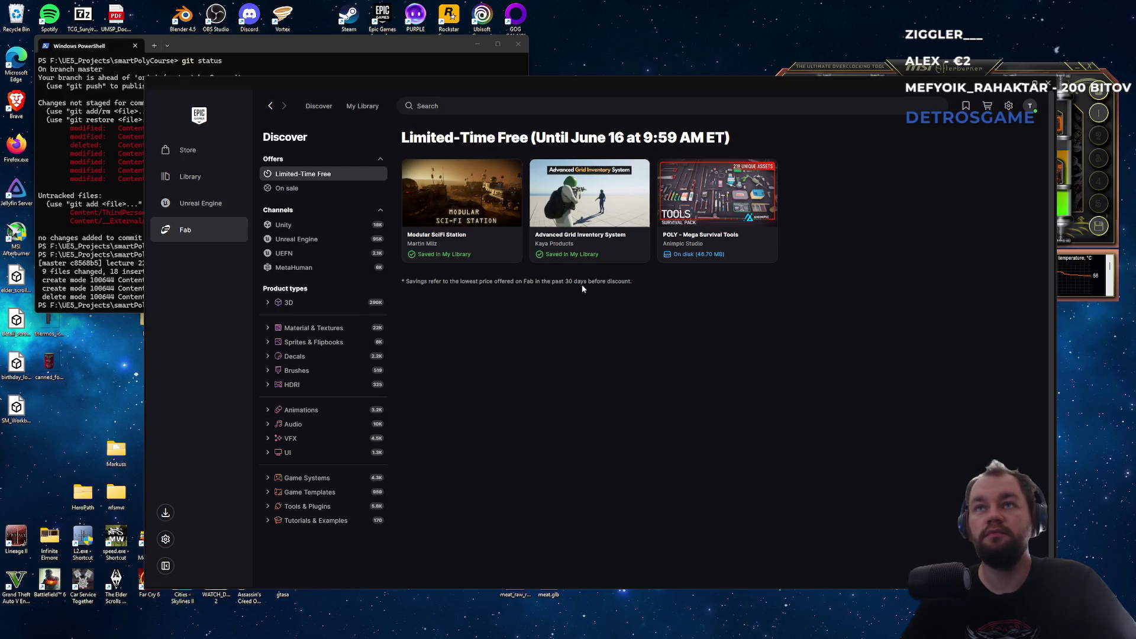
left_click(588, 237)
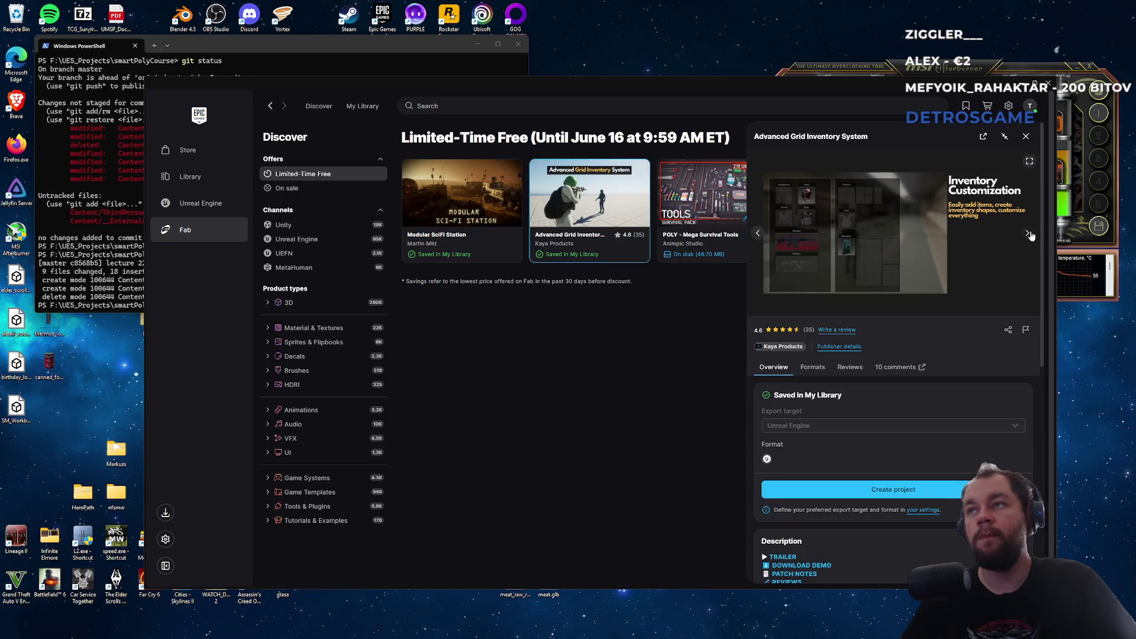
Step: Flip through the asset's preview images, then close the details panel and the launcher
left_click(1028, 233)
left_click(1029, 233)
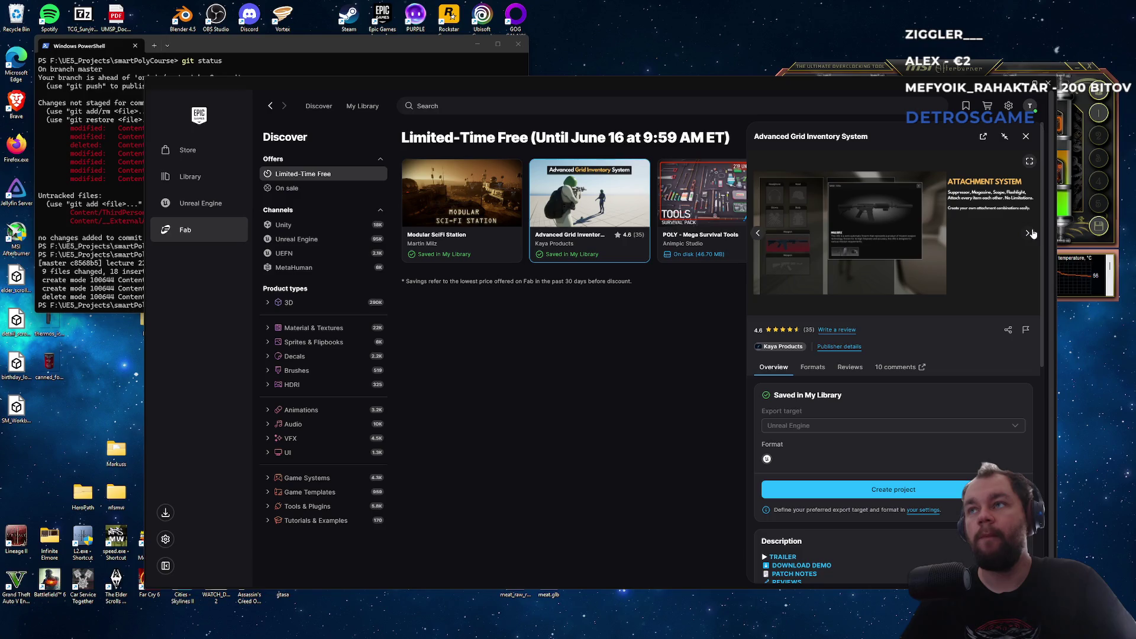
left_click(758, 234)
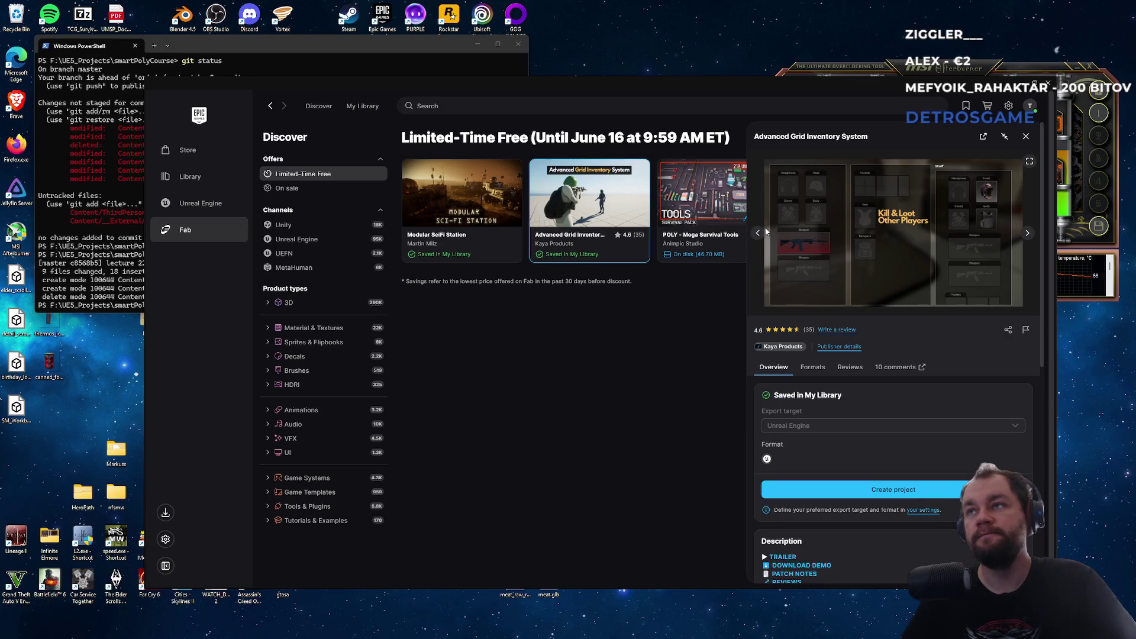
left_click(1027, 137)
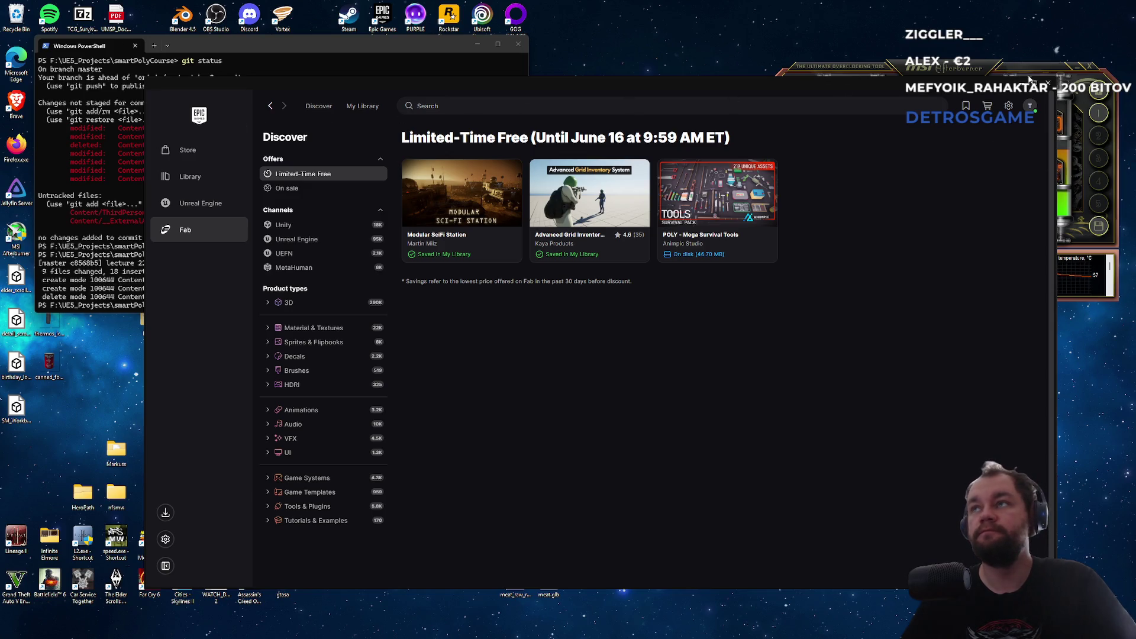
left_click(1048, 83)
Step: Launch Steam and center its store window on the screen
mouse_move(533, 633)
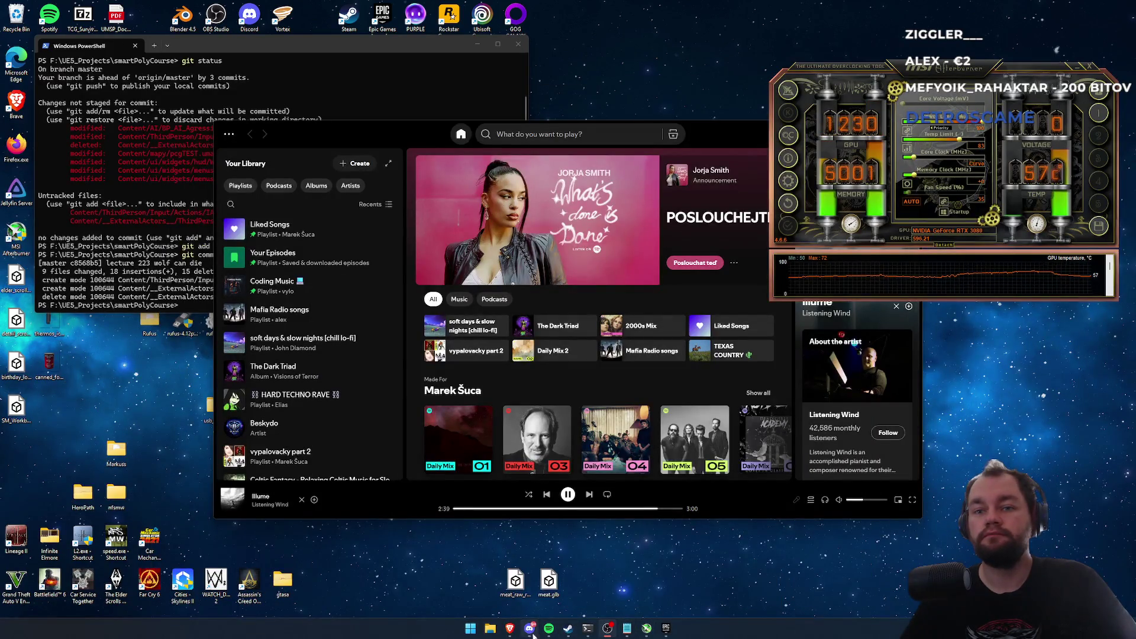
left_click(470, 628)
left_click(568, 628)
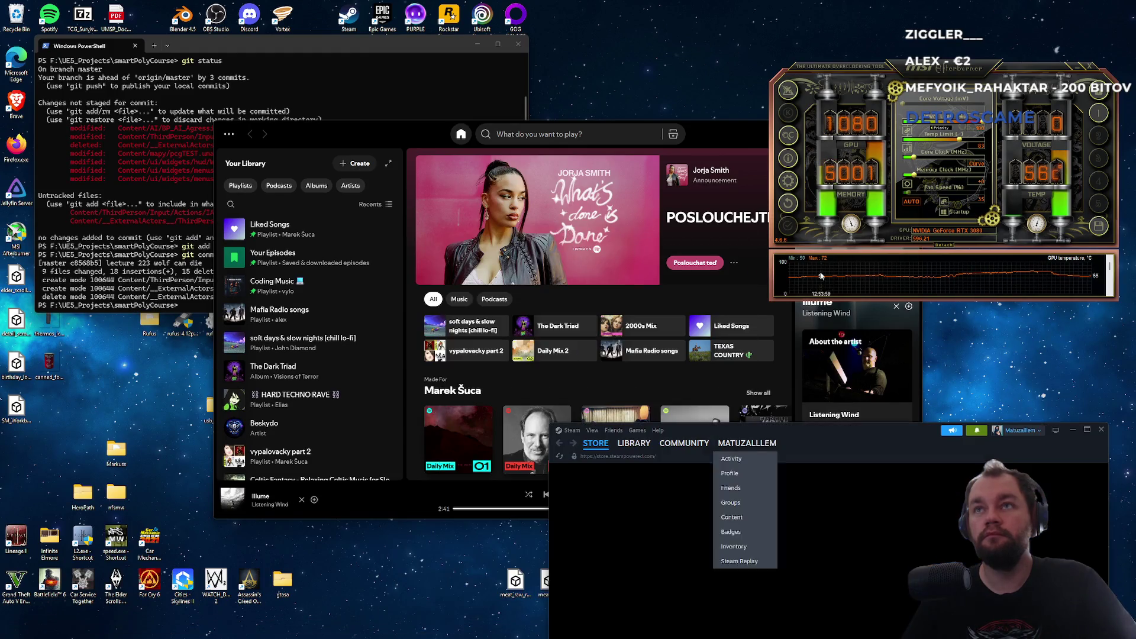
left_click_drag(882, 445, 738, 285)
Step: Run a Steam store search, then switch back to the Epic Games Launcher
left_click(769, 313)
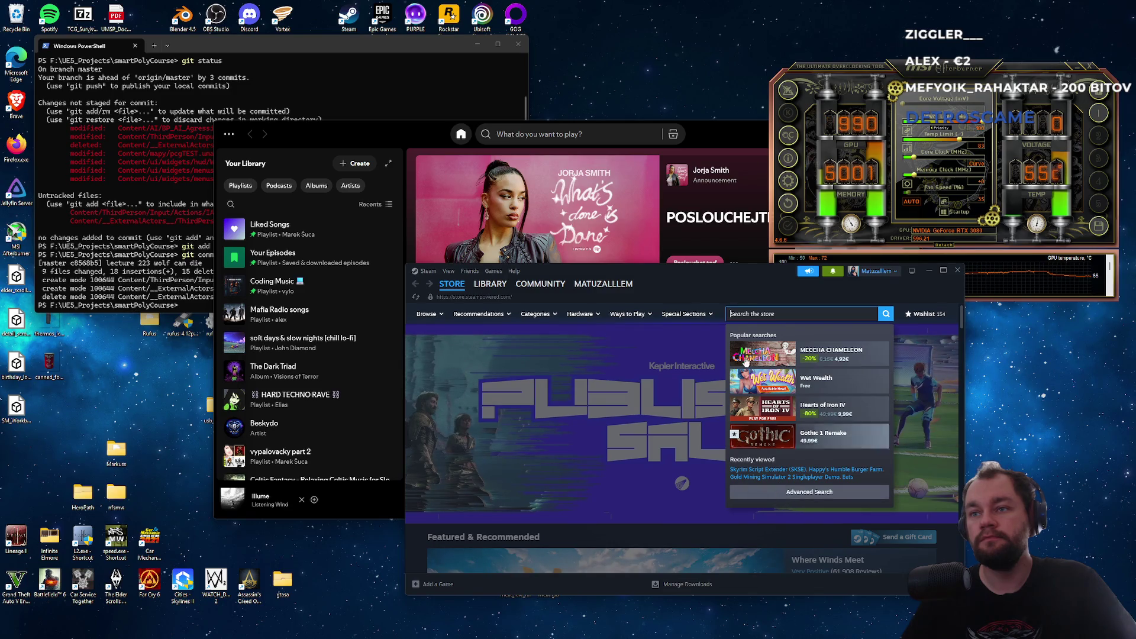
left_click_drag(709, 270, 710, 270)
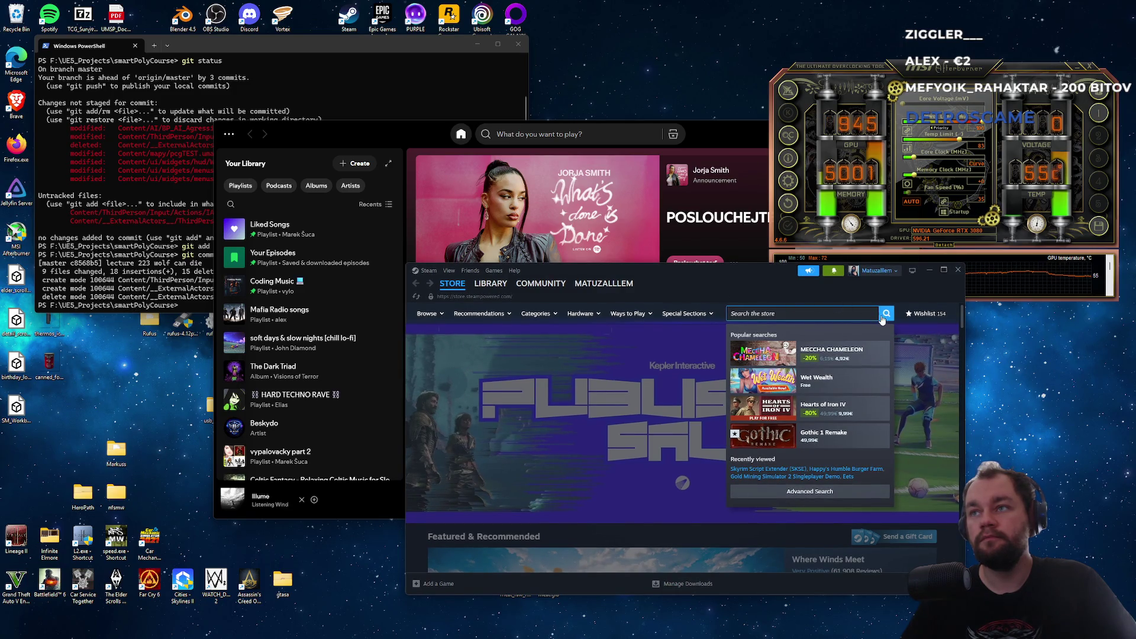
left_click(882, 318)
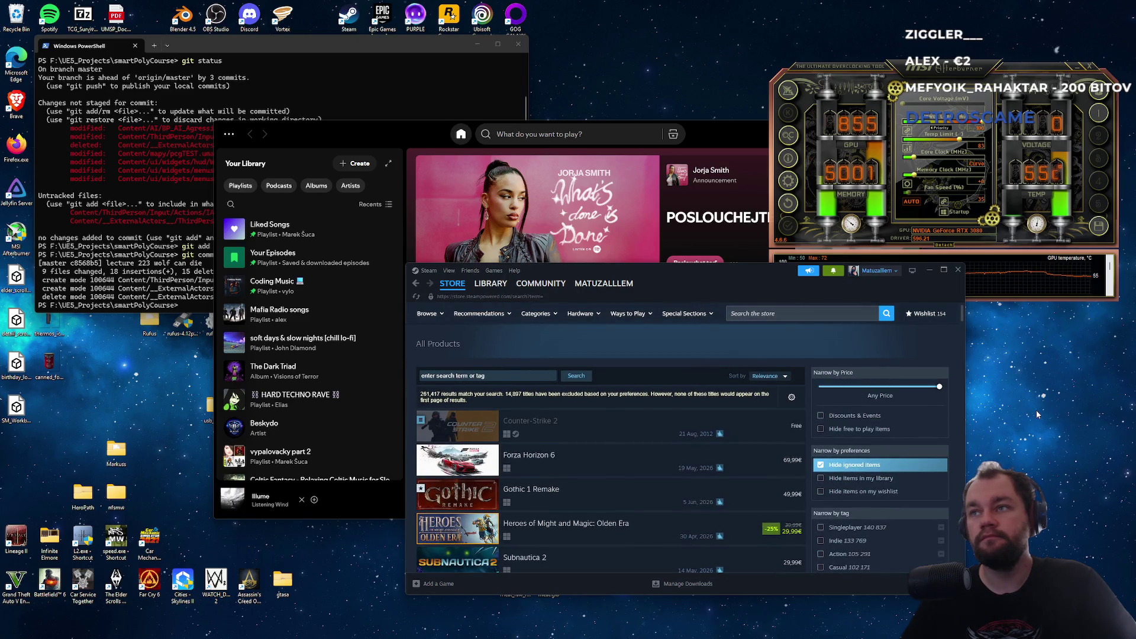
mouse_move(740, 638)
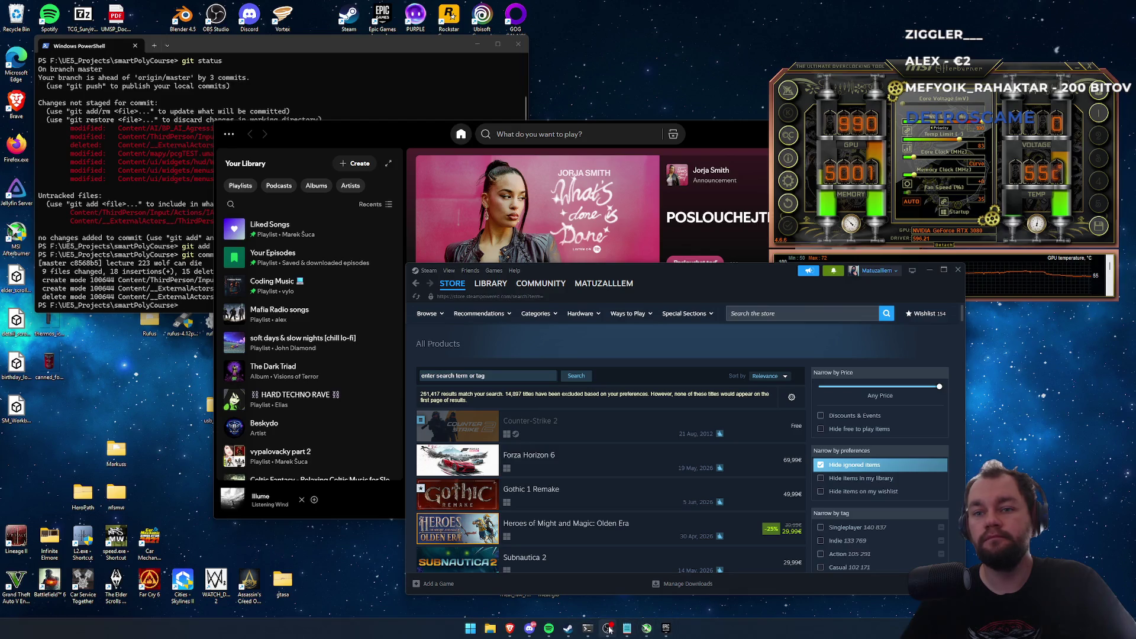
left_click(667, 628)
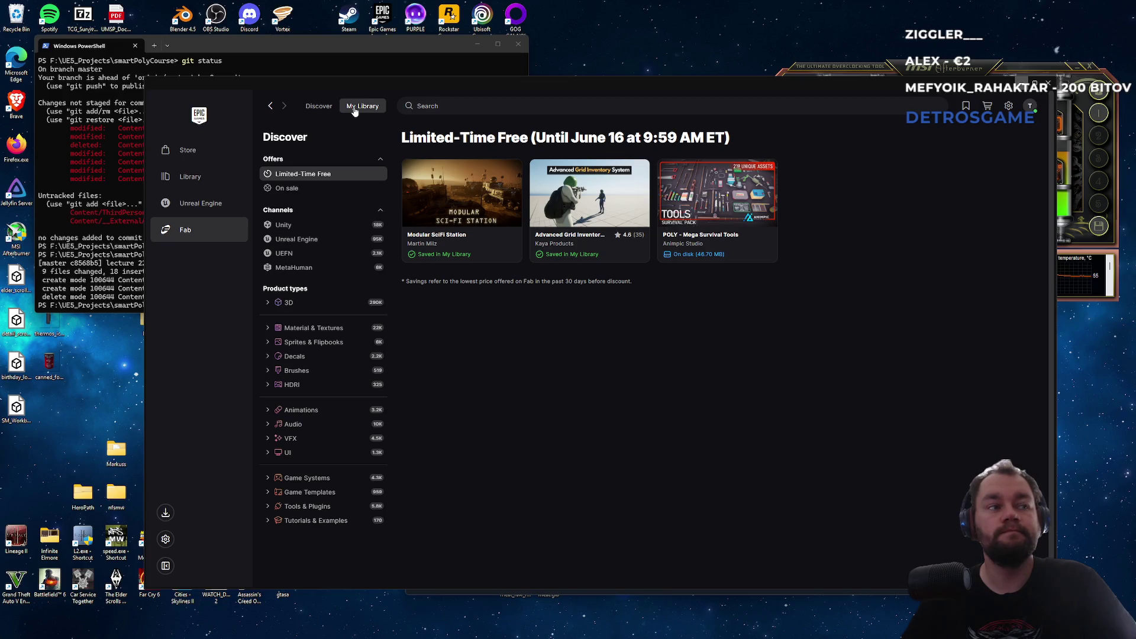
Step: From the launcher's Unreal Engine Library, launch the smartPolyCourse project
left_click(354, 112)
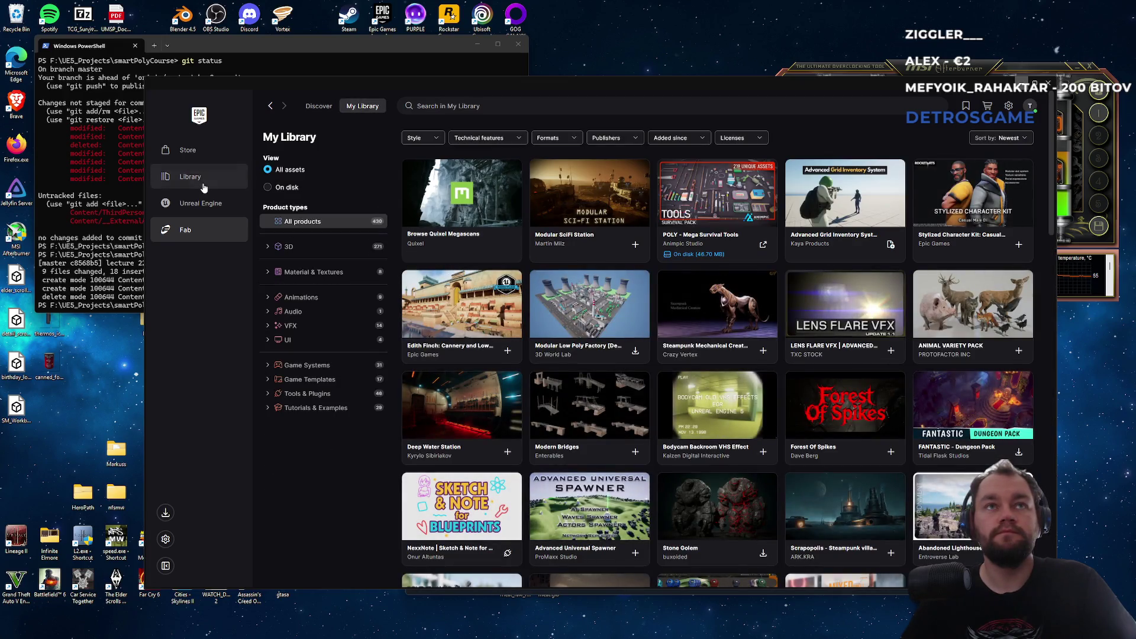
left_click(204, 204)
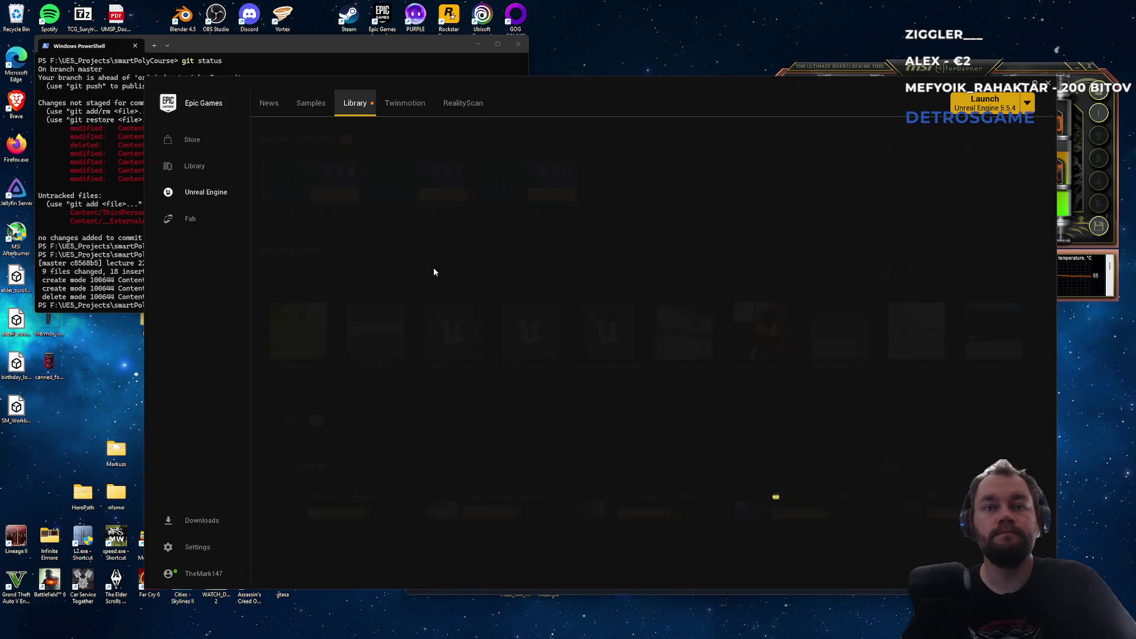
double_click(435, 434)
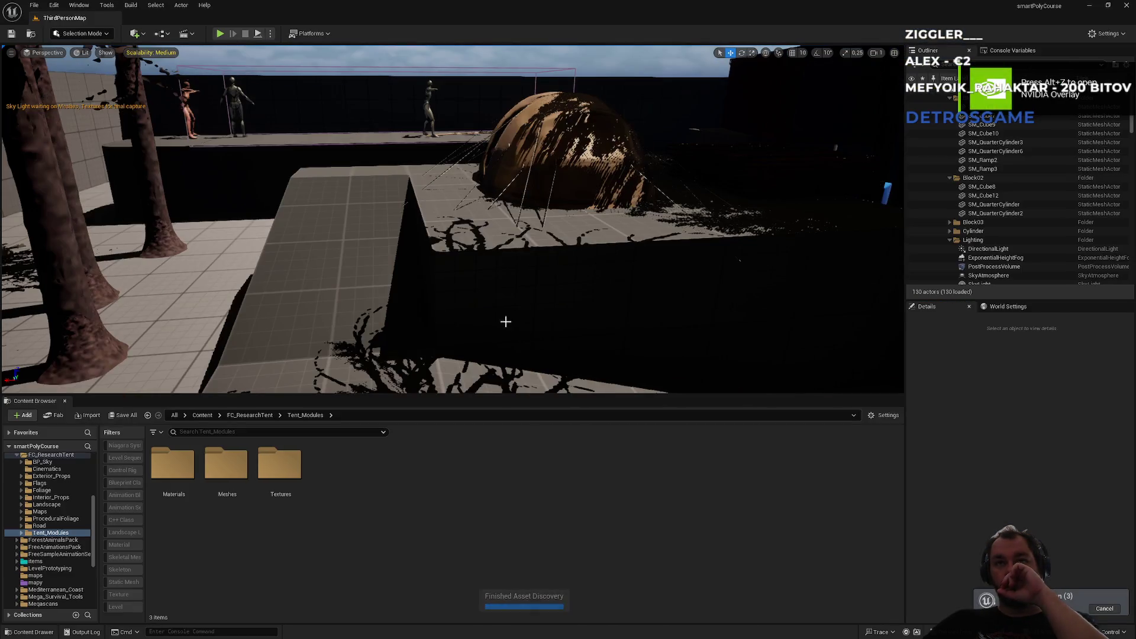
Step: Delete the seven bushes scattered around the camp
mouse_move(508, 320)
left_mouse_down()
mouse_move(507, 272)
mouse_move(508, 307)
mouse_move(415, 308)
mouse_move(426, 260)
mouse_move(426, 296)
mouse_move(403, 249)
mouse_move(408, 302)
mouse_move(426, 261)
mouse_move(421, 272)
mouse_move(408, 260)
mouse_move(414, 296)
mouse_move(414, 254)
mouse_move(408, 266)
left_mouse_up()
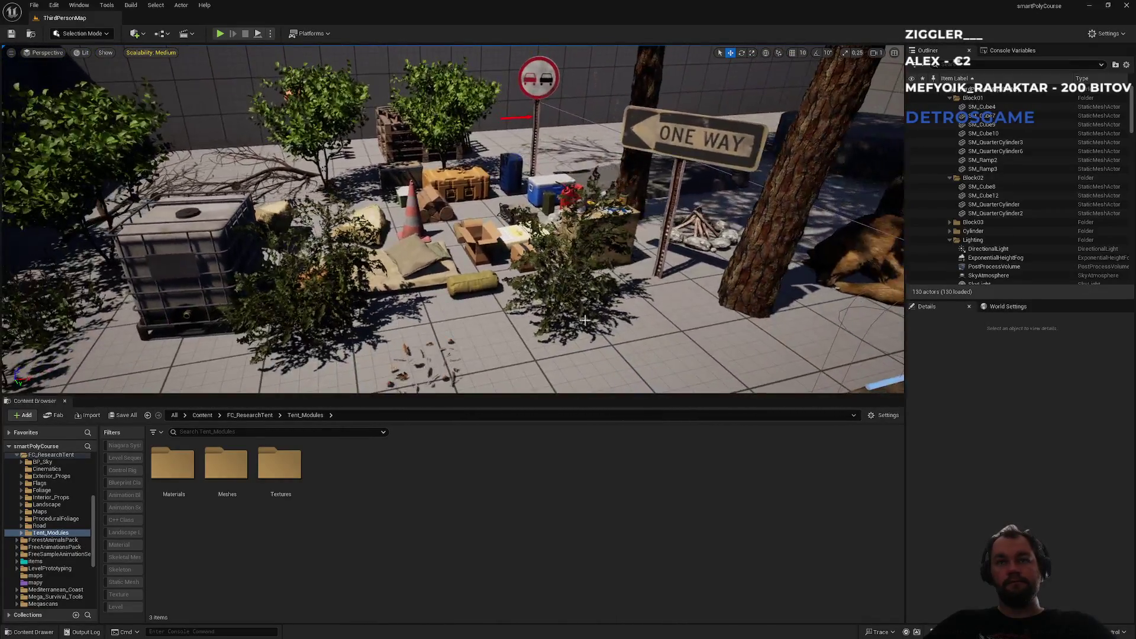
left_click(573, 290)
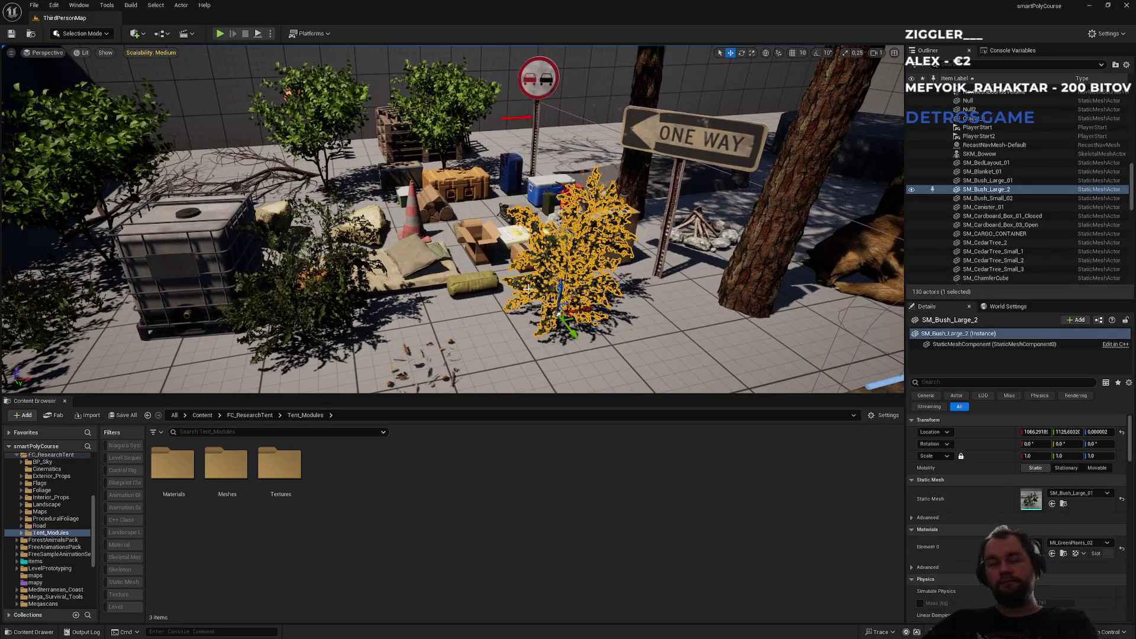
key("Delete")
left_click(335, 302)
key("Delete")
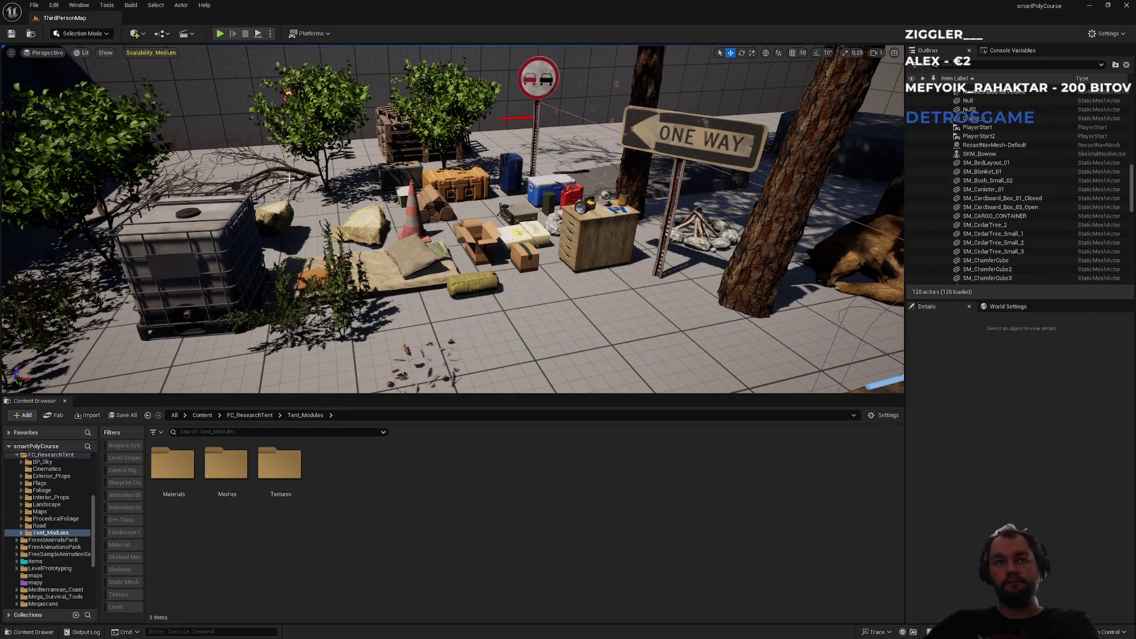
left_click(290, 170)
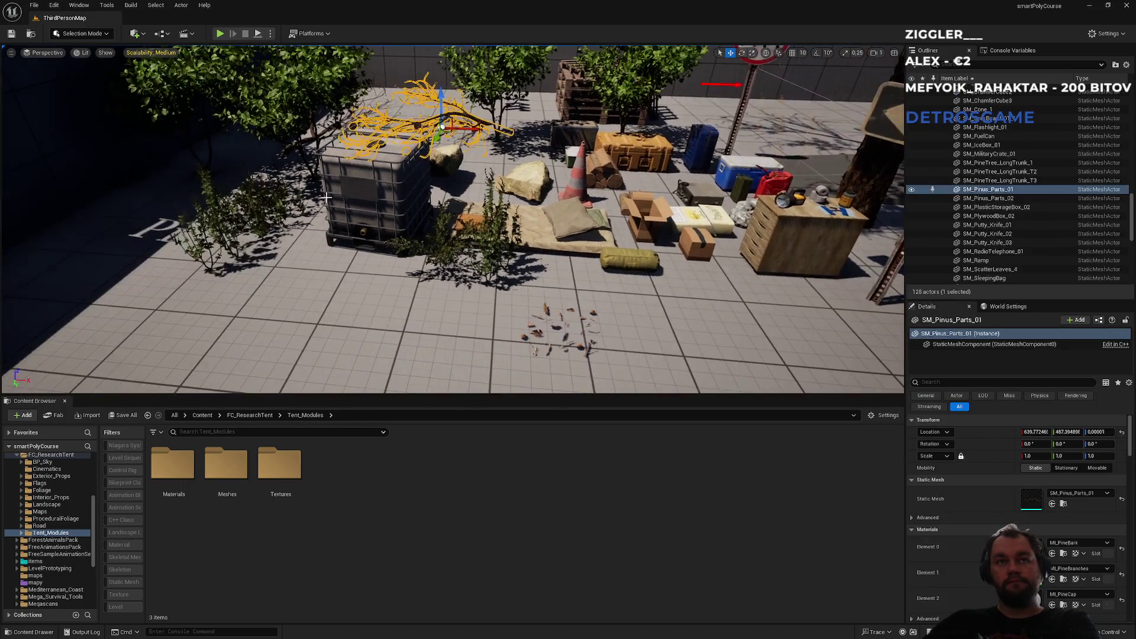
key("Delete")
left_click(221, 227)
key("Delete")
left_click(257, 218)
key("Delete")
left_click(497, 256)
key("Delete")
left_click(450, 249)
key("Delete")
Step: Delete the floor debris, both cardboard boxes, the rolled sleeping bag and the firewood pile
left_click(573, 333)
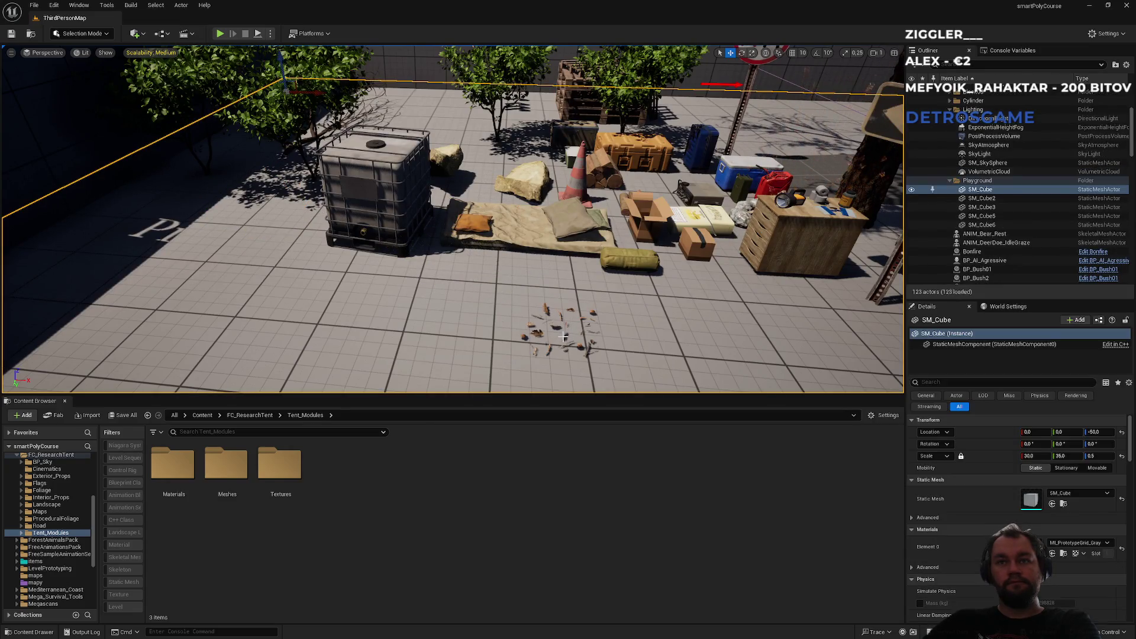
left_click(543, 333)
key("Delete")
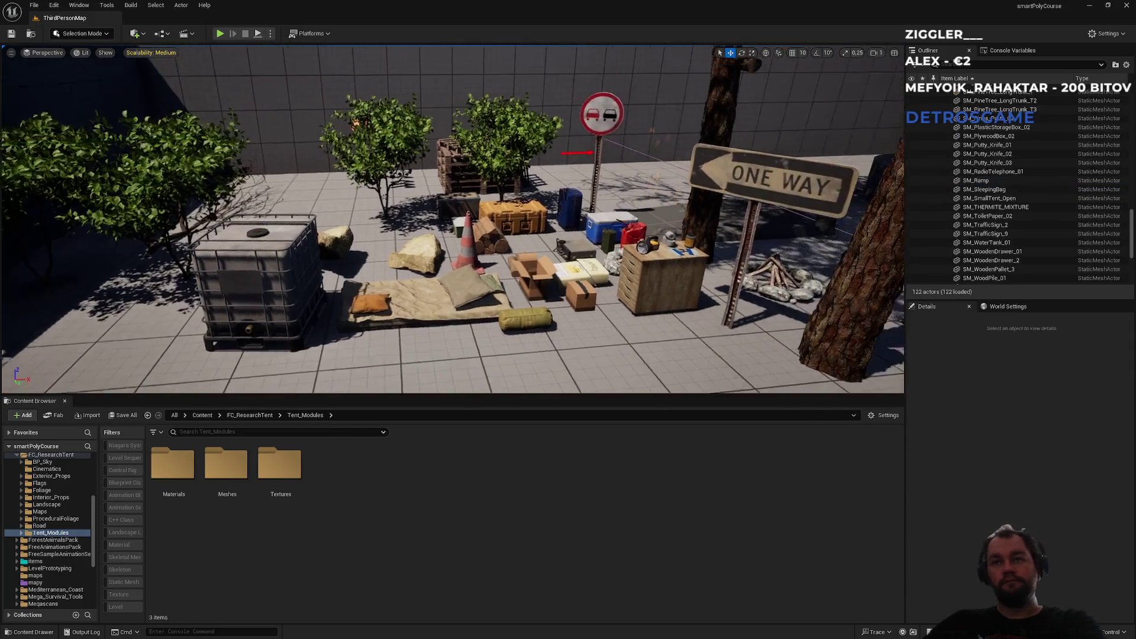
scroll(454, 263, "up", 5)
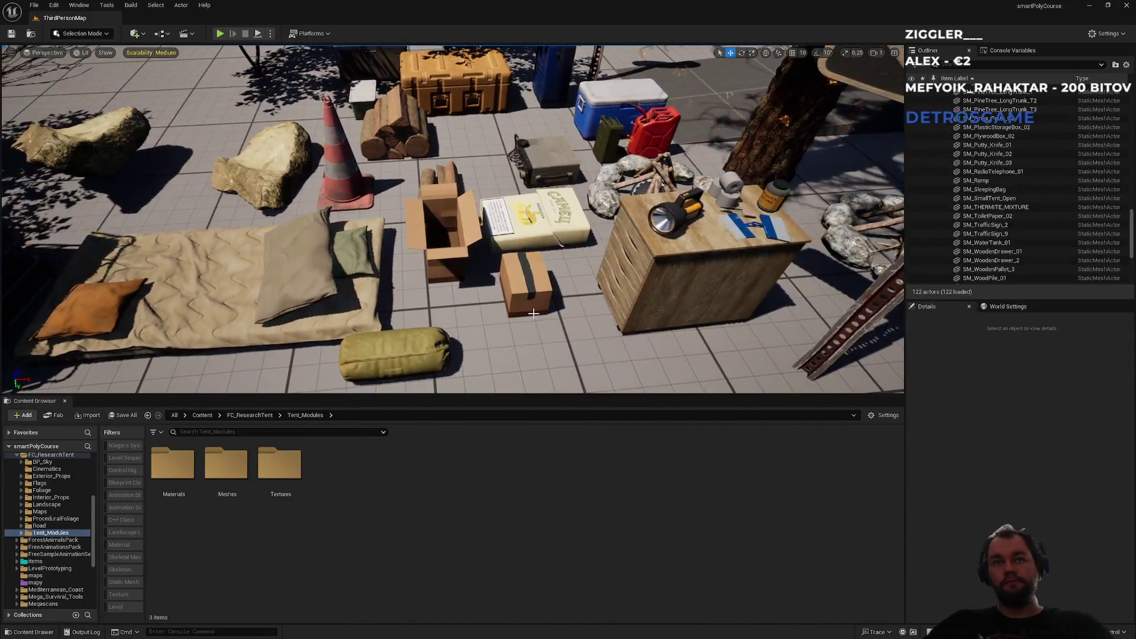
left_click(454, 262)
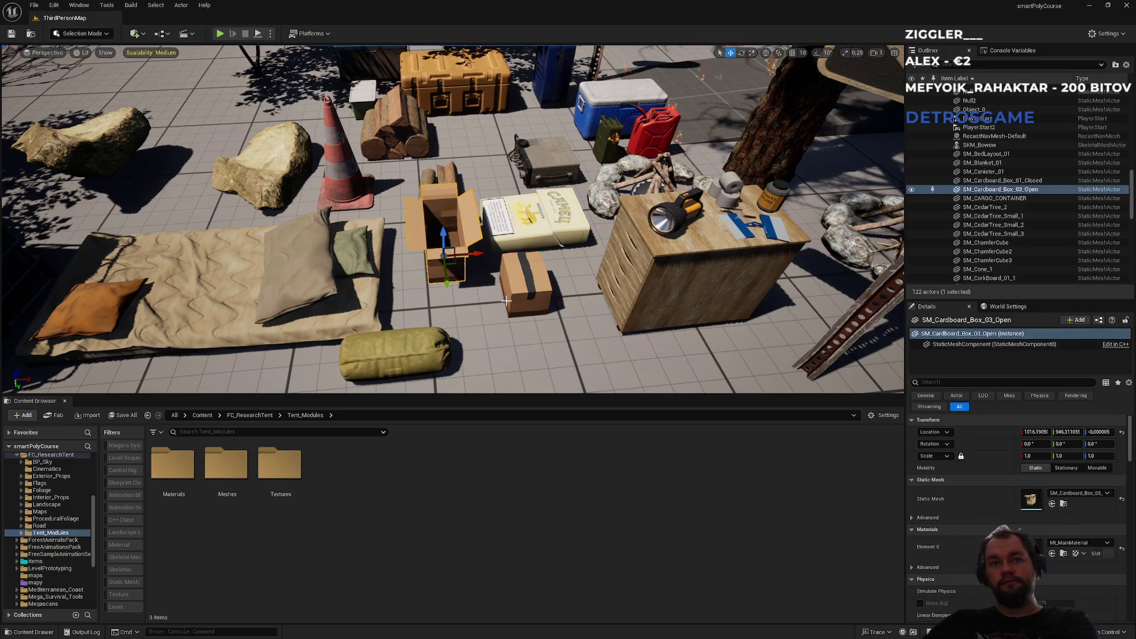
key("Delete")
left_click(528, 291)
key("Delete")
left_click(428, 347)
key("Delete")
left_click(411, 139)
key("Delete")
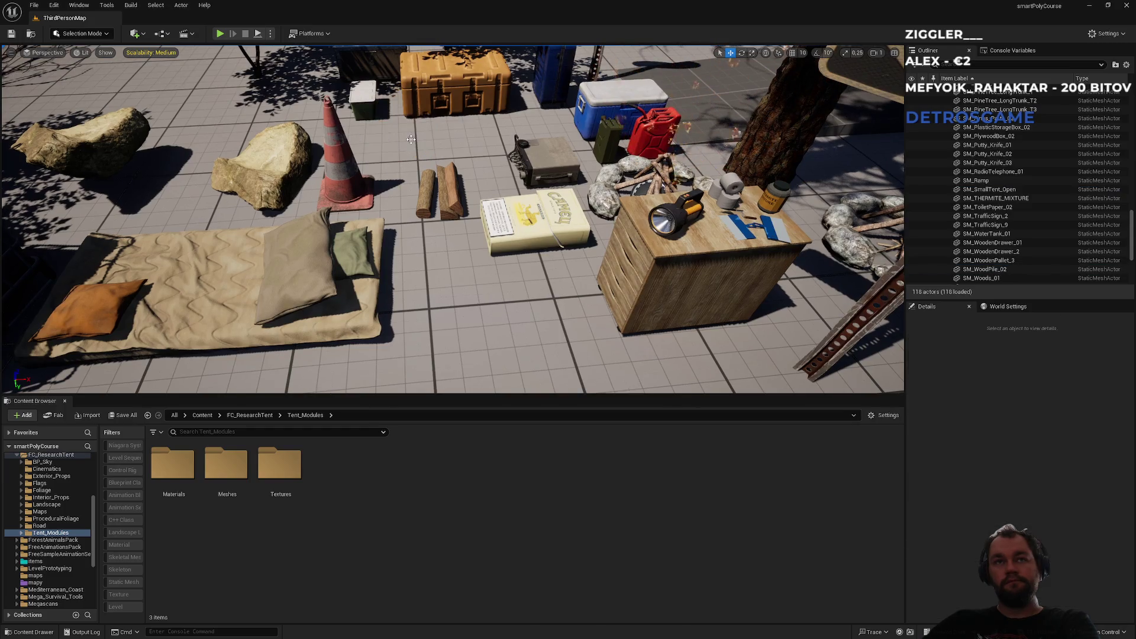
mouse_move(539, 172)
left_mouse_down()
mouse_move(550, 253)
mouse_move(550, 222)
mouse_move(520, 186)
mouse_move(543, 249)
left_mouse_up()
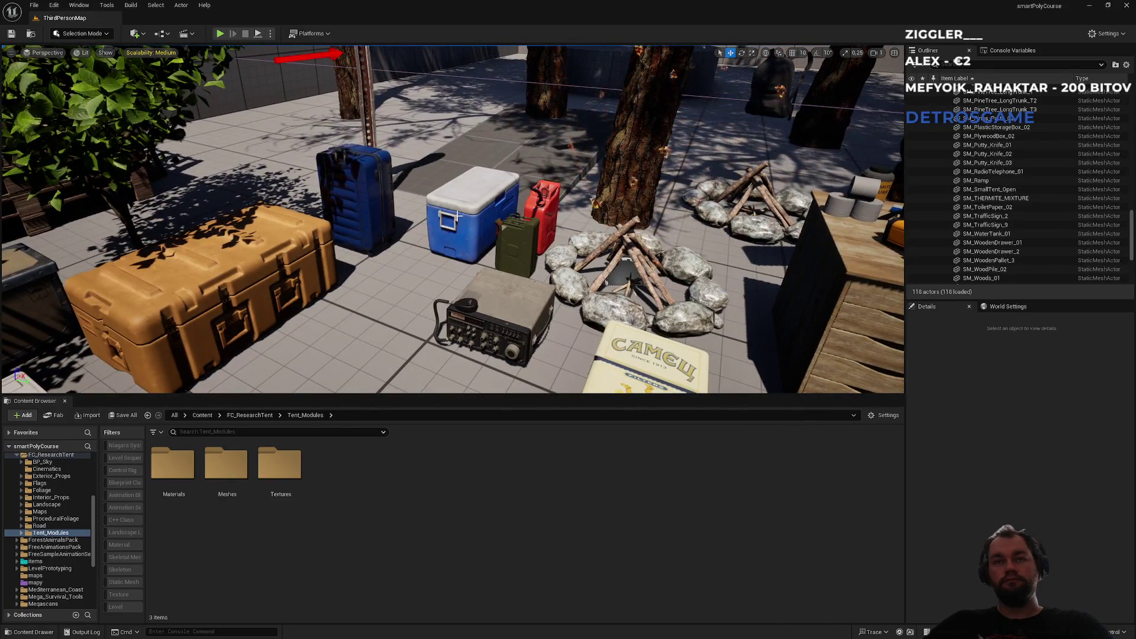
mouse_move(445, 259)
left_mouse_down()
mouse_move(391, 259)
mouse_move(390, 278)
mouse_move(379, 270)
mouse_move(402, 270)
mouse_move(403, 290)
left_mouse_up()
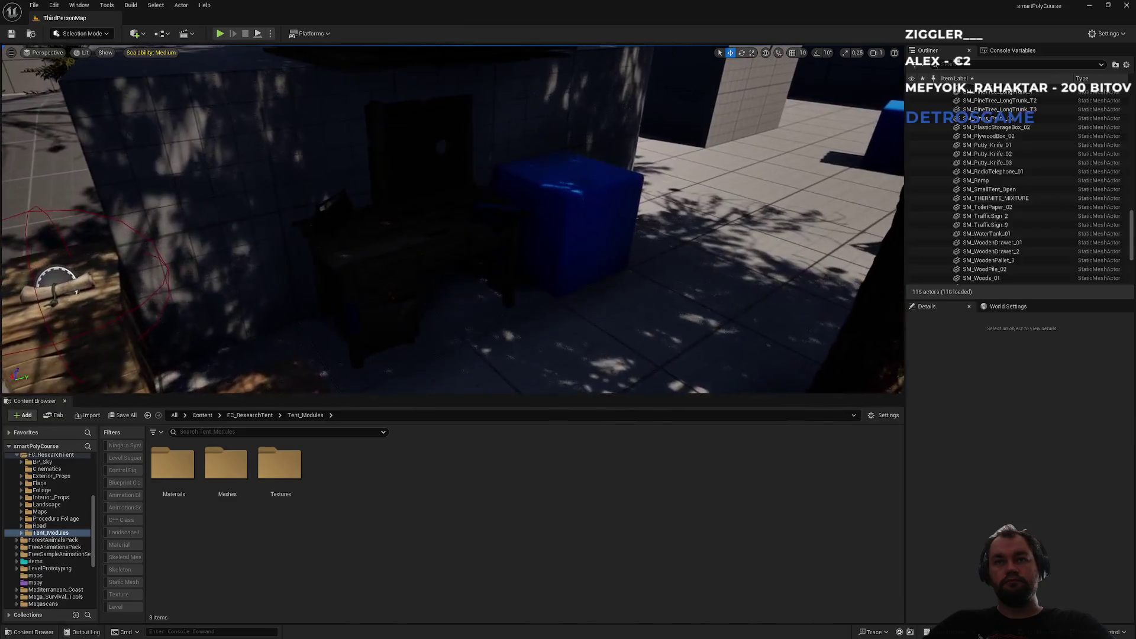
Step: Delete the dark workbench and the three blue cubes
left_click(398, 253)
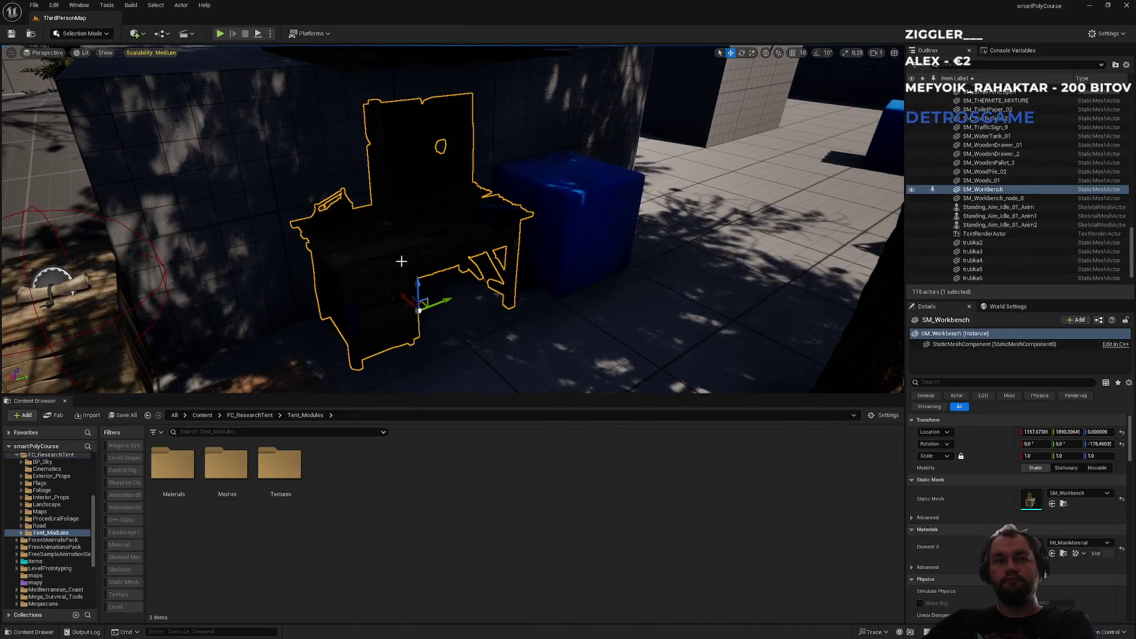
key("Delete")
left_click_drag(399, 253, 379, 236)
left_click(387, 293)
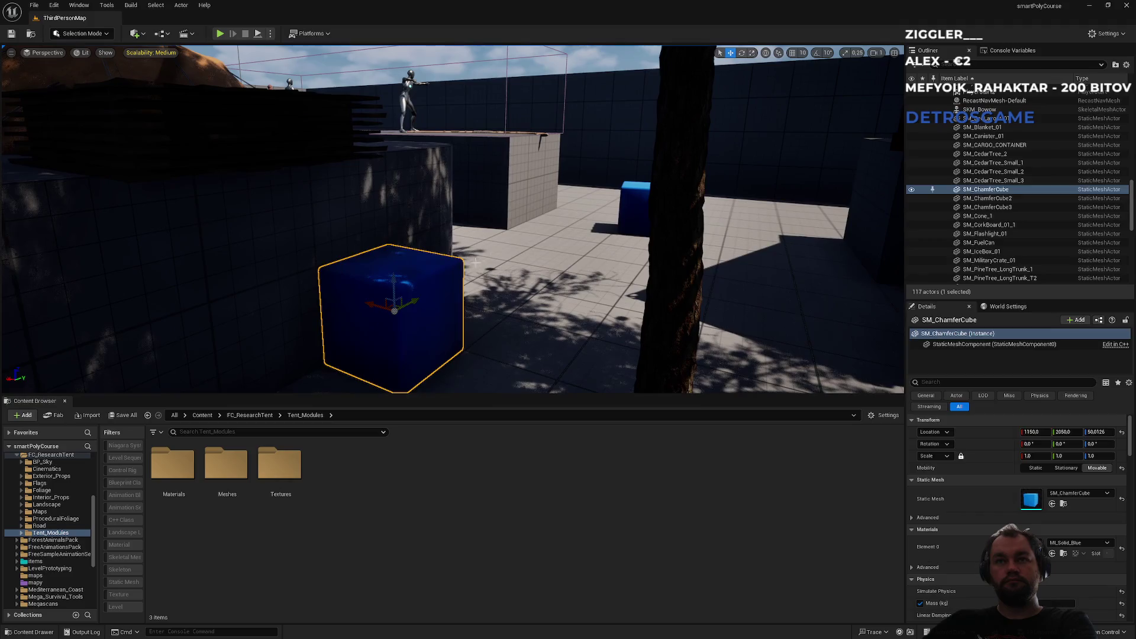
key("Delete")
left_click(637, 201)
left_click(450, 266)
key("Delete")
left_click(68, 255)
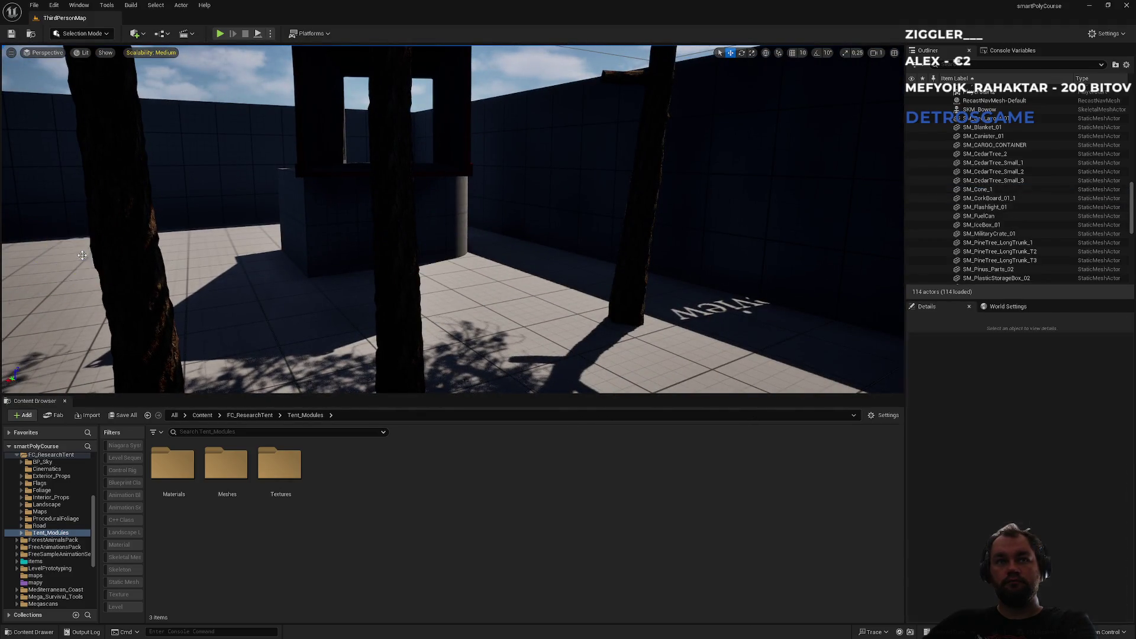
key("Delete")
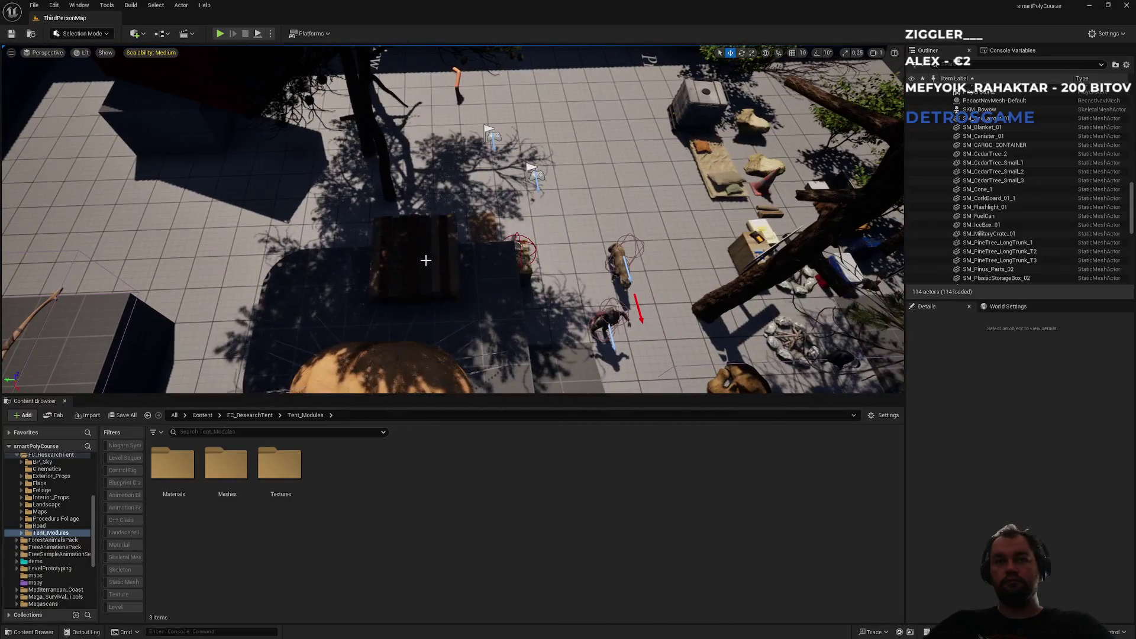
Step: Delete the stack of wooden planks
left_click(461, 280)
left_click_drag(773, 239, 773, 178)
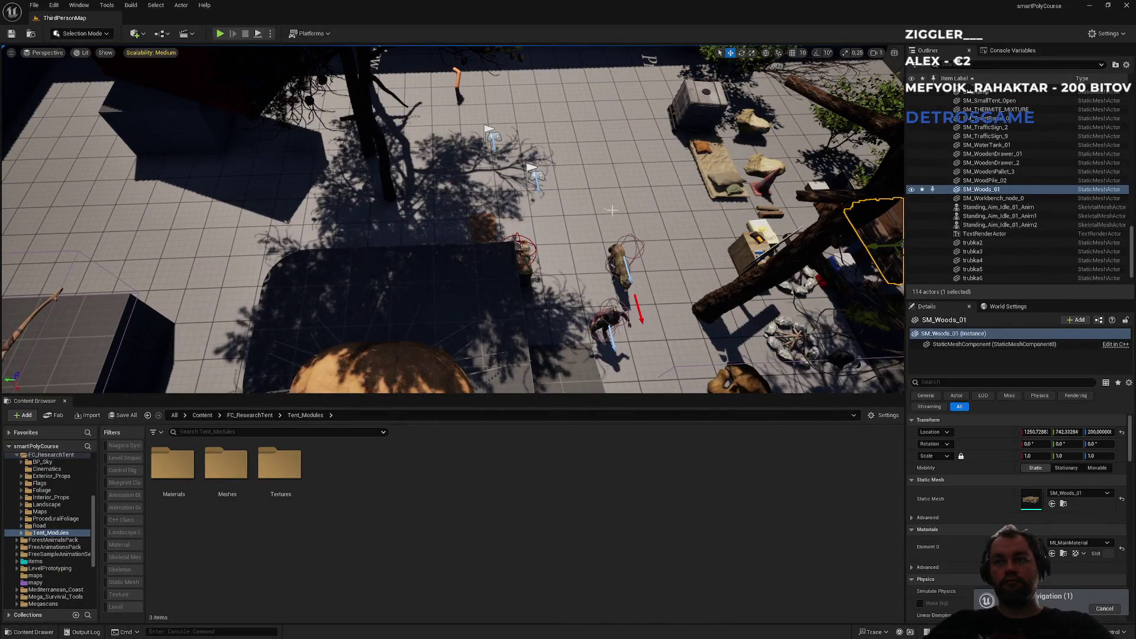
key("f")
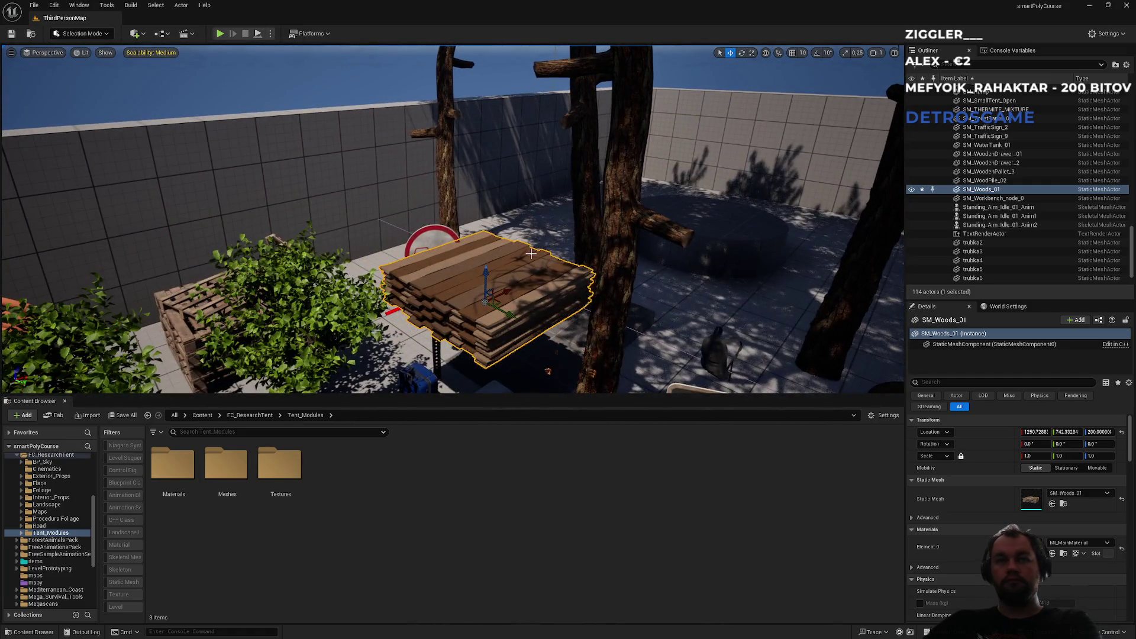
key("Delete")
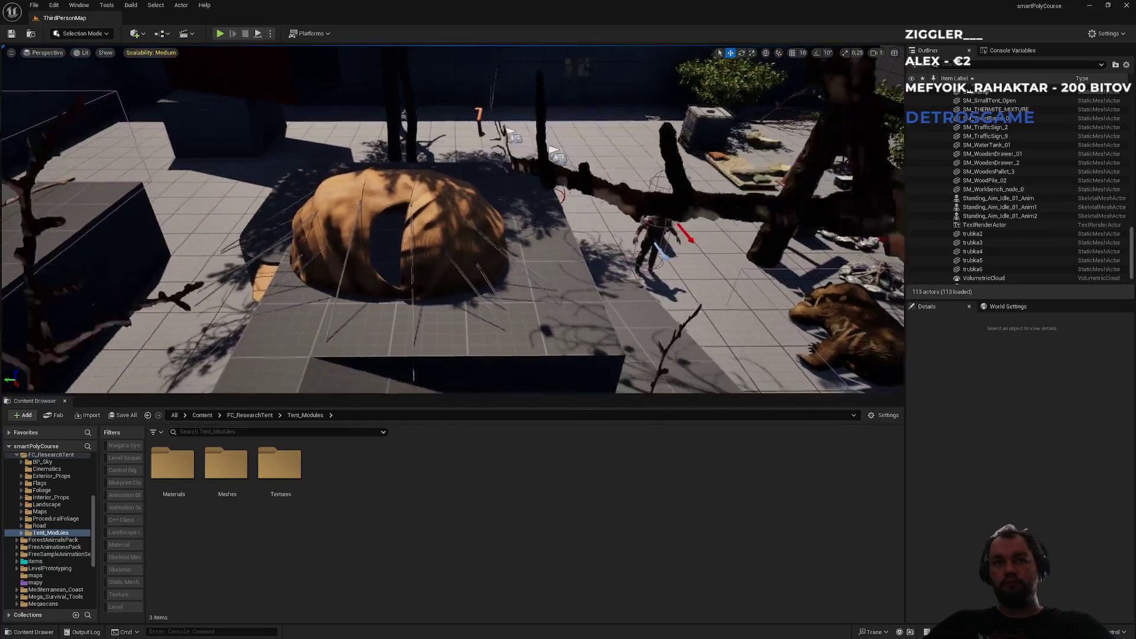
Step: Delete the small open tent from its raised block
left_click(382, 238)
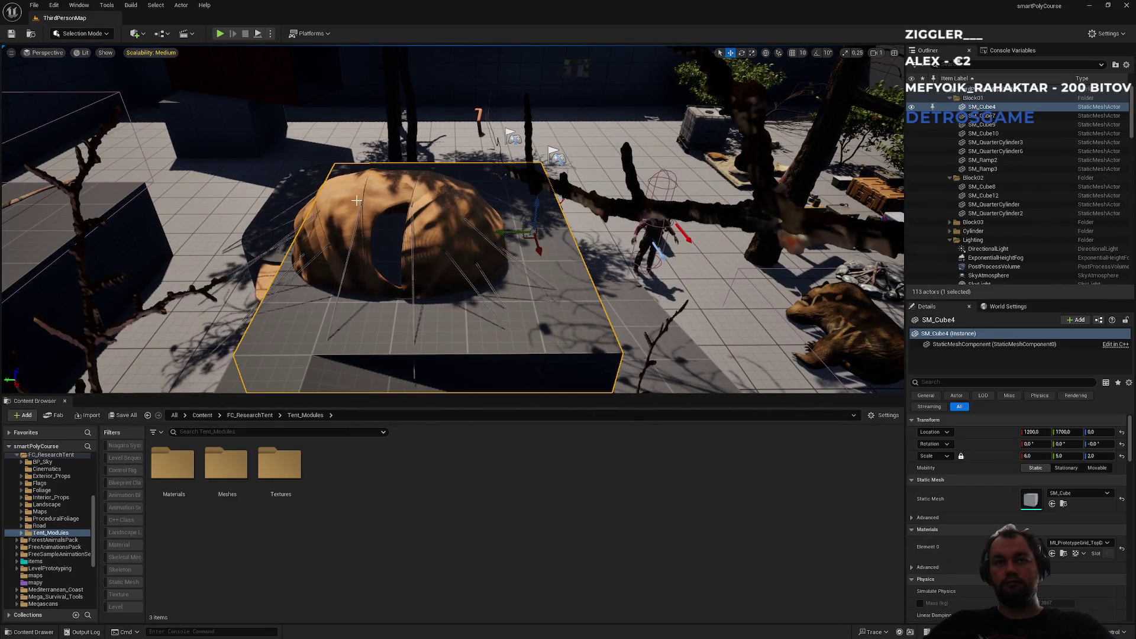
left_click(396, 262)
left_click_drag(403, 253, 418, 216)
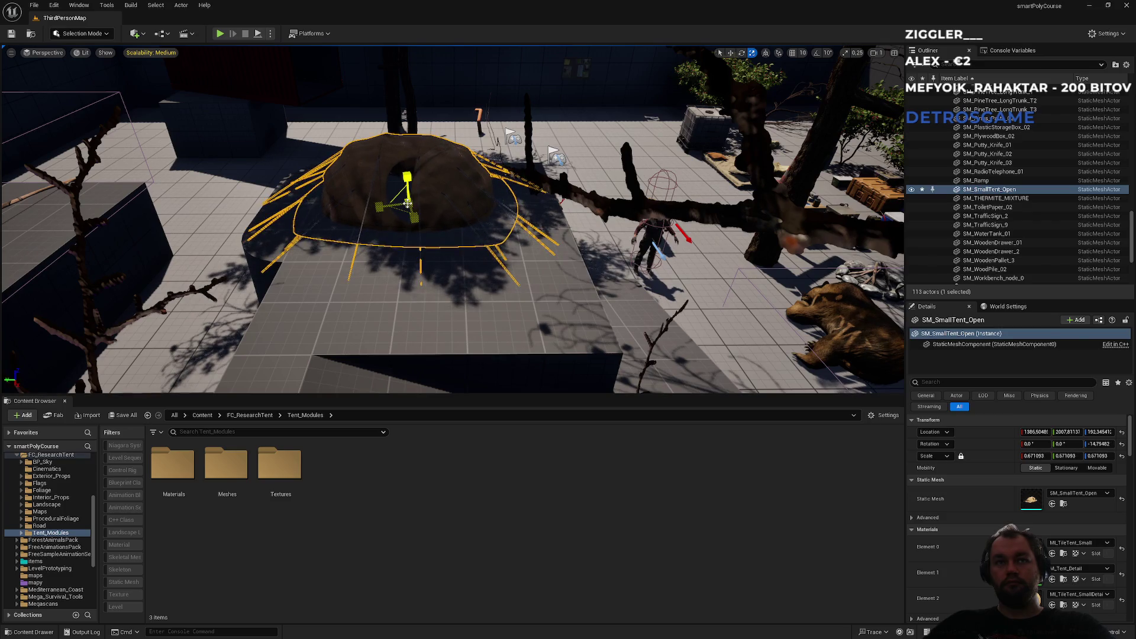
left_click_drag(407, 190, 699, 207)
mouse_move(433, 248)
left_mouse_down()
mouse_move(494, 258)
mouse_move(440, 240)
mouse_move(507, 241)
mouse_move(480, 277)
left_mouse_up()
key("Delete")
Step: Delete the bow lying on the floor, then fly over toward the animals
left_click(480, 279)
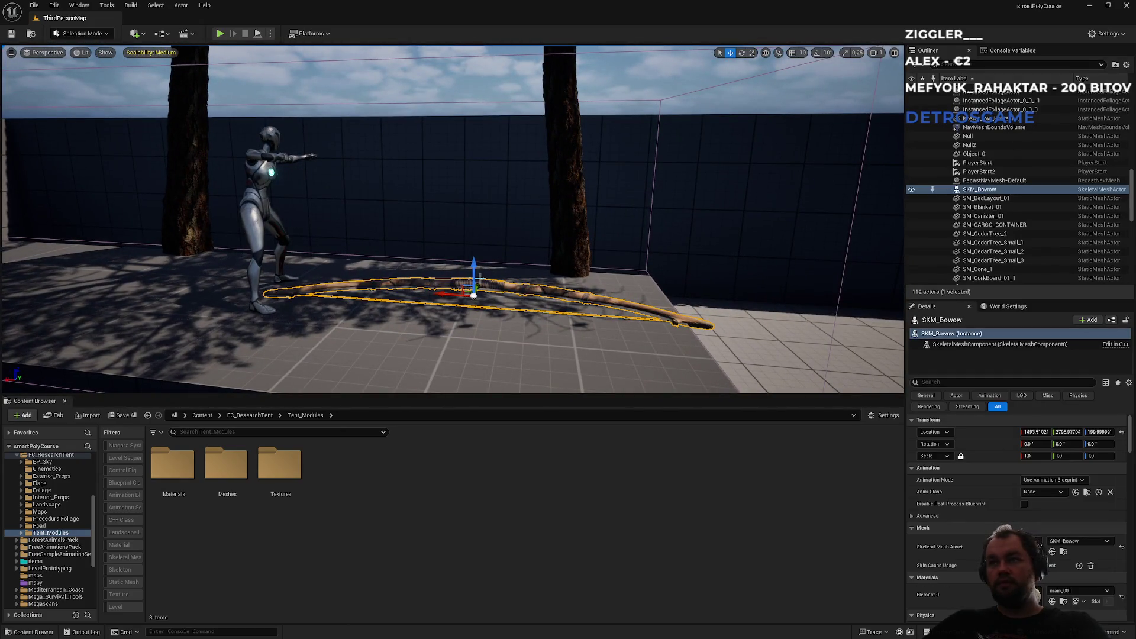
key("Delete")
left_click_drag(480, 278, 480, 279)
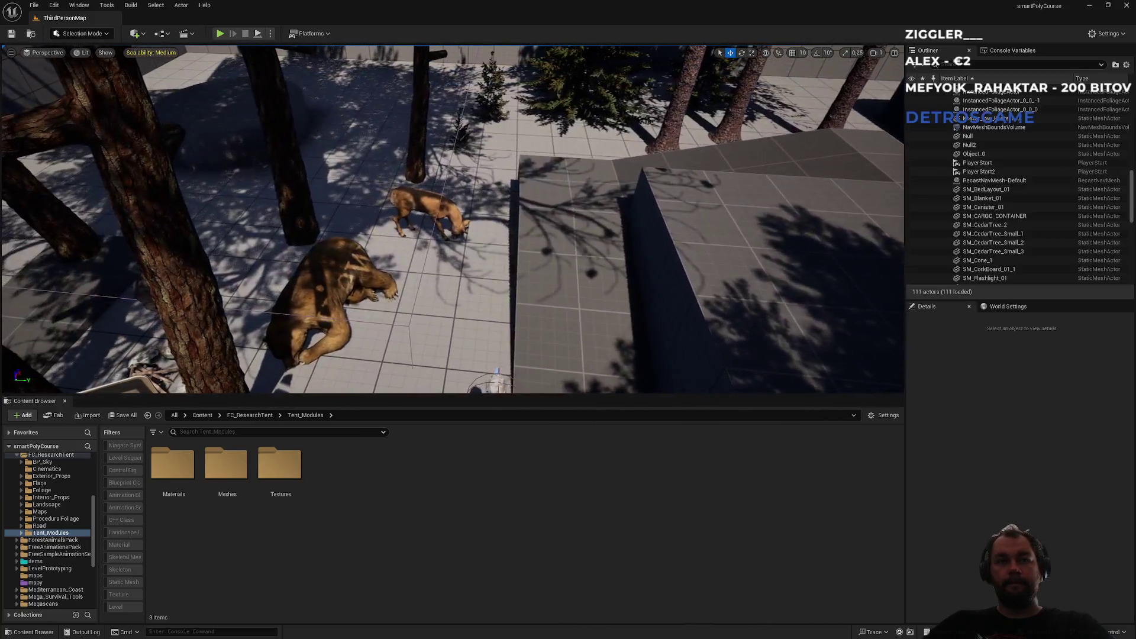
left_click(352, 261)
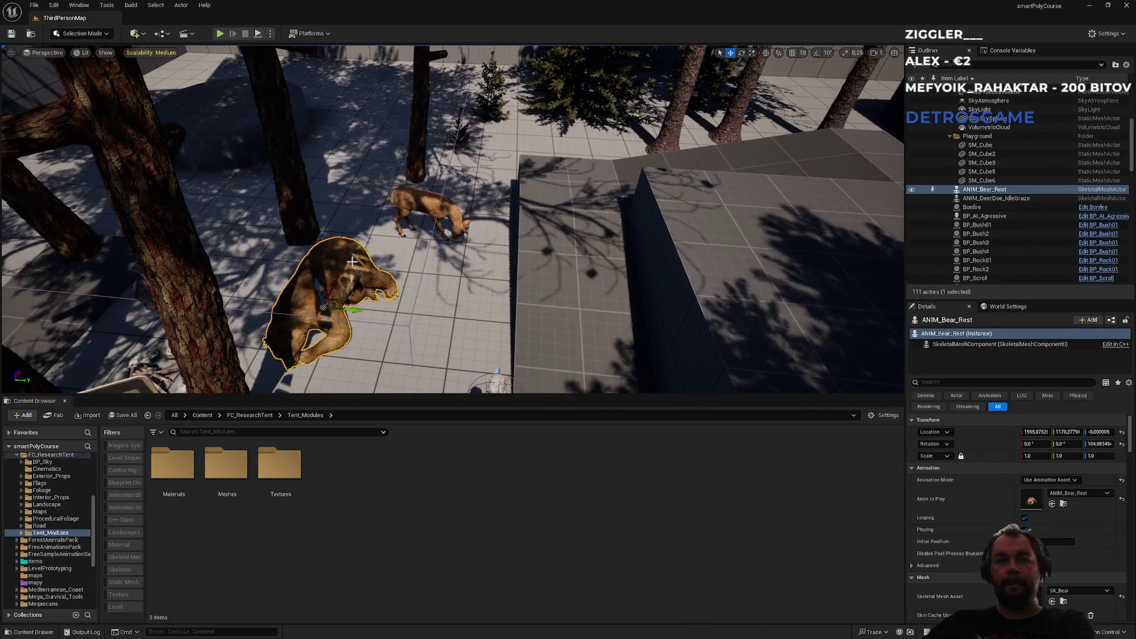
Step: Delete the grazing deer and the lying bear from the map
left_click(403, 326)
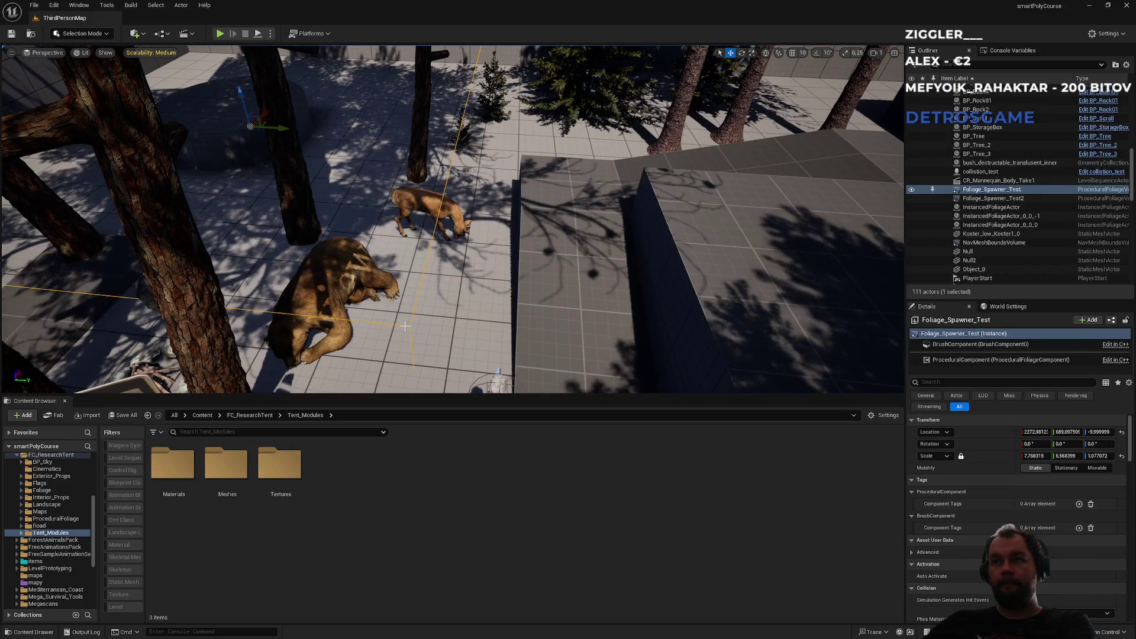
left_click_drag(414, 321, 413, 322)
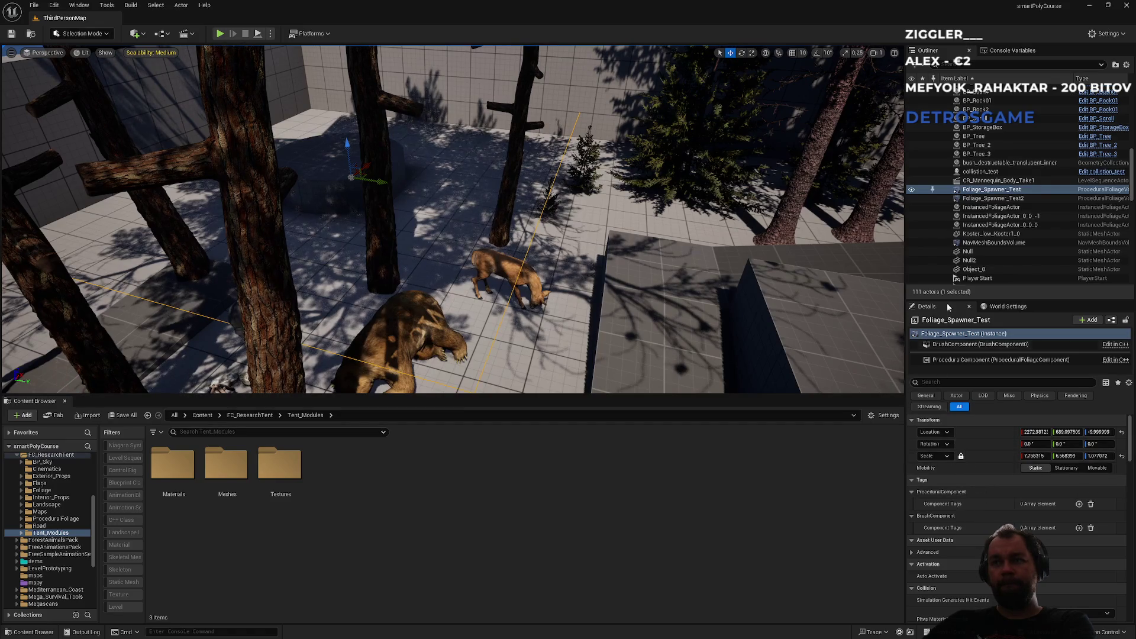
left_click(510, 276)
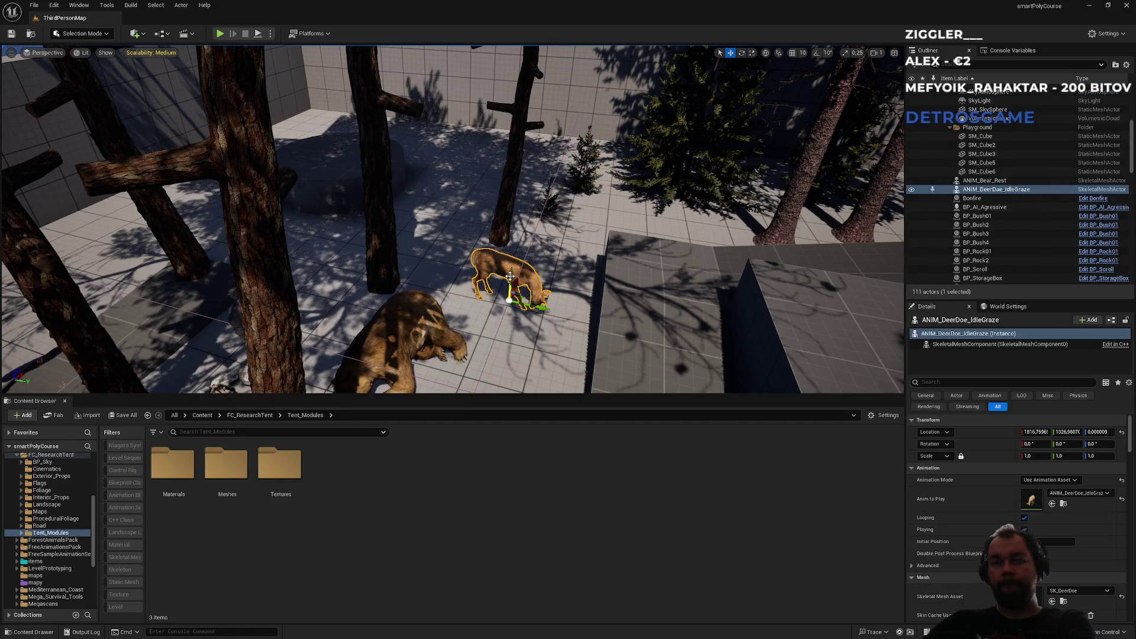
key("Delete")
left_click(409, 331)
key("Delete")
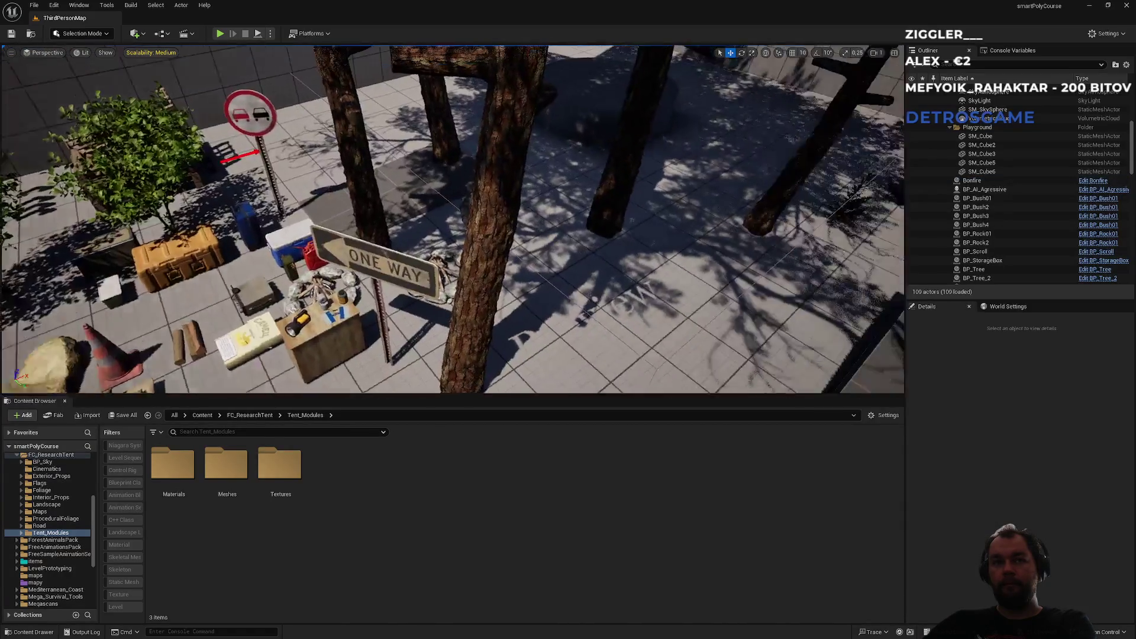
Step: Fly the view over to the backpack and select it
key("w")
key("w")
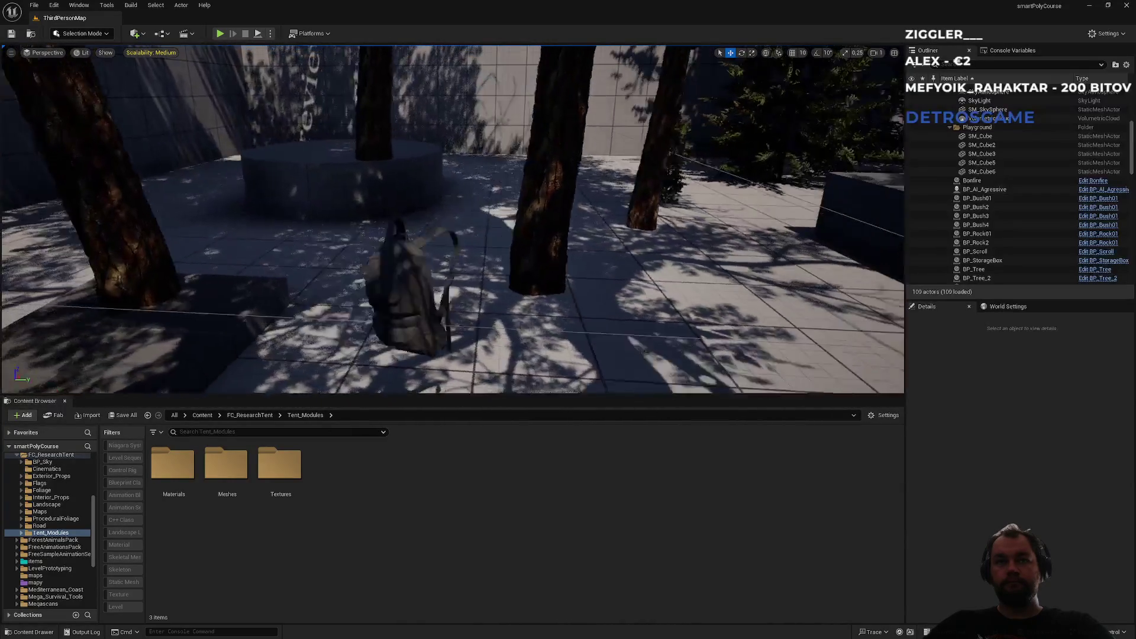
key("w")
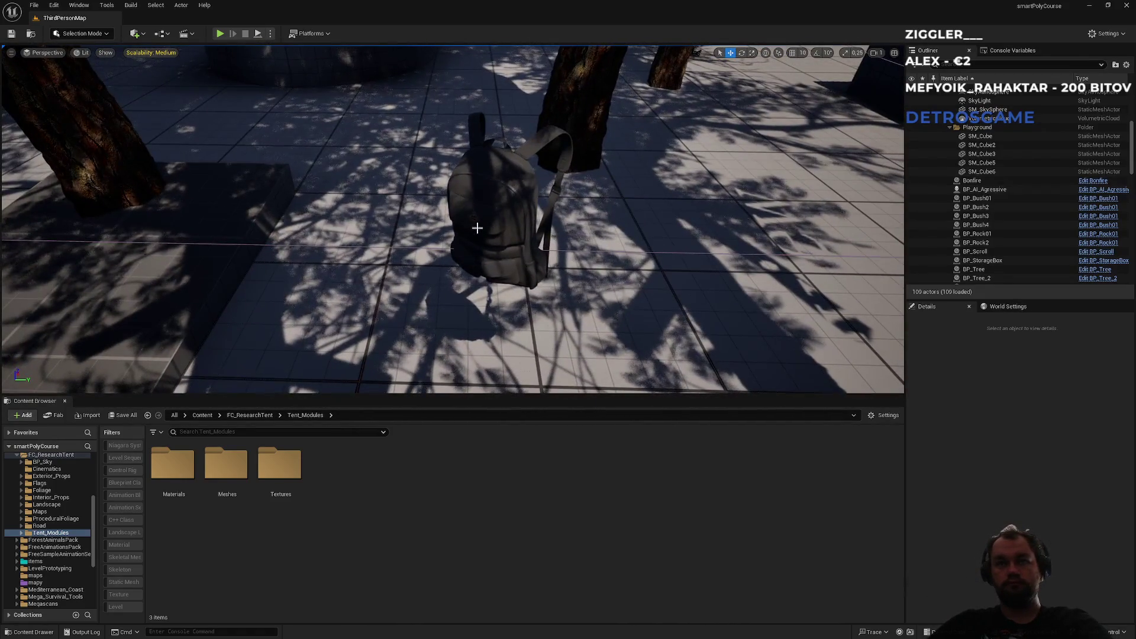
left_click(477, 228)
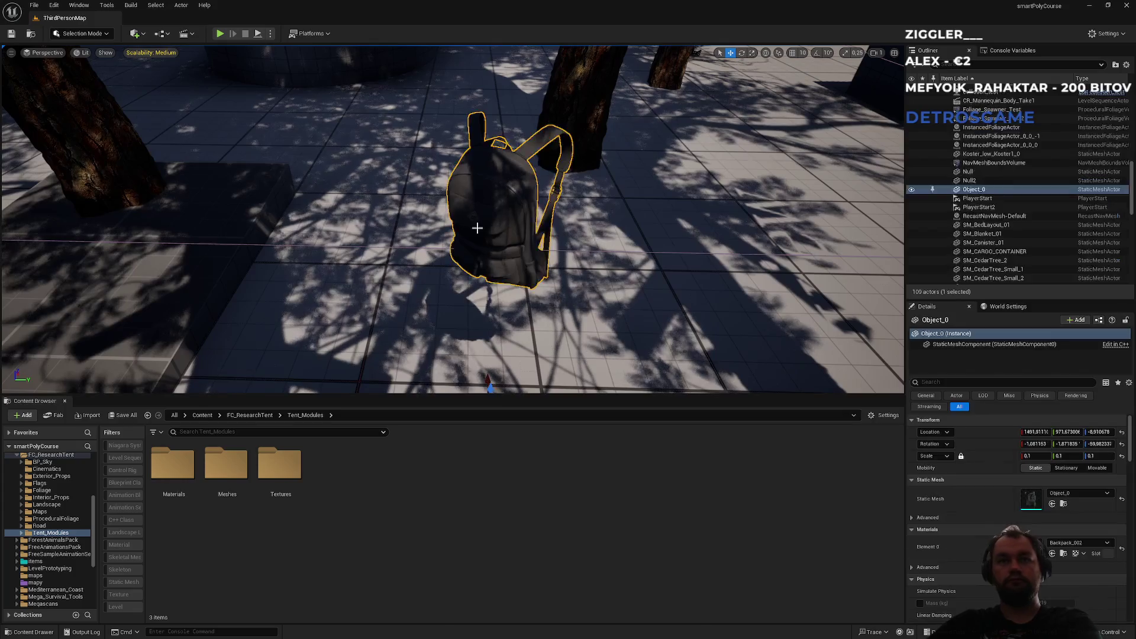
Step: Delete the backpack and move the water tank further up-left in camp
key("Delete")
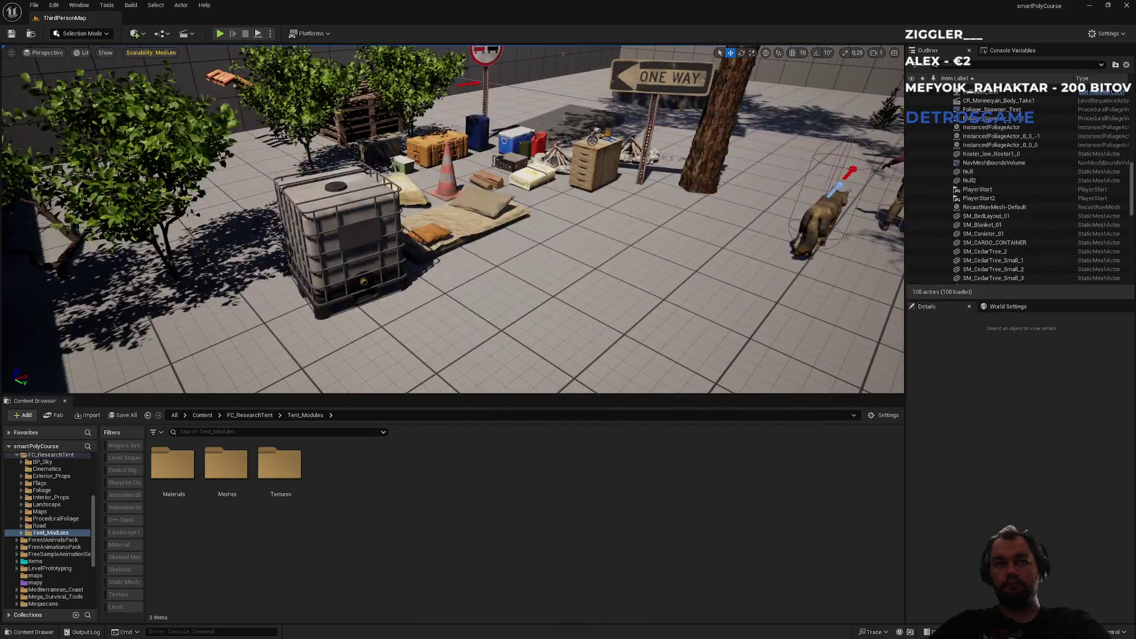
left_click(375, 268)
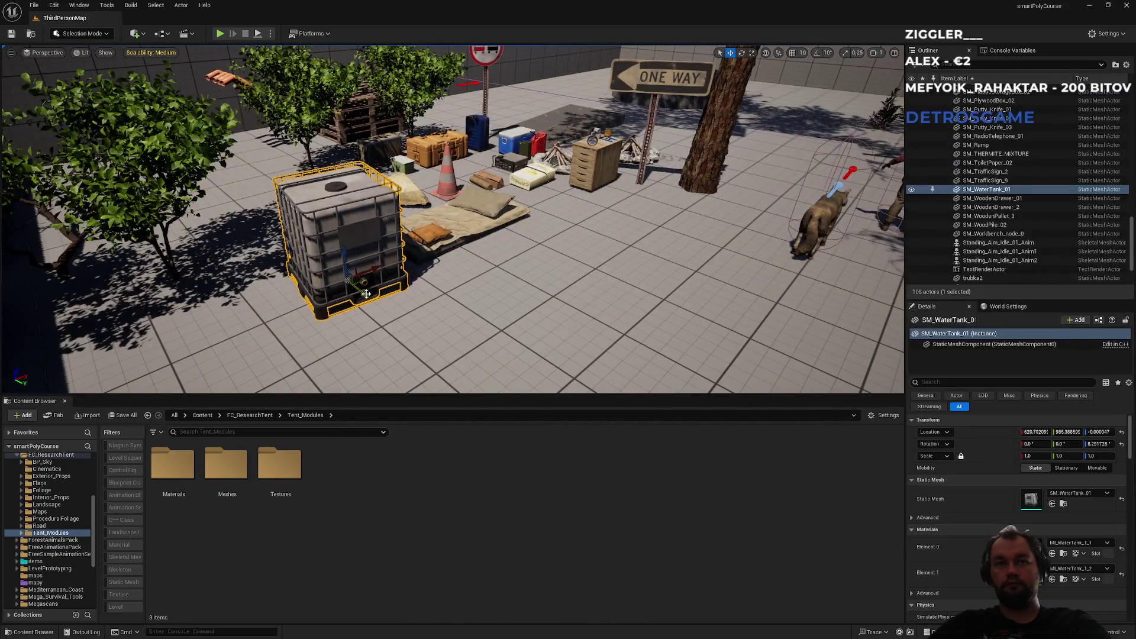
left_click_drag(336, 272, 293, 239)
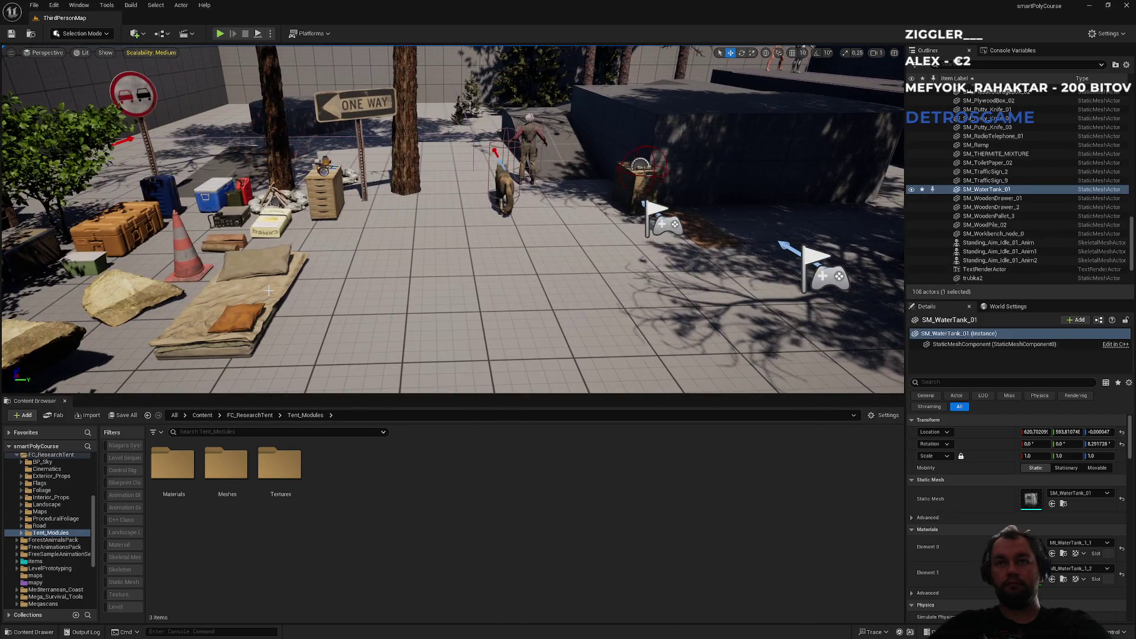
Step: Move the bed layout beside the raised block and nudge it into place
left_click(266, 293)
left_click_drag(276, 304, 891, 287)
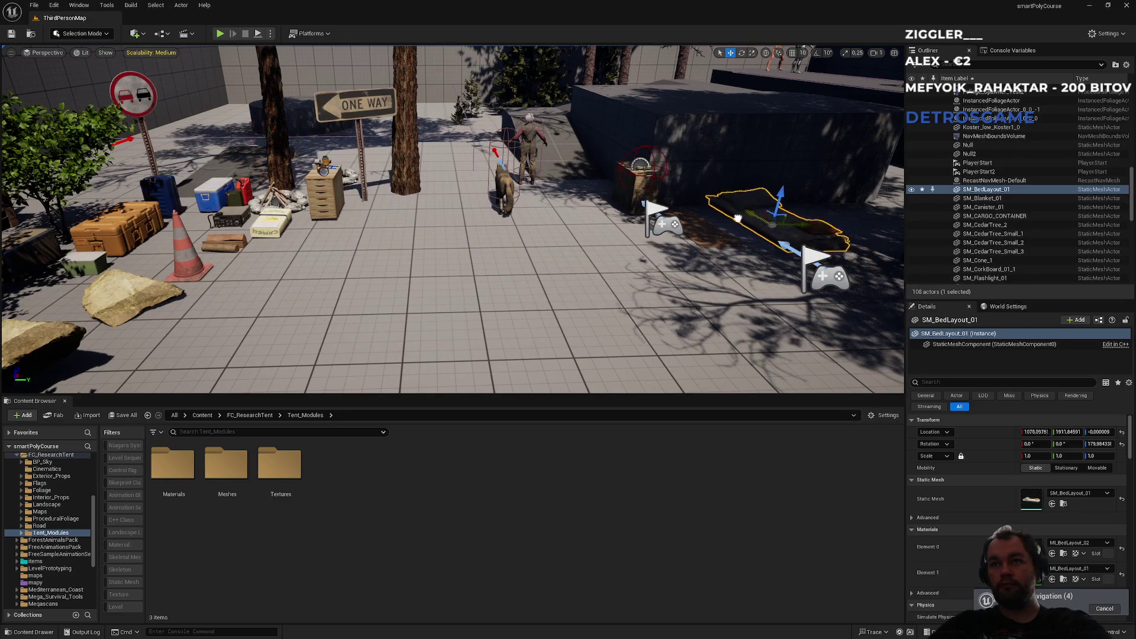
scroll(725, 221, "up", 10)
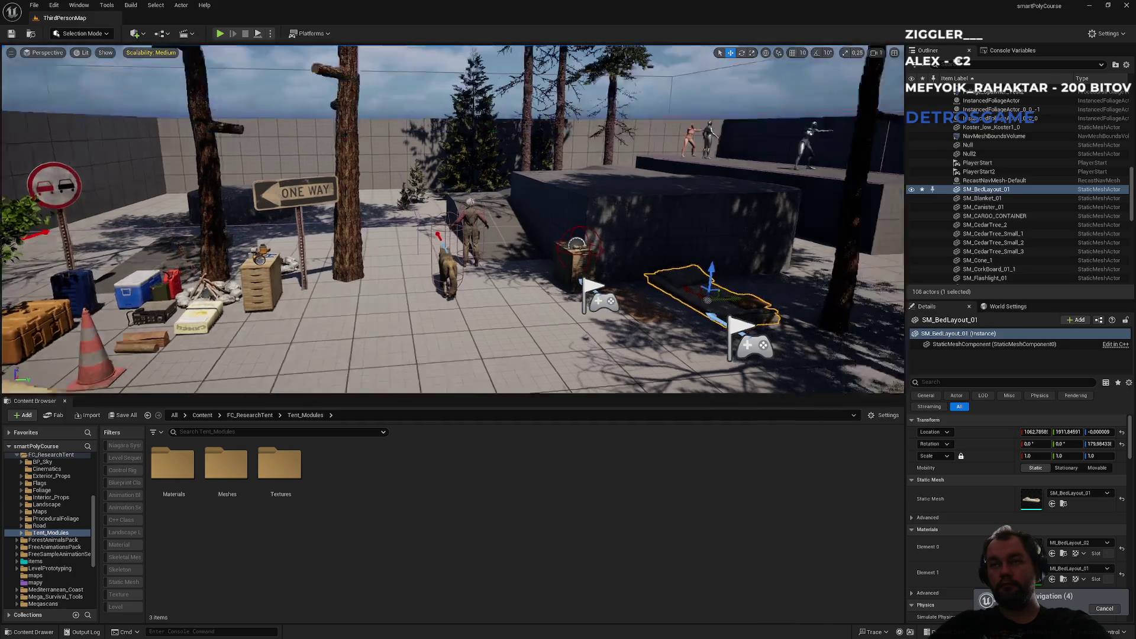
scroll(706, 231, "down", 5)
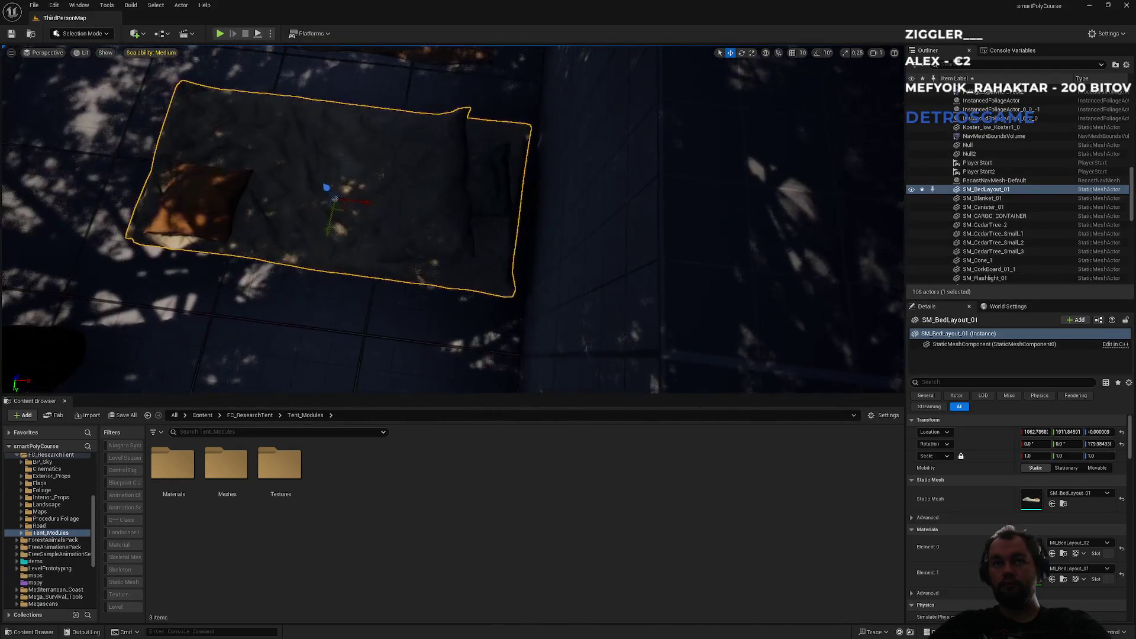
left_click_drag(381, 276, 382, 277)
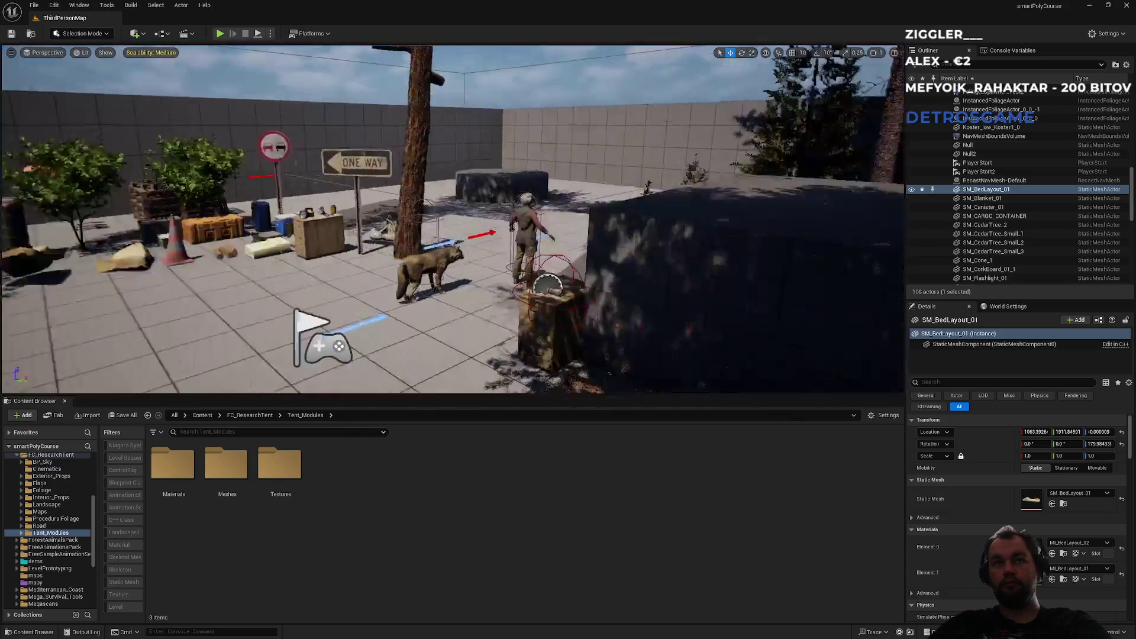
scroll(490, 227, "up", 5)
left_click(216, 33)
key("w")
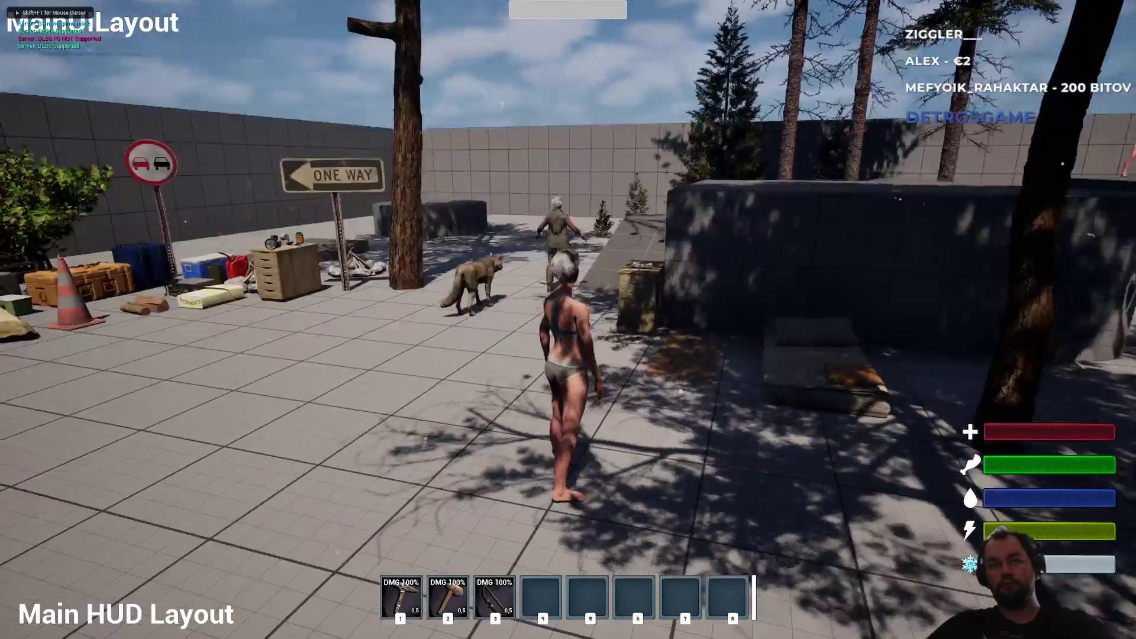
key("w")
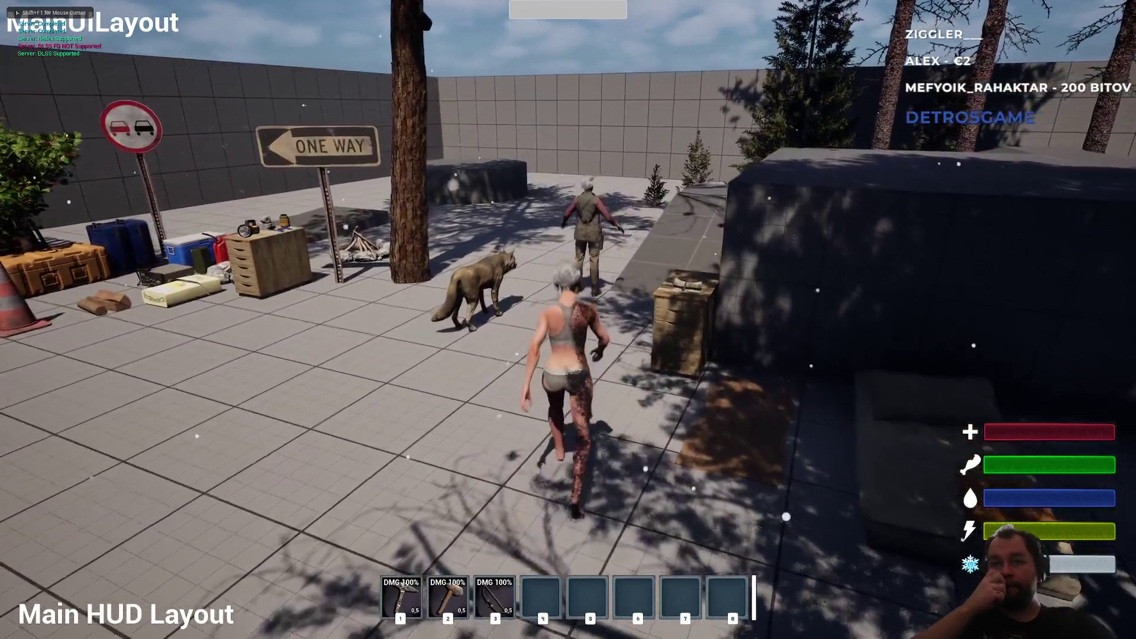
key("w")
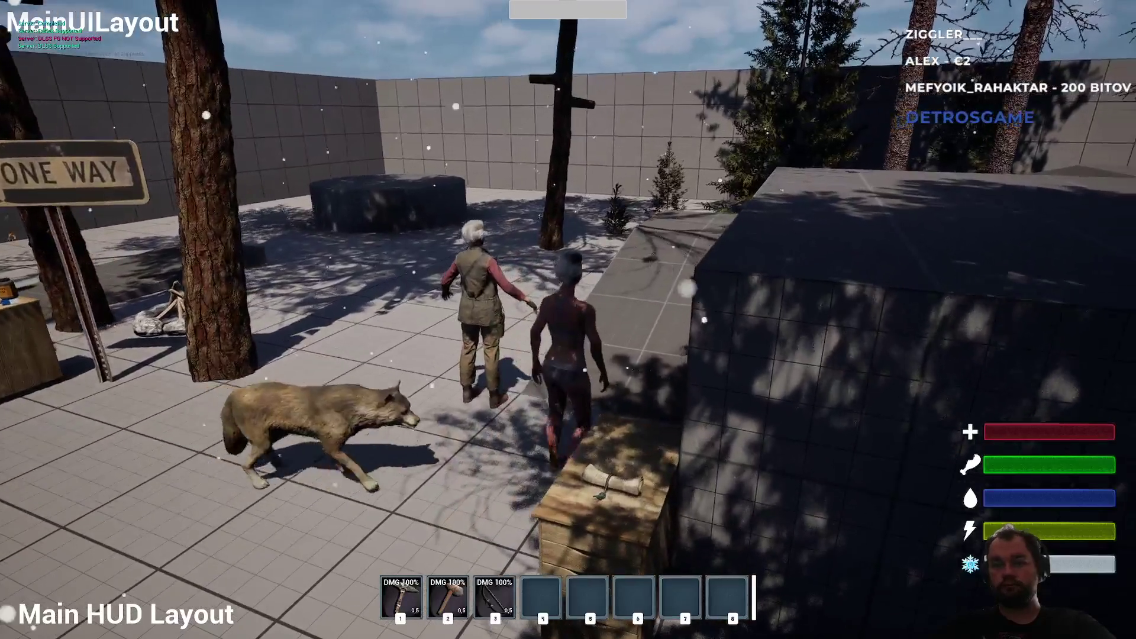
key("w")
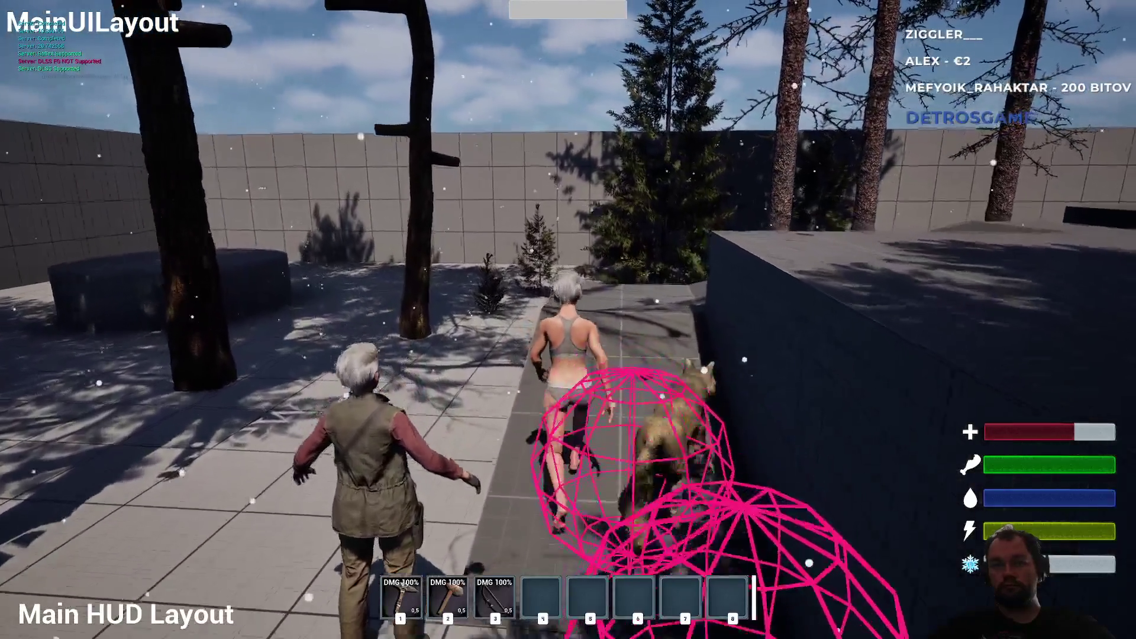
key("w")
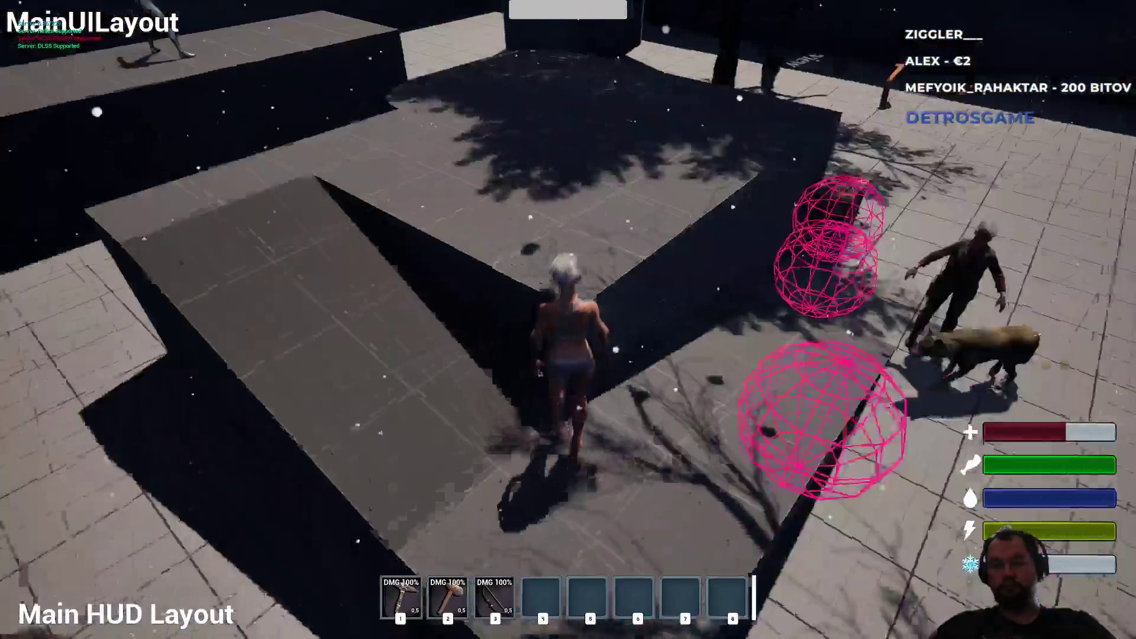
key("w")
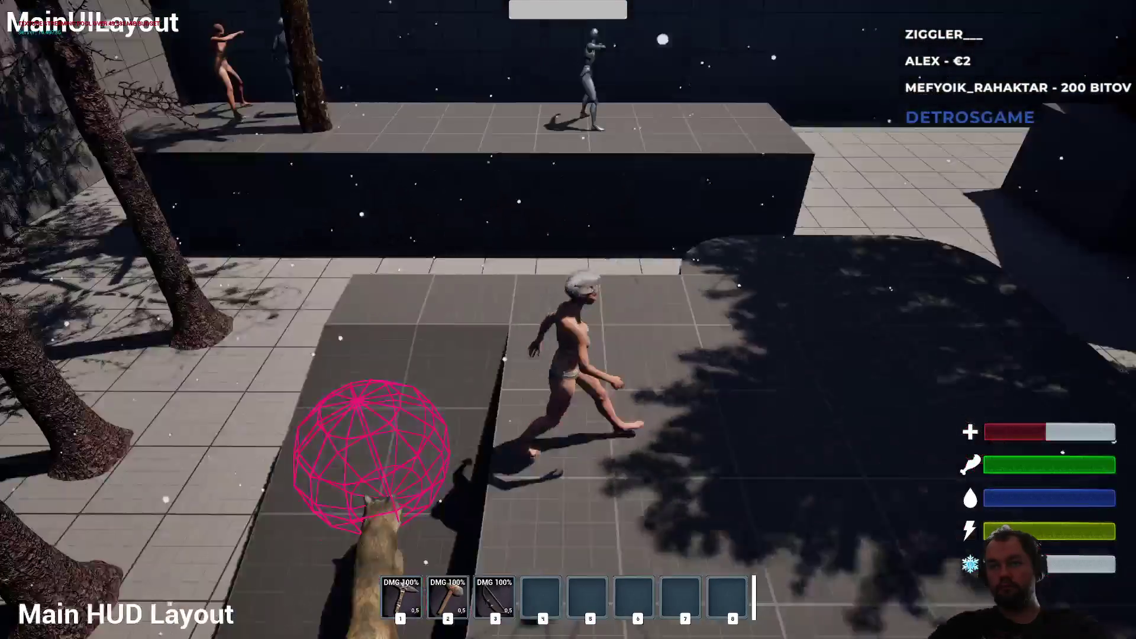
key("w")
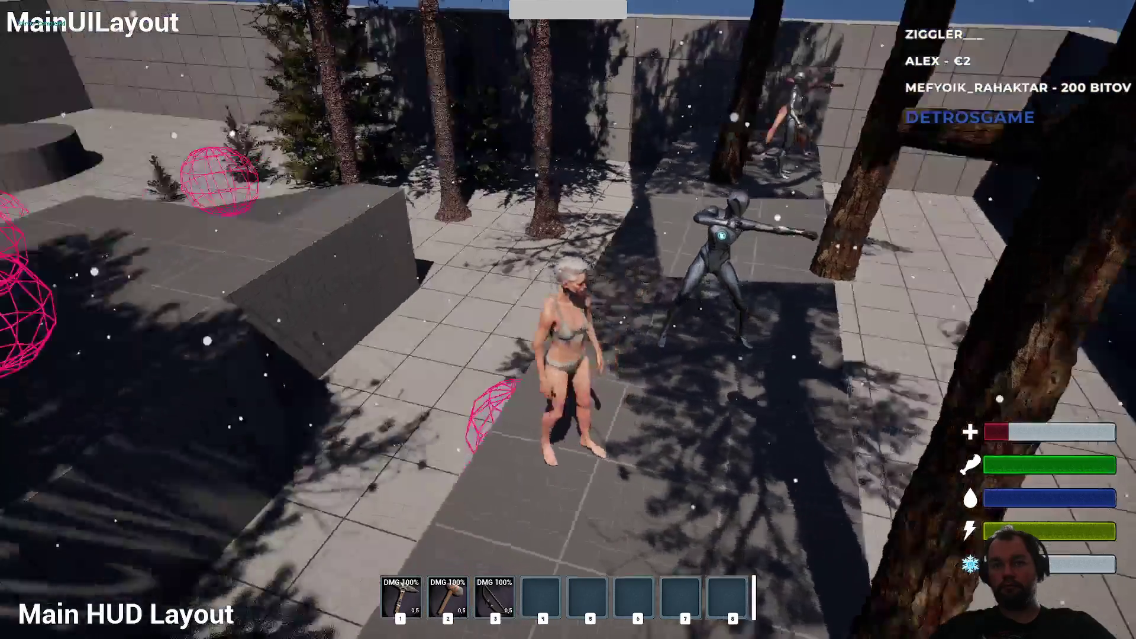
key("a")
key("w")
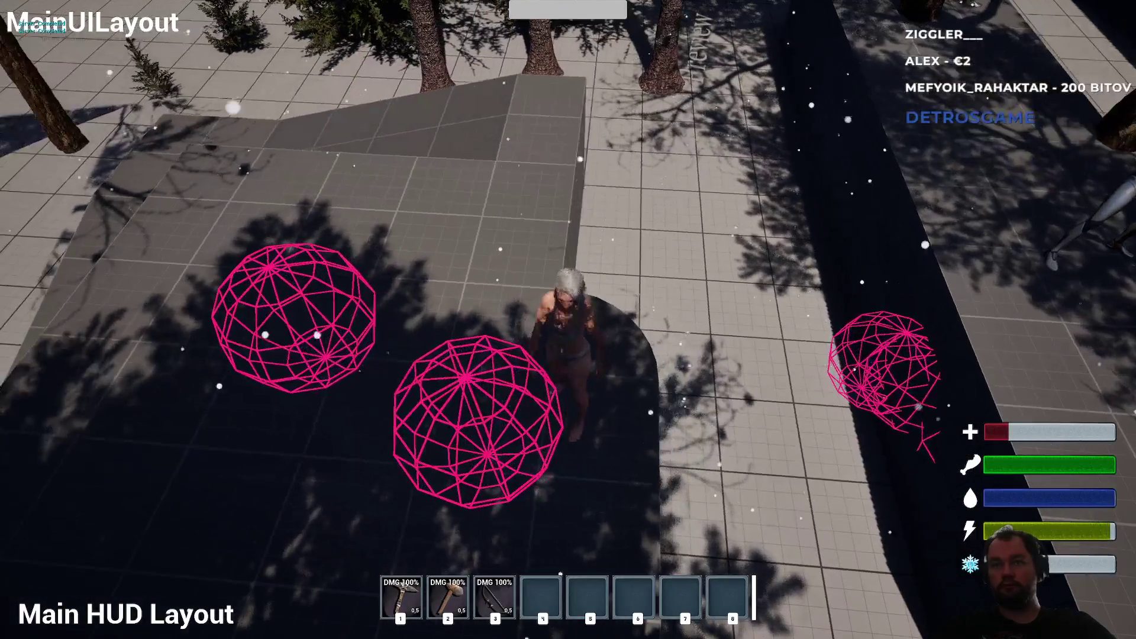
key("w")
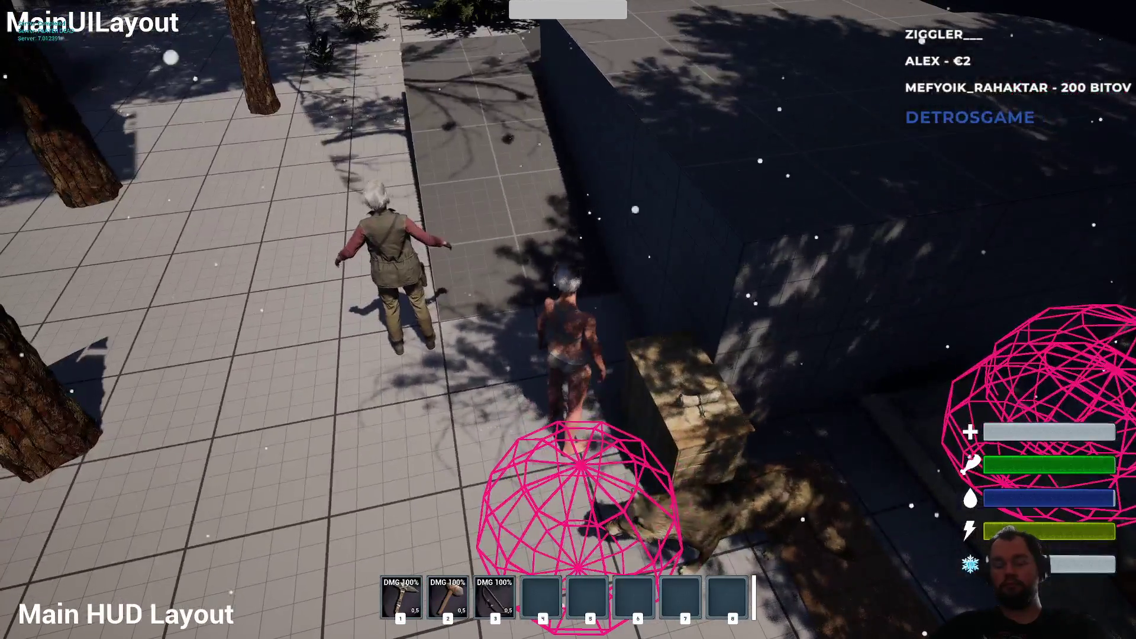
key("Tab")
key("Tab")
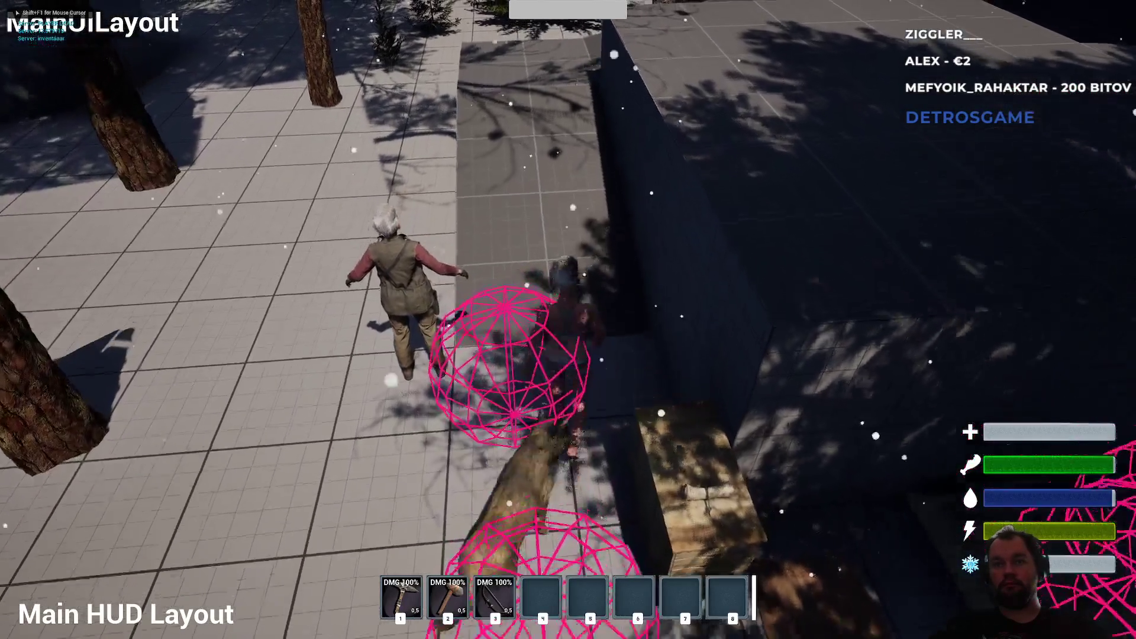
key("w")
key("w")
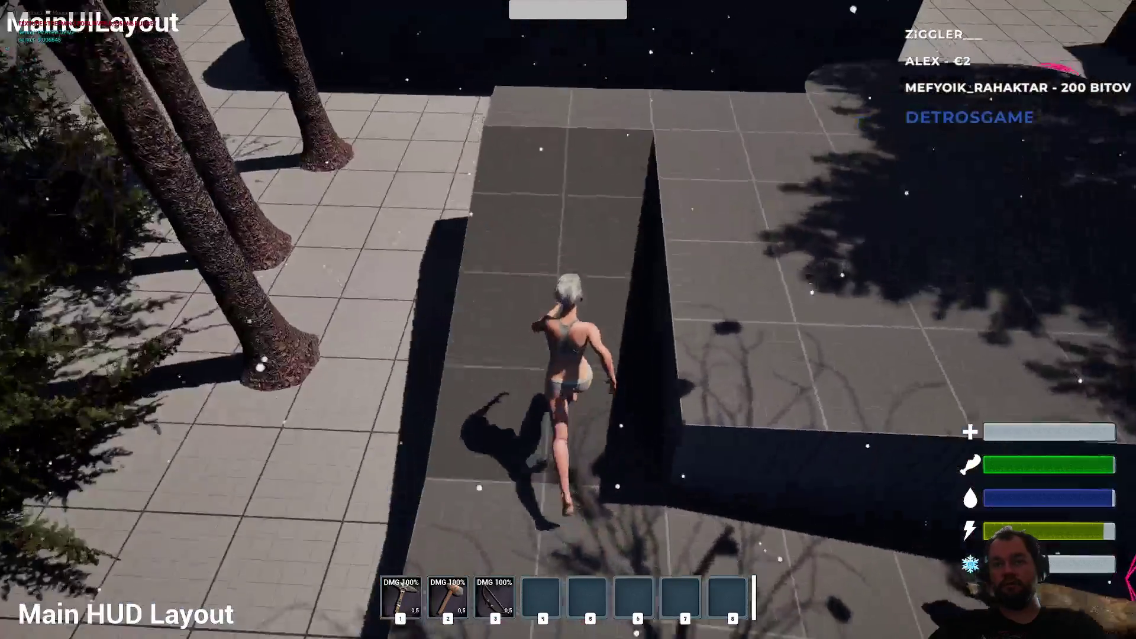
key("w")
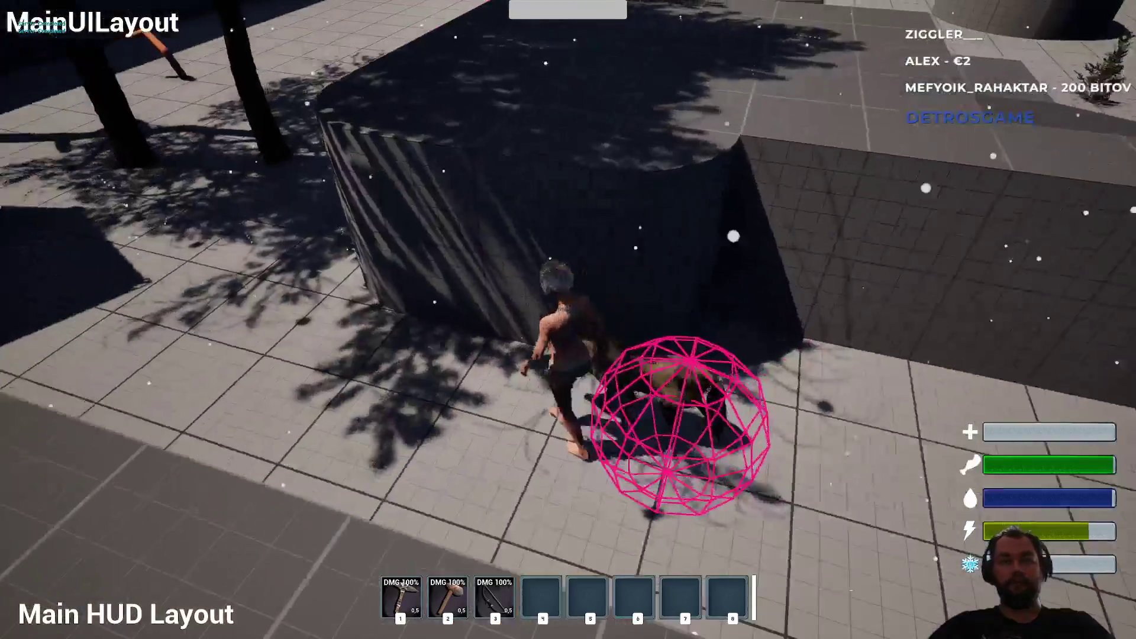
key("shift+F1")
key("Escape")
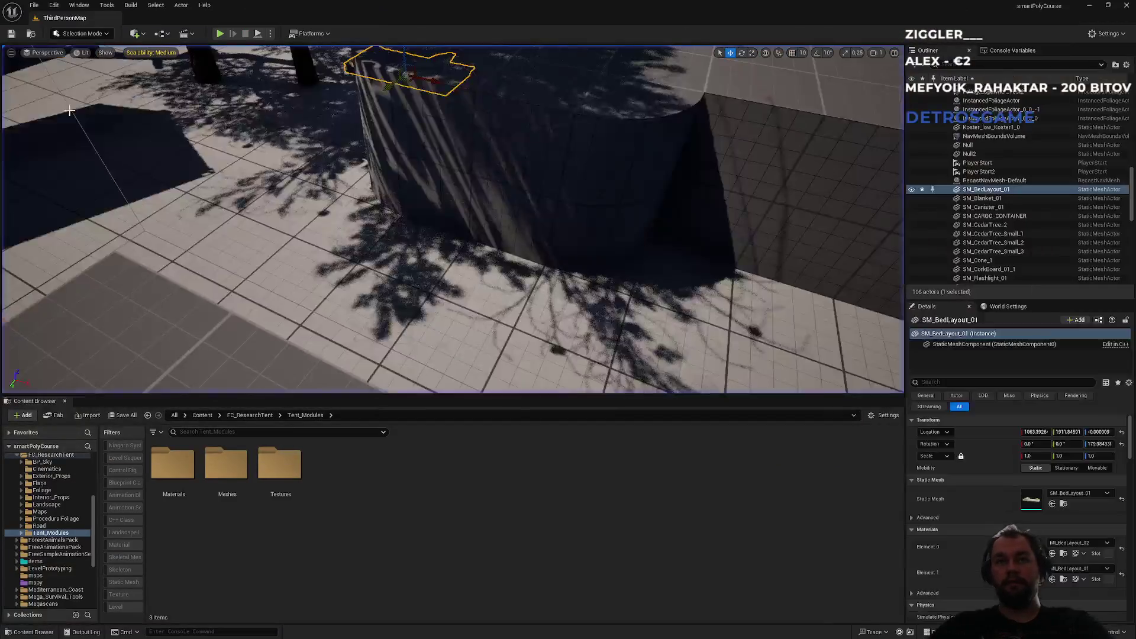
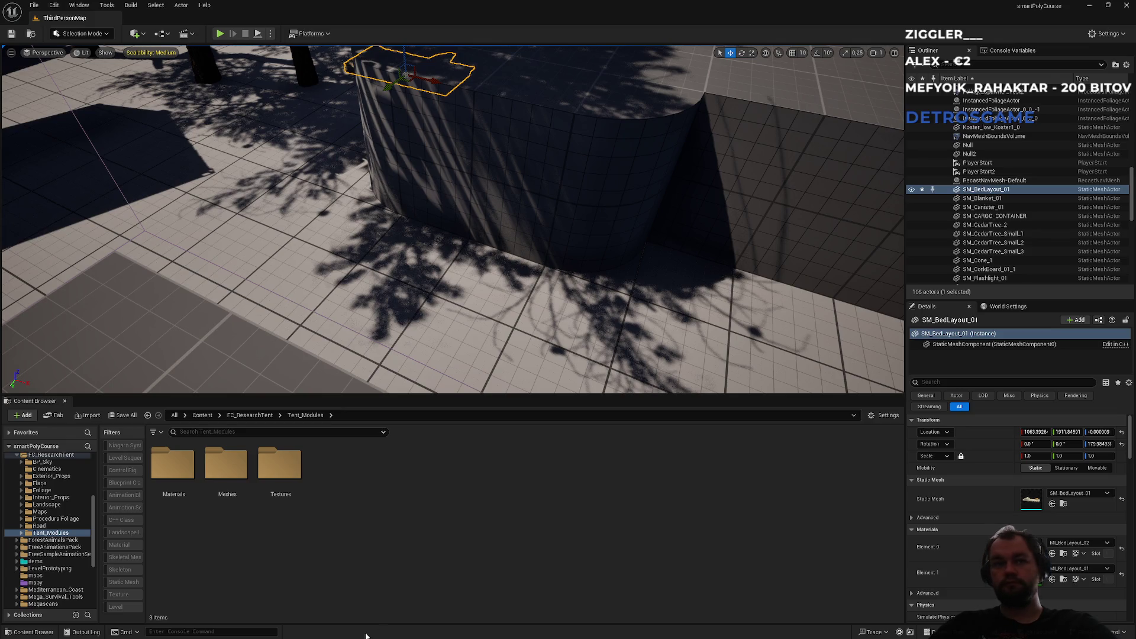
Step: Navigate from the Content root into the ui > widgets > menus folder
left_click(195, 415)
scroll(379, 518, "down", 5)
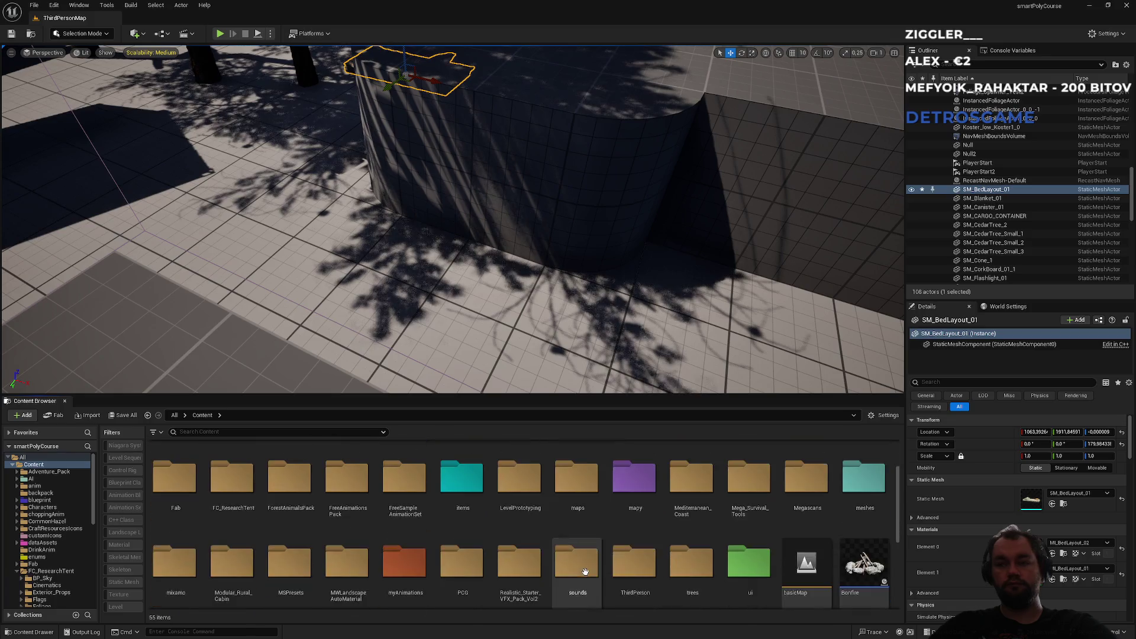
double_click(343, 516)
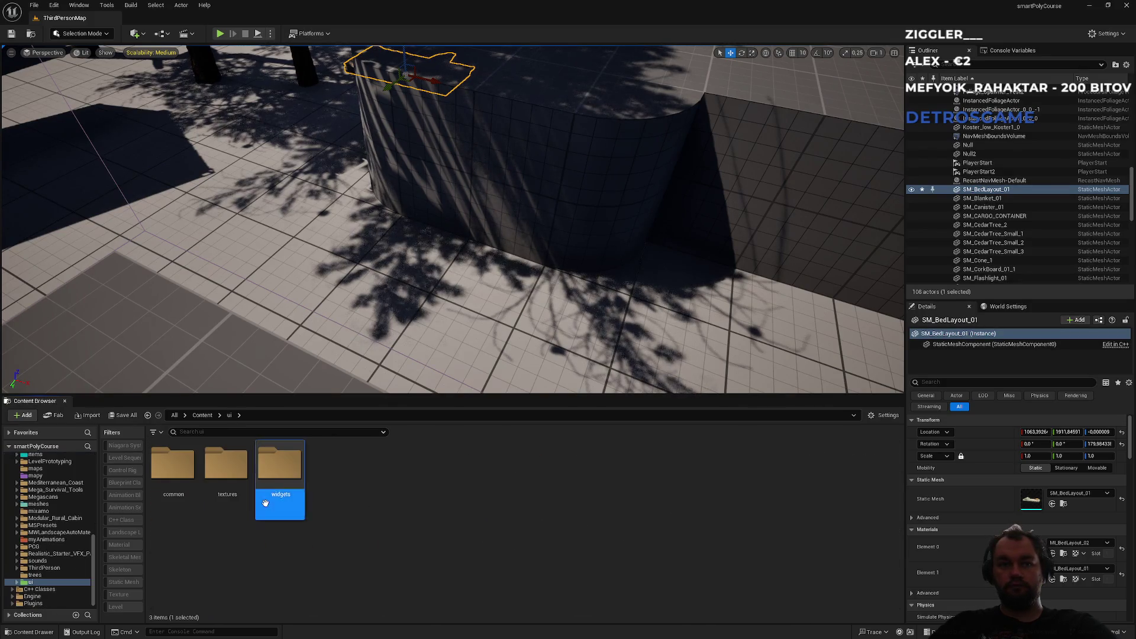
double_click(279, 473)
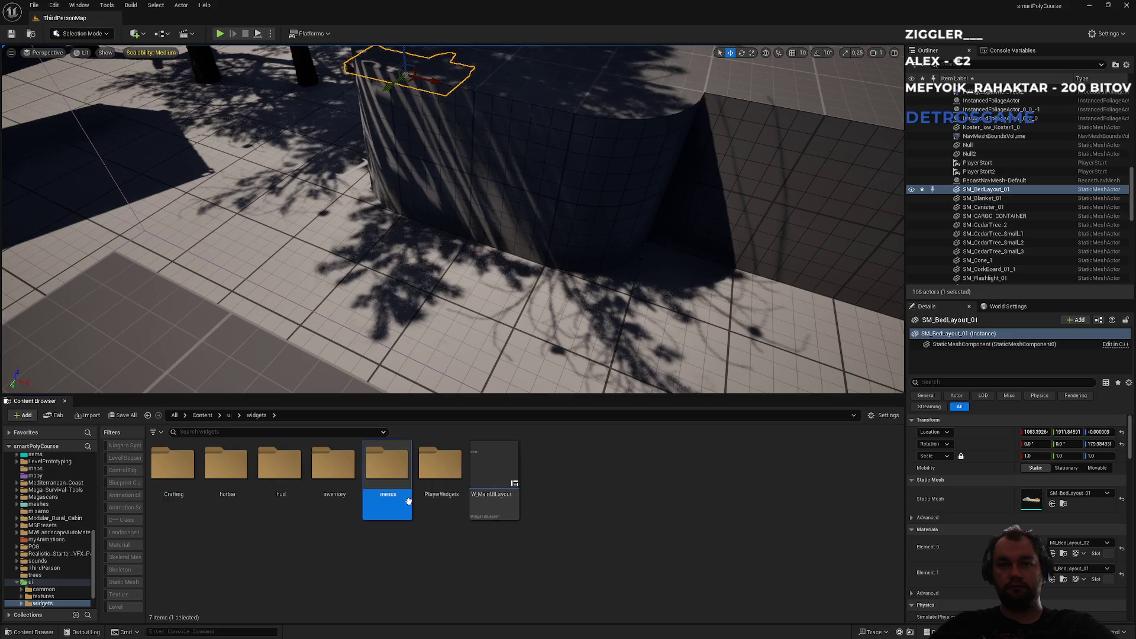
double_click(388, 464)
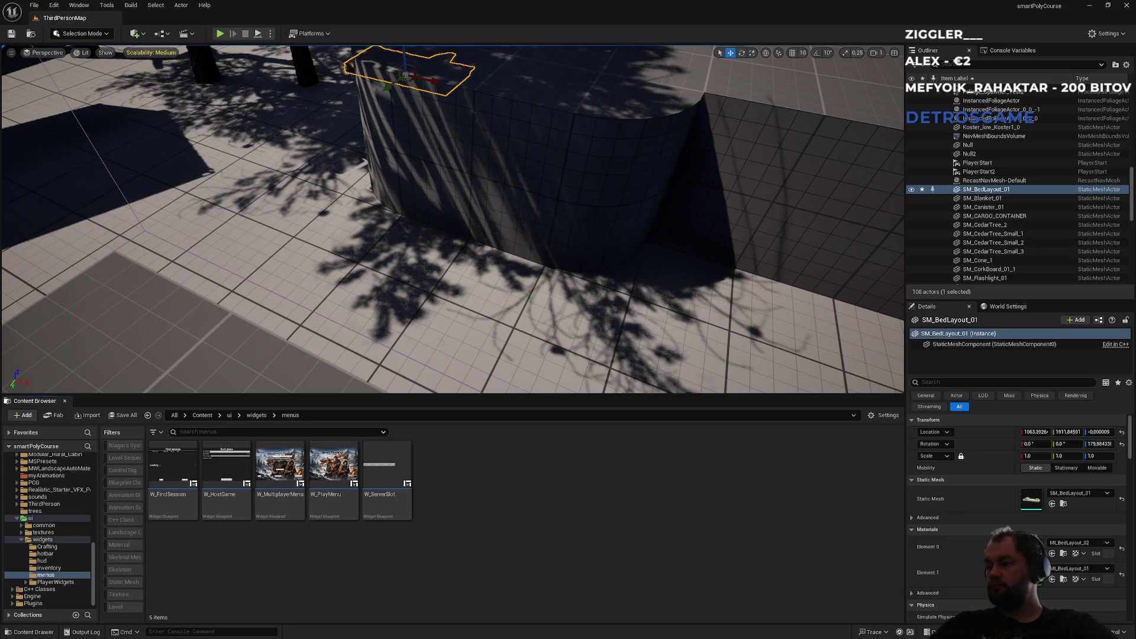
Step: Create a User Widget blueprint named W_EscapeMenu in menus and open it
right_click(520, 541)
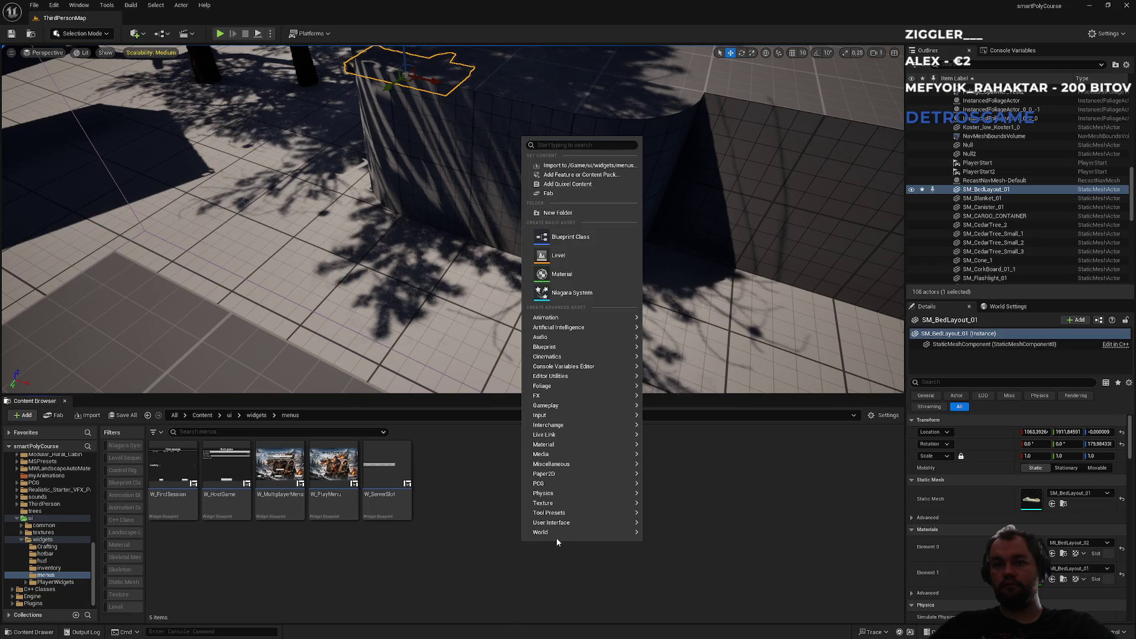
mouse_move(586, 523)
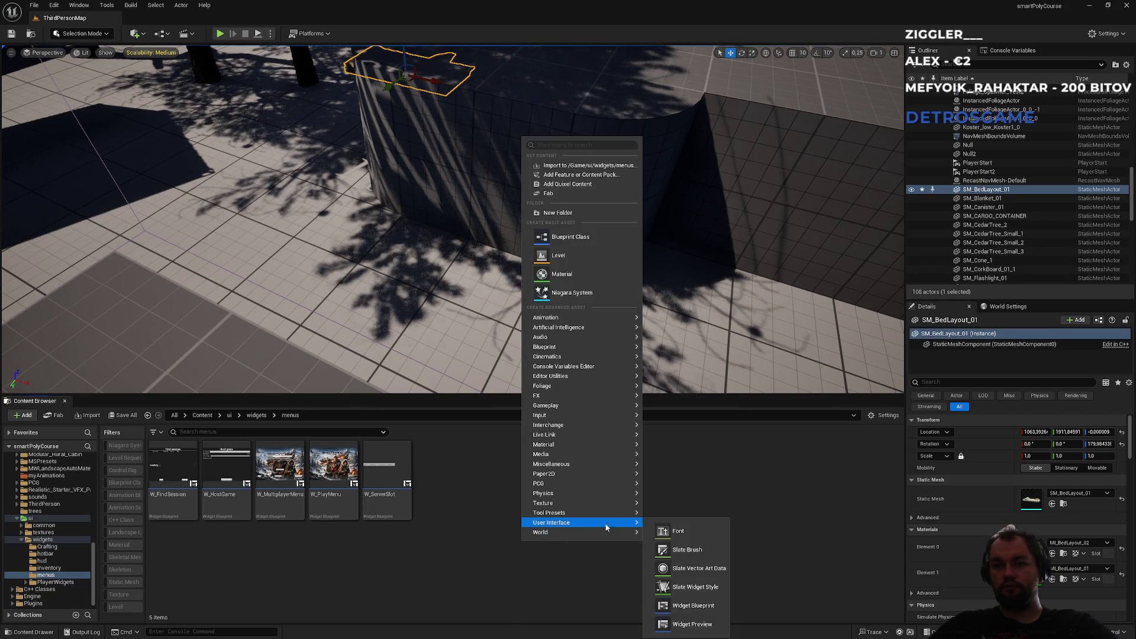
left_click(715, 610)
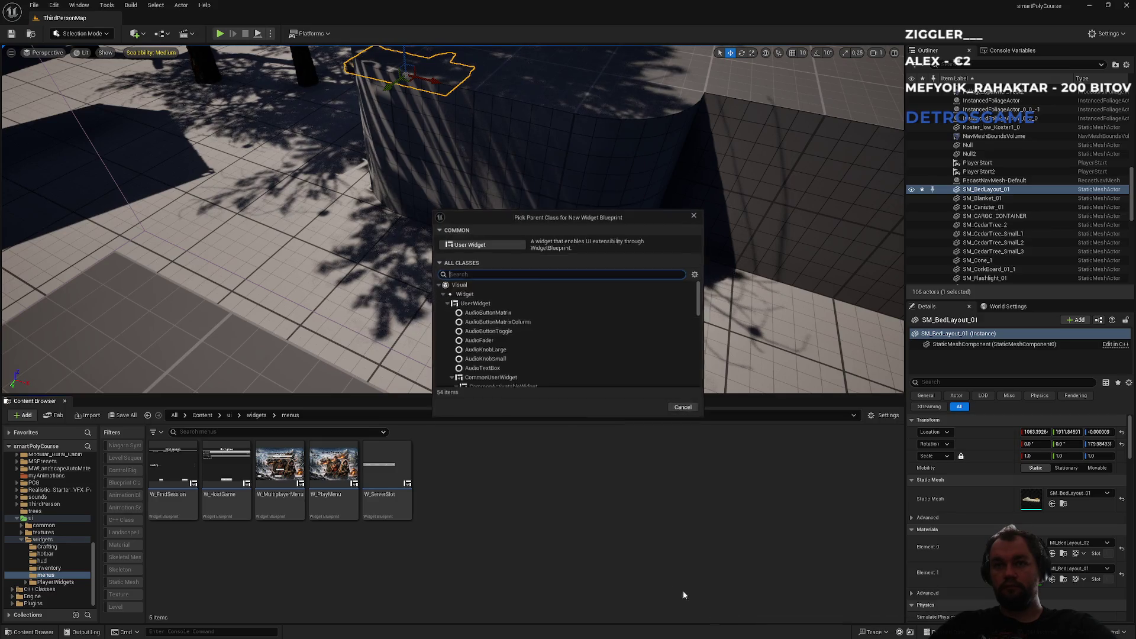
left_click(476, 247)
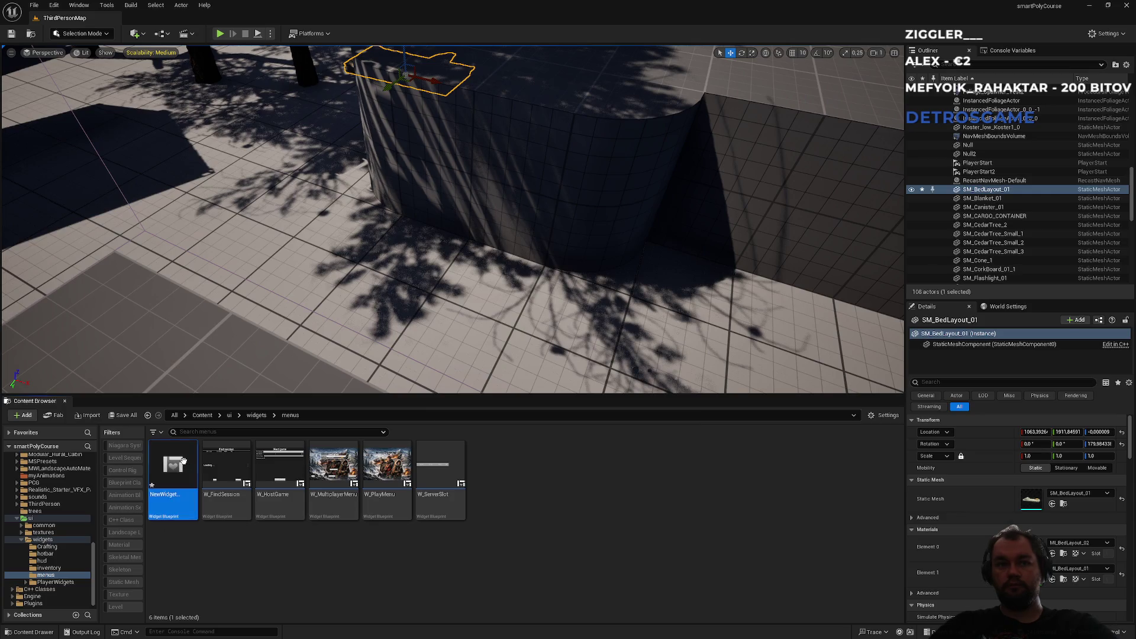
type("W")
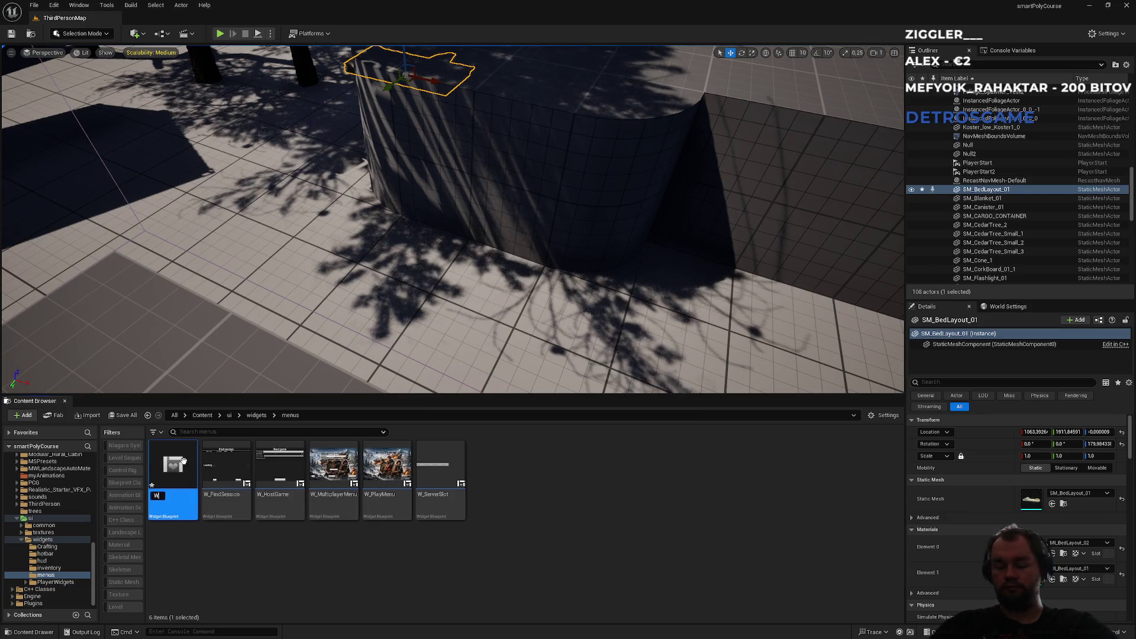
type("_EscapeMenu")
key("Return")
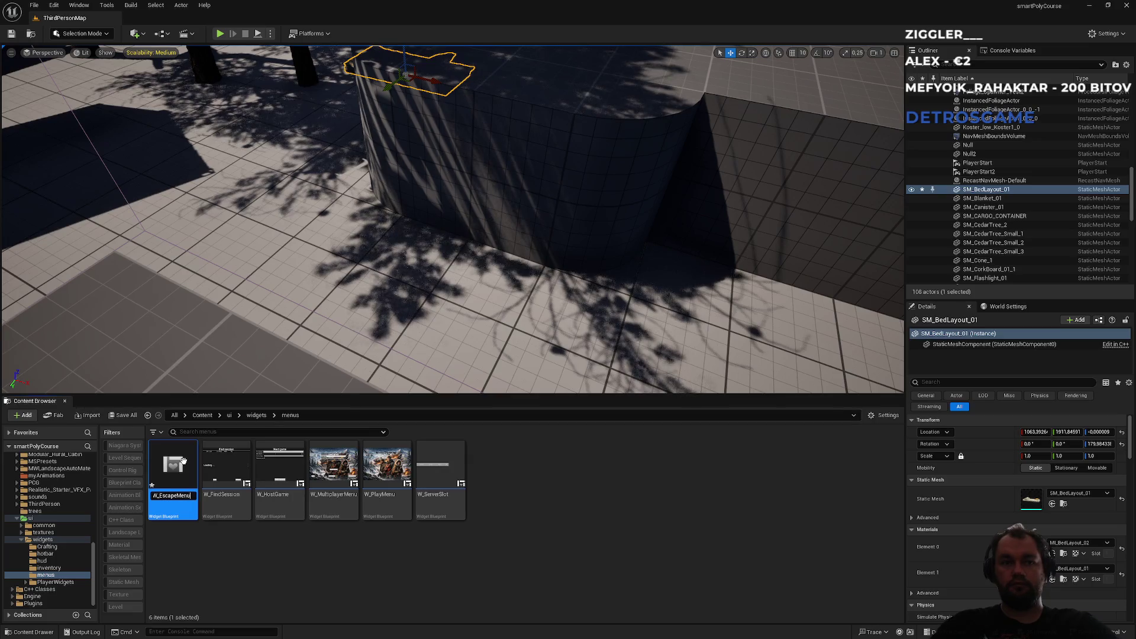
double_click(184, 460)
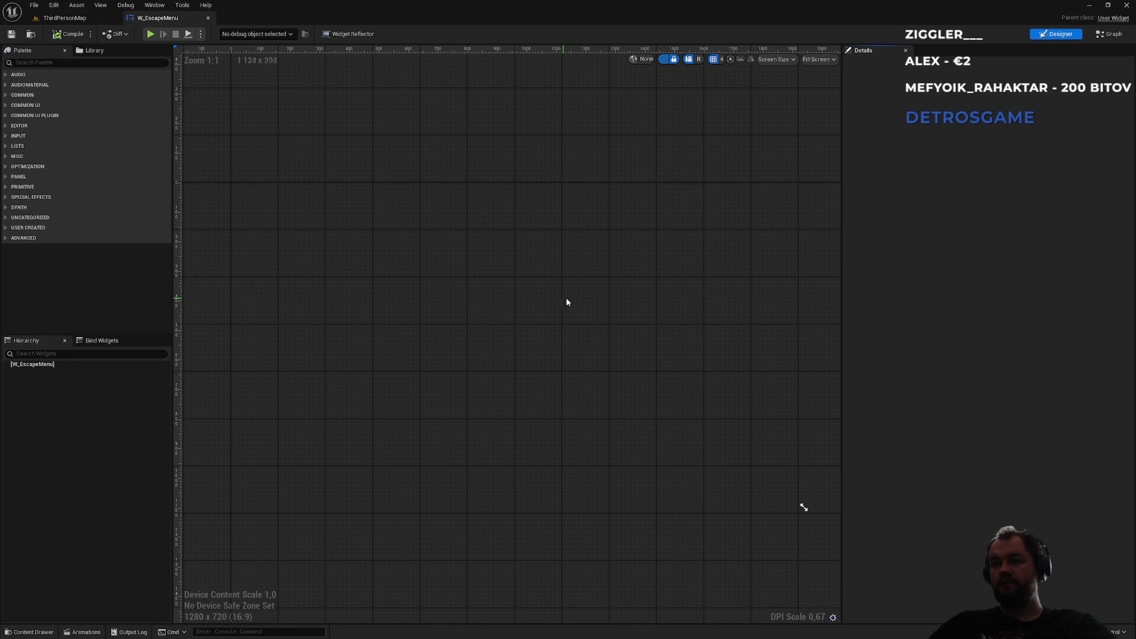
Step: Add a Size Box from the Palette to the W_EscapeMenu hierarchy
left_click(62, 62)
type("siztebo")
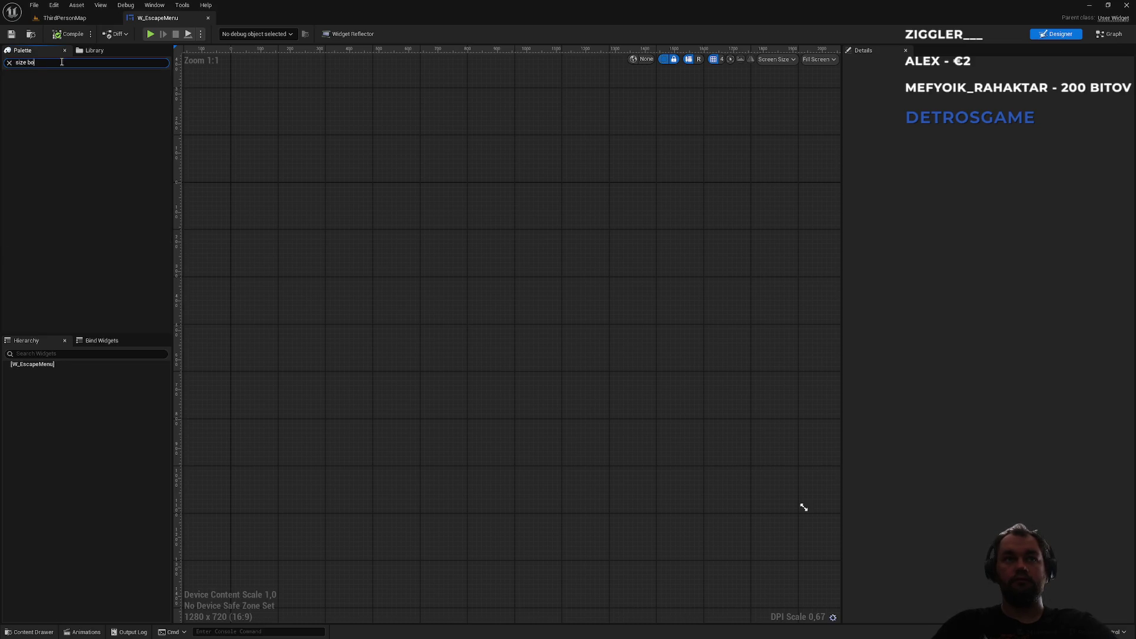
type("x")
left_click(34, 84)
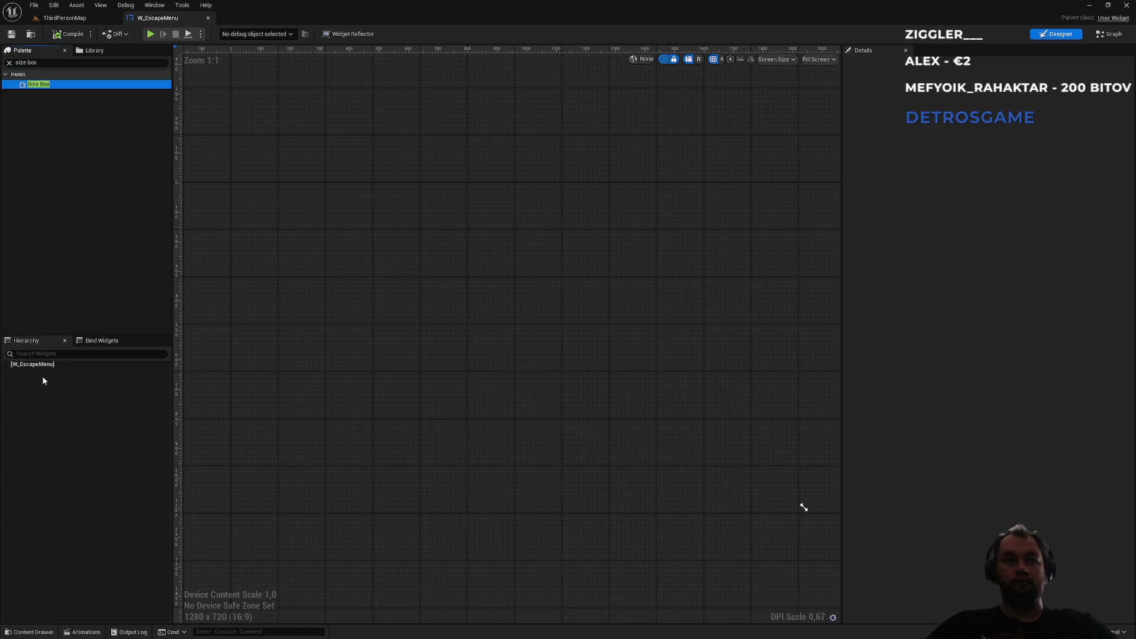
left_click_drag(45, 371, 52, 374)
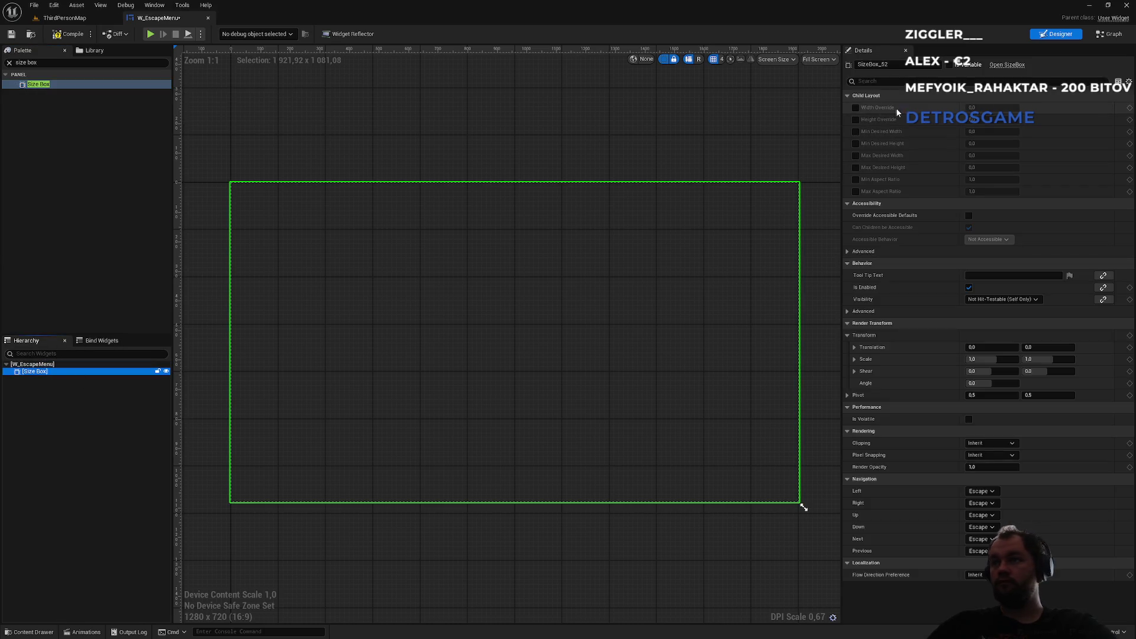
Step: Override the Size Box width and height to 400 and preview at Desired on Screen
left_click(855, 108)
left_click(856, 120)
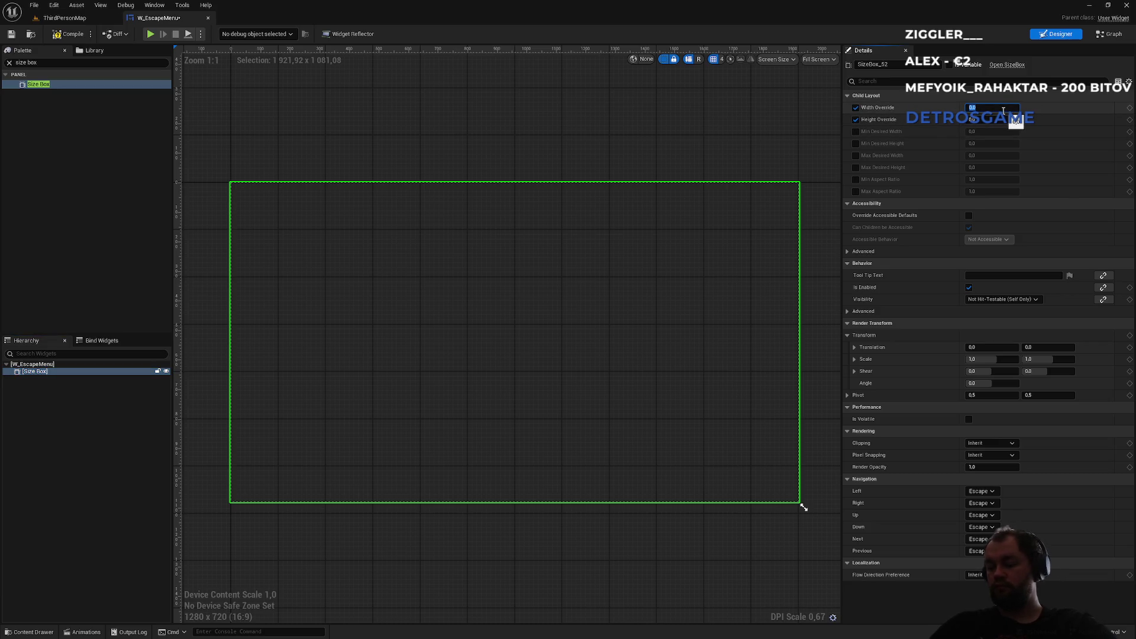
type("400")
key("Return")
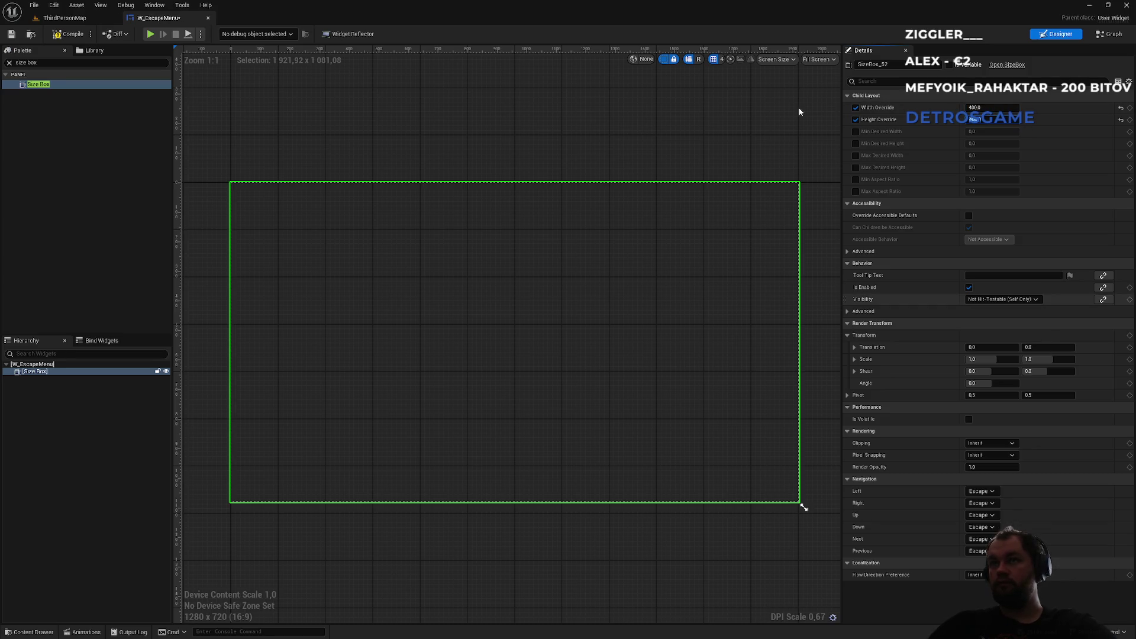
left_click(822, 60)
left_click(836, 119)
scroll(251, 155, "up", 1)
left_click_drag(251, 155, 337, 167)
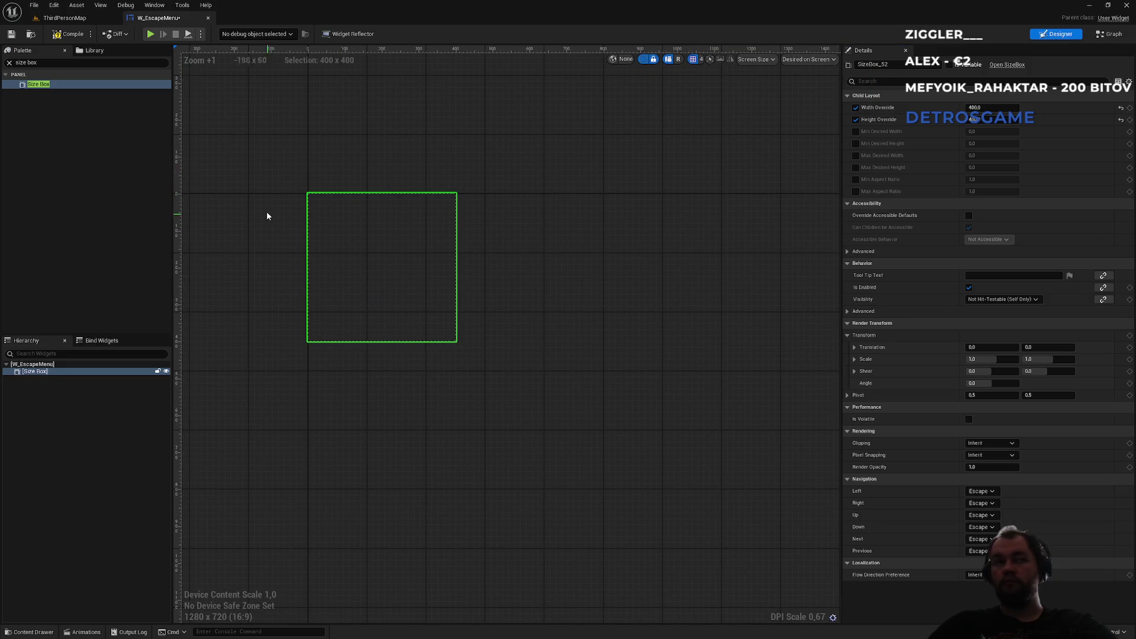
key("ctrl+a")
type("border")
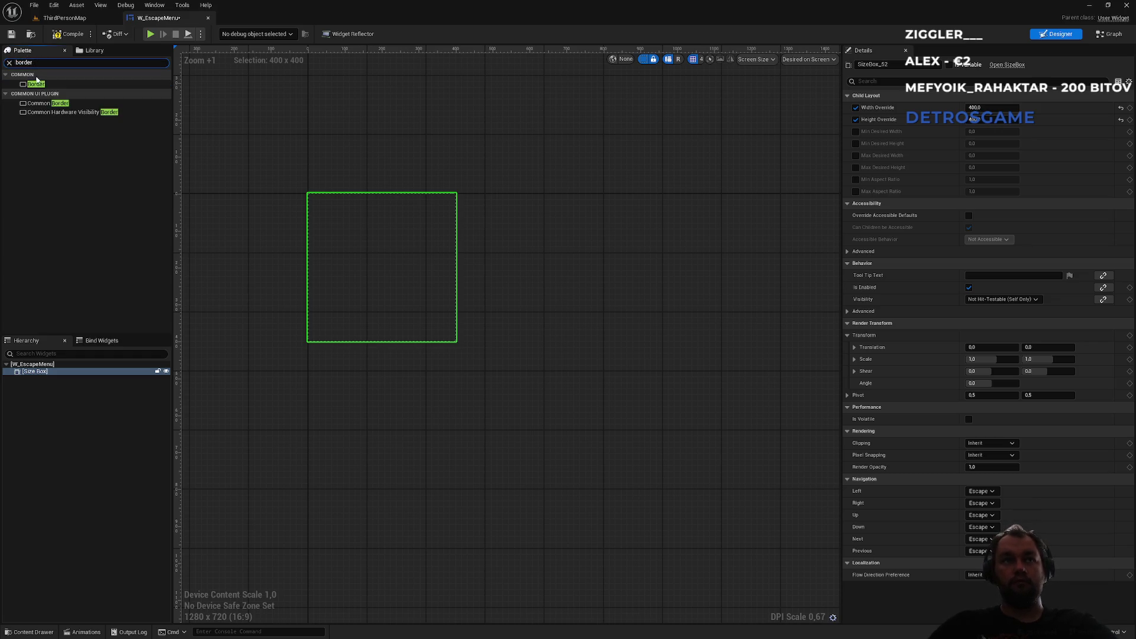
Step: Nest a Border inside the Size Box and select it to show its Details
left_click_drag(35, 84, 37, 372)
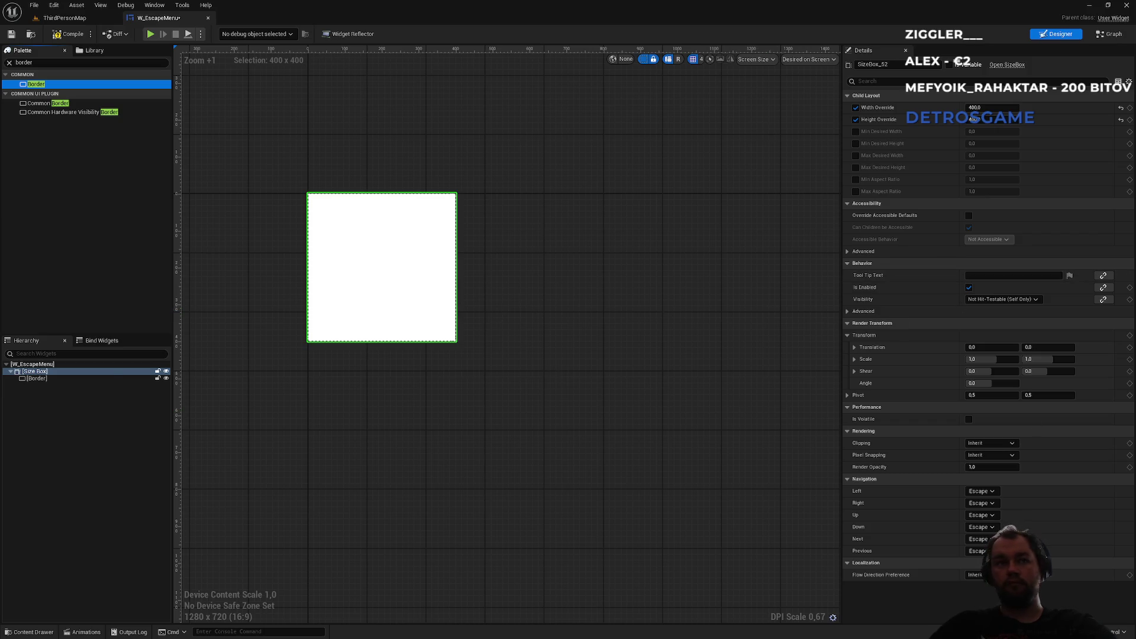
left_click(70, 379)
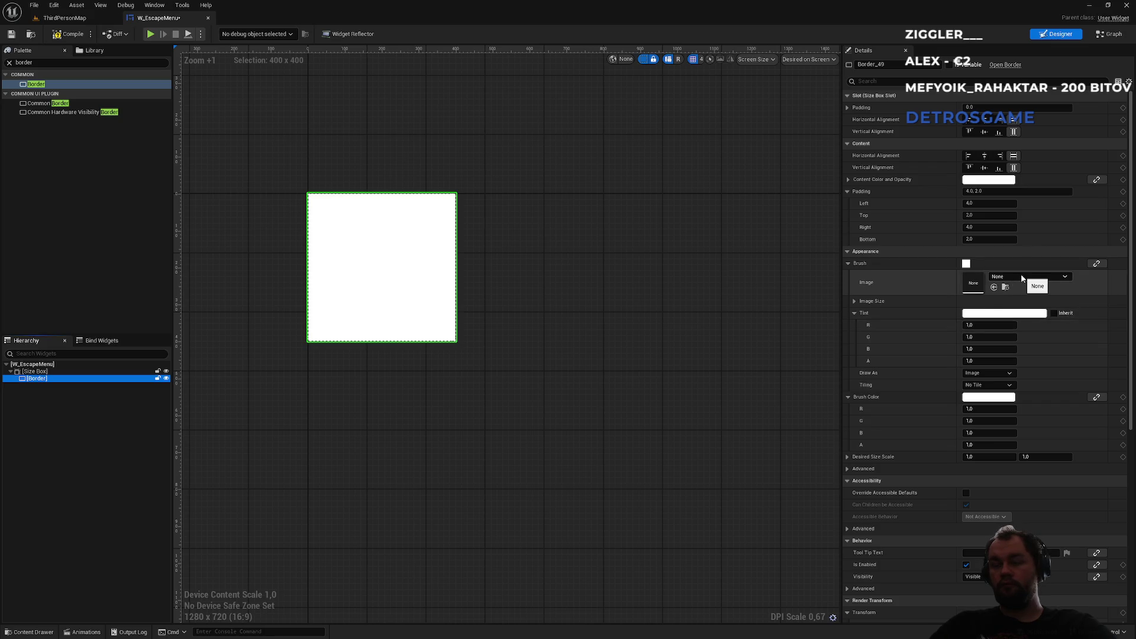
left_click_drag(492, 307, 667, 369)
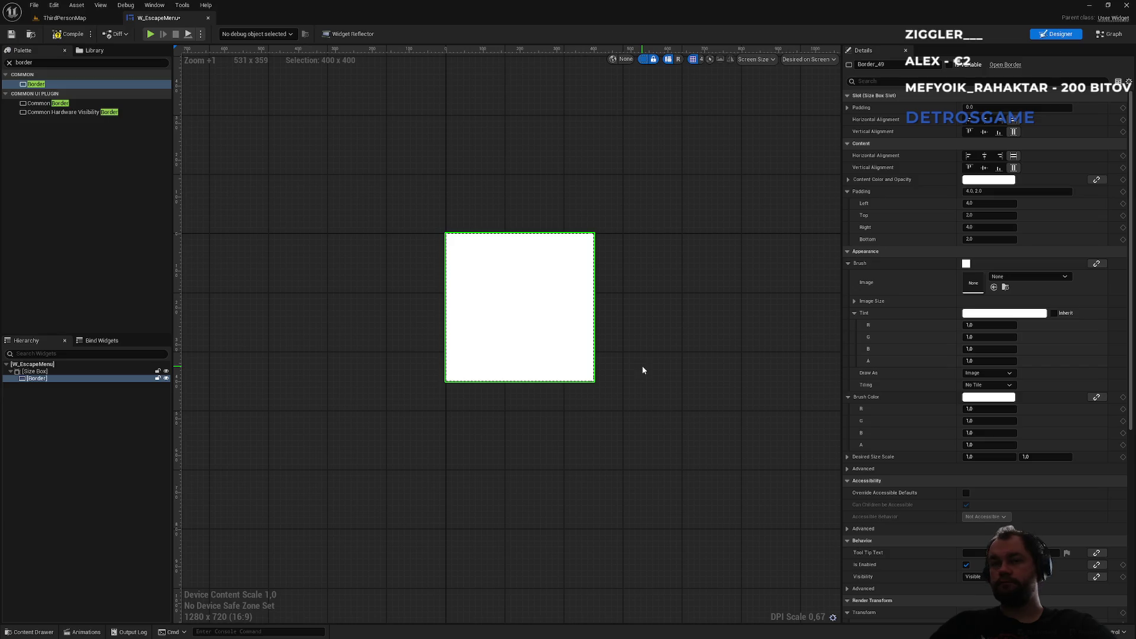
Step: Try the mapbackground and background_survival textures as the Border's brush image
left_click(1015, 277)
type("mapb")
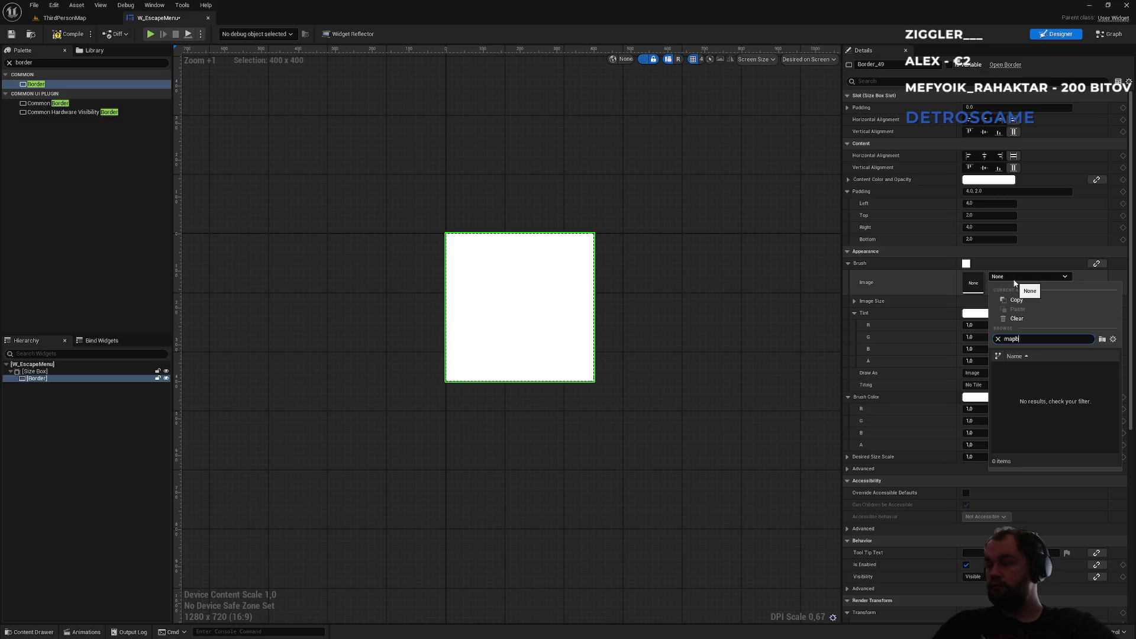
type("ackground")
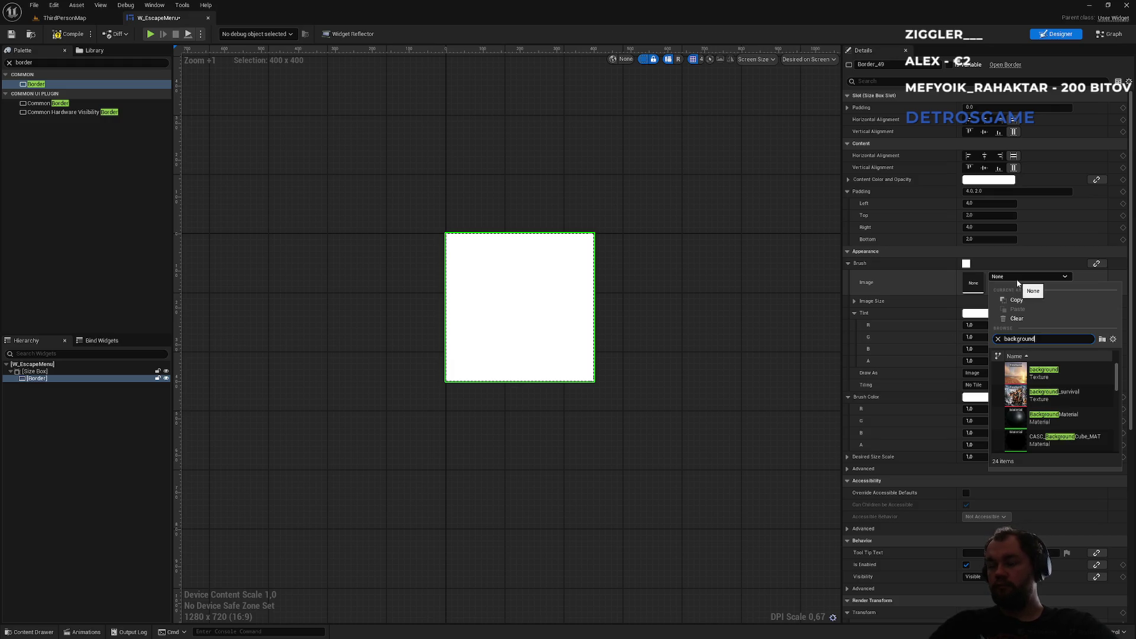
left_click(1054, 382)
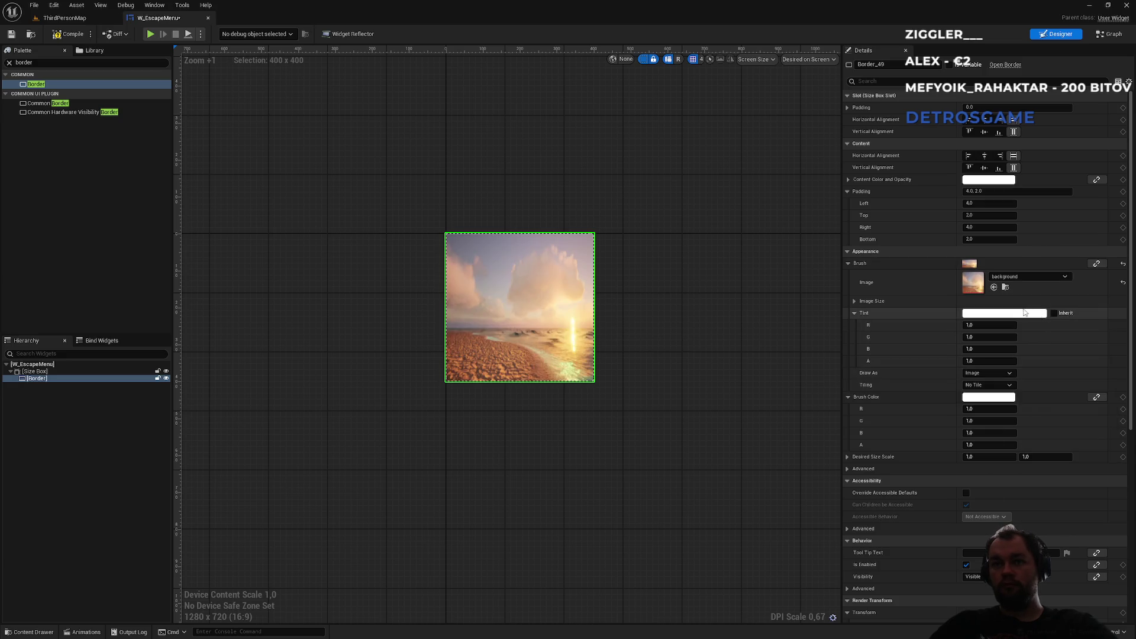
left_click(1024, 276)
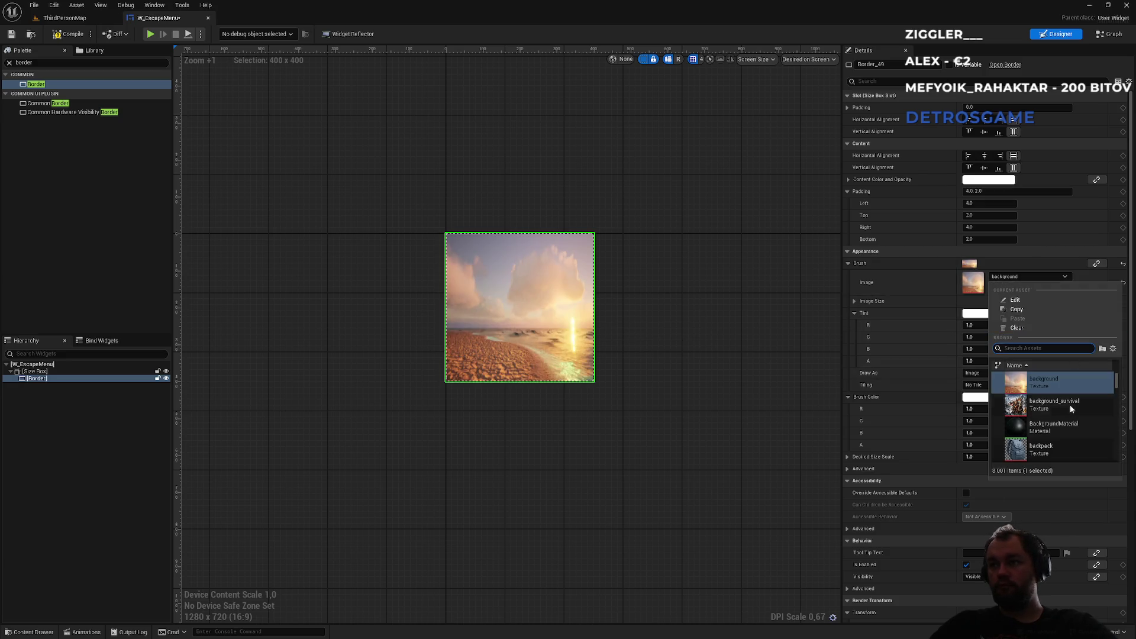
left_click(1054, 404)
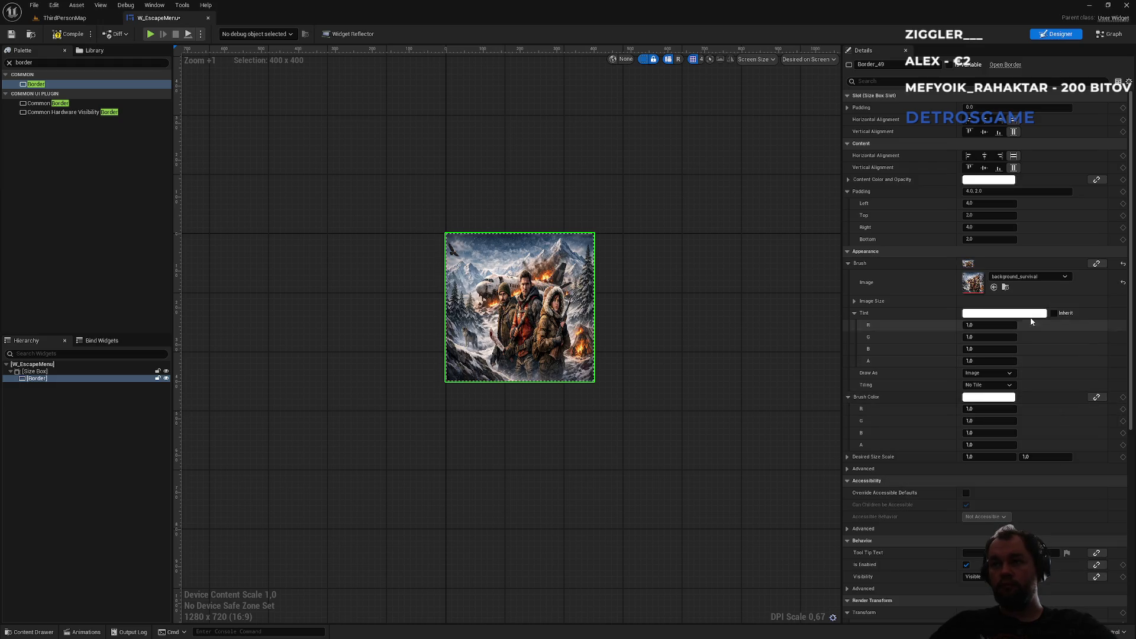
Step: Try the ColorGradingWheelBackground texture, then reset the brush image to None
left_click(1028, 277)
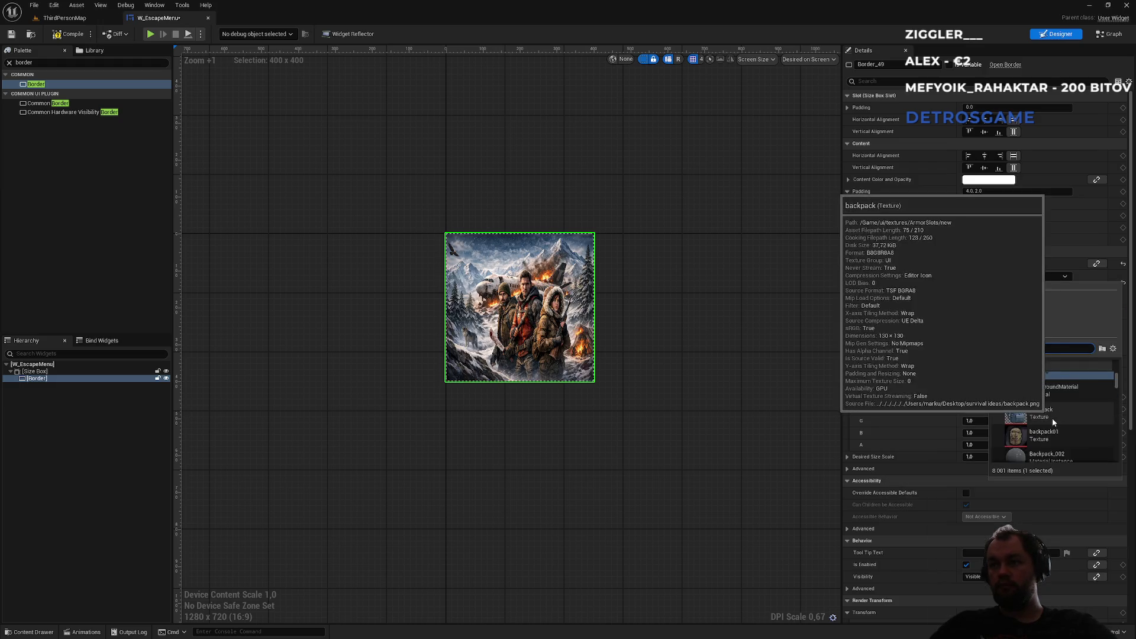
scroll(1055, 414, "down", 2)
type("background")
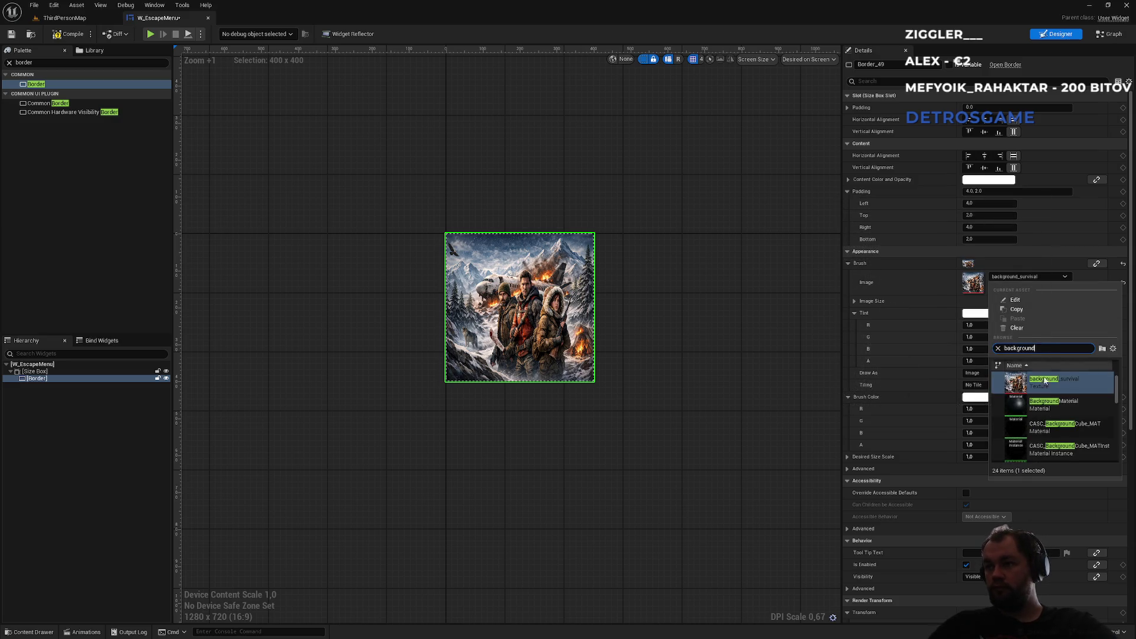
scroll(1053, 412, "down", 2)
left_click(1053, 412)
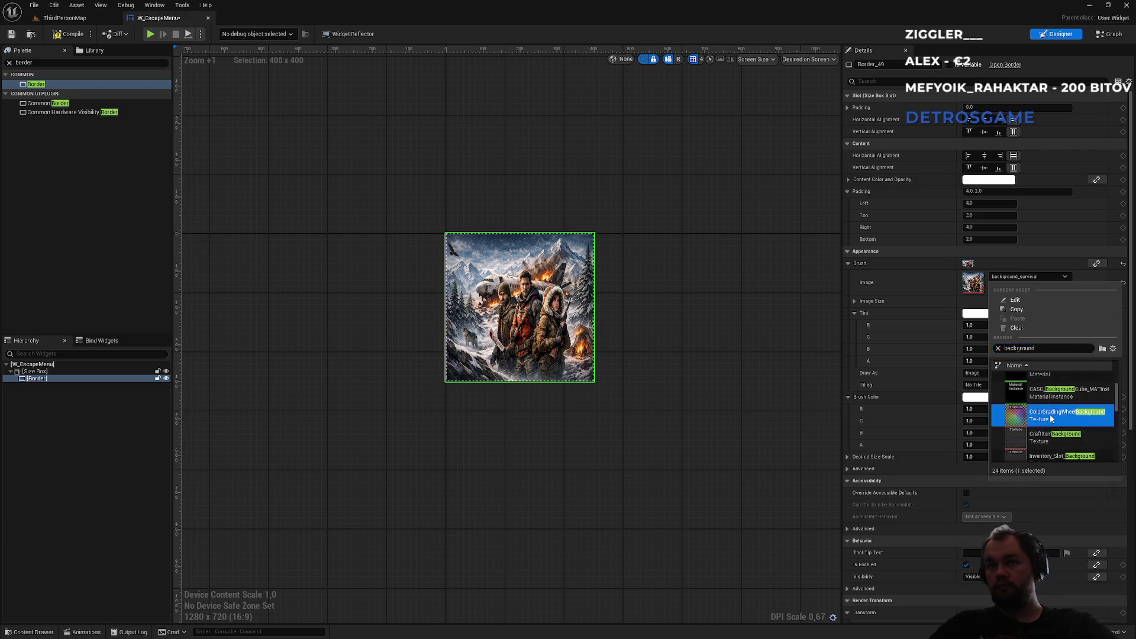
left_click(1030, 278)
scroll(1053, 414, "down", 5)
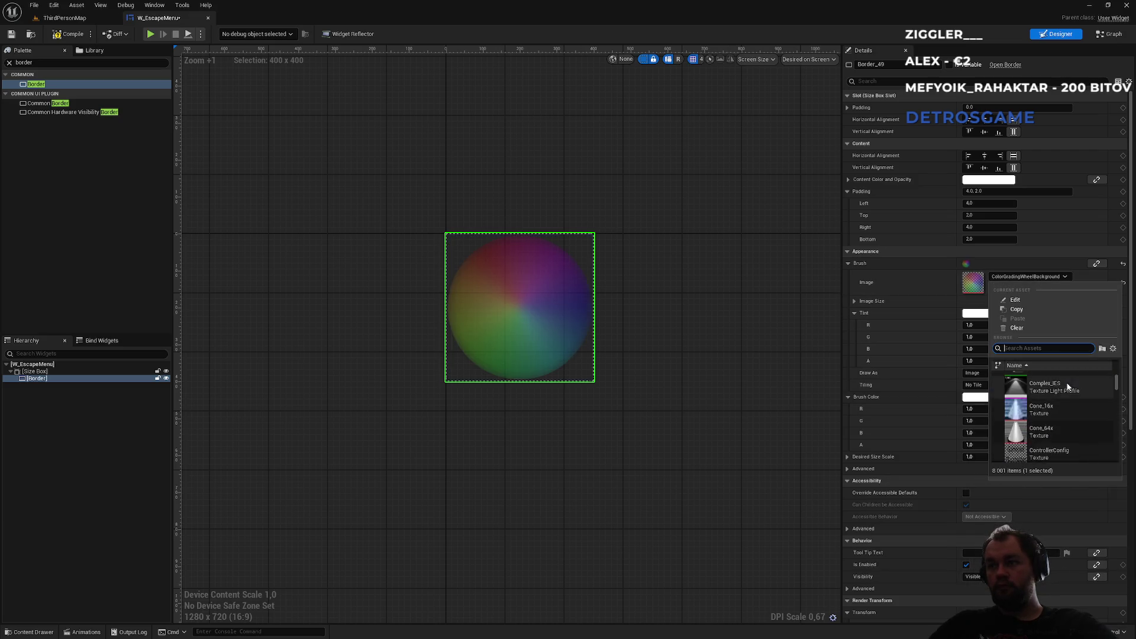
type("background")
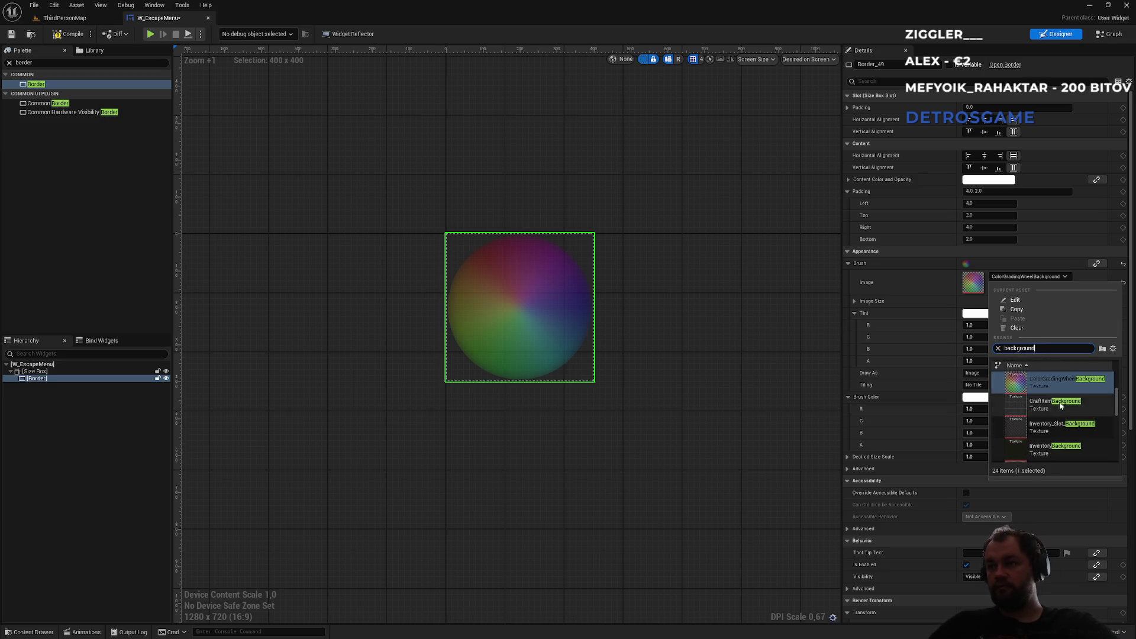
scroll(1080, 425, "down", 3)
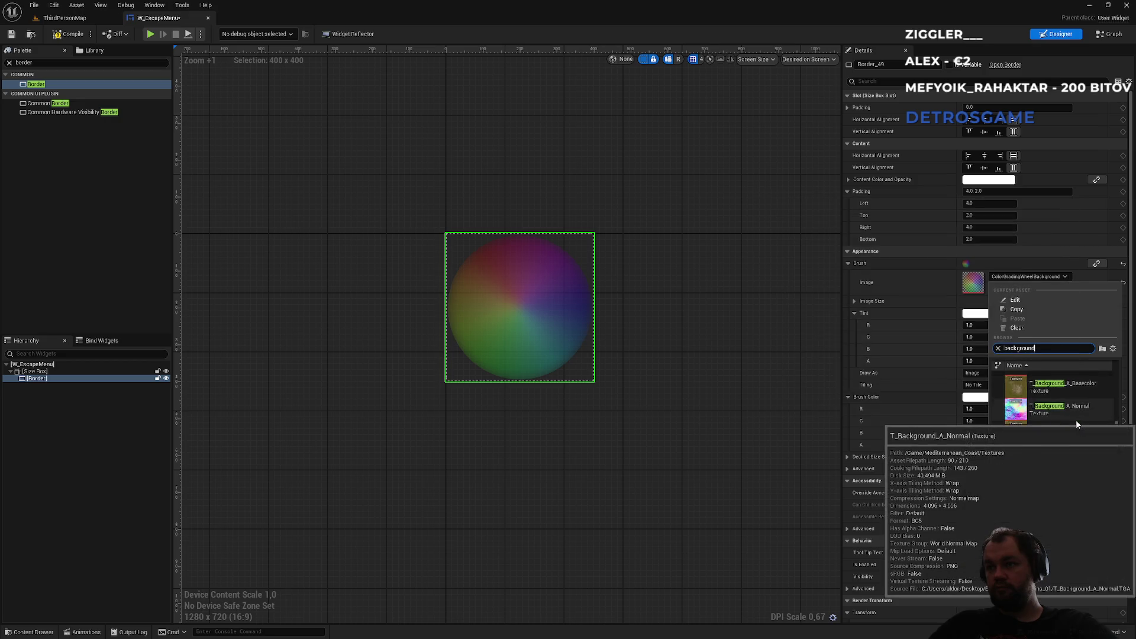
scroll(1071, 423, "down", 3)
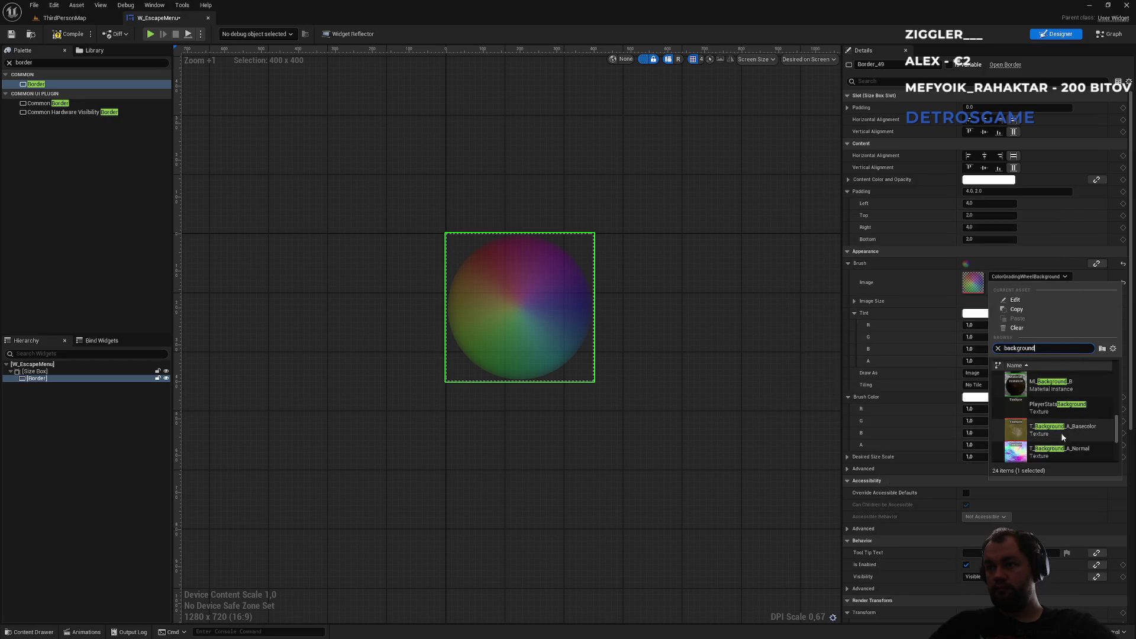
key("Escape")
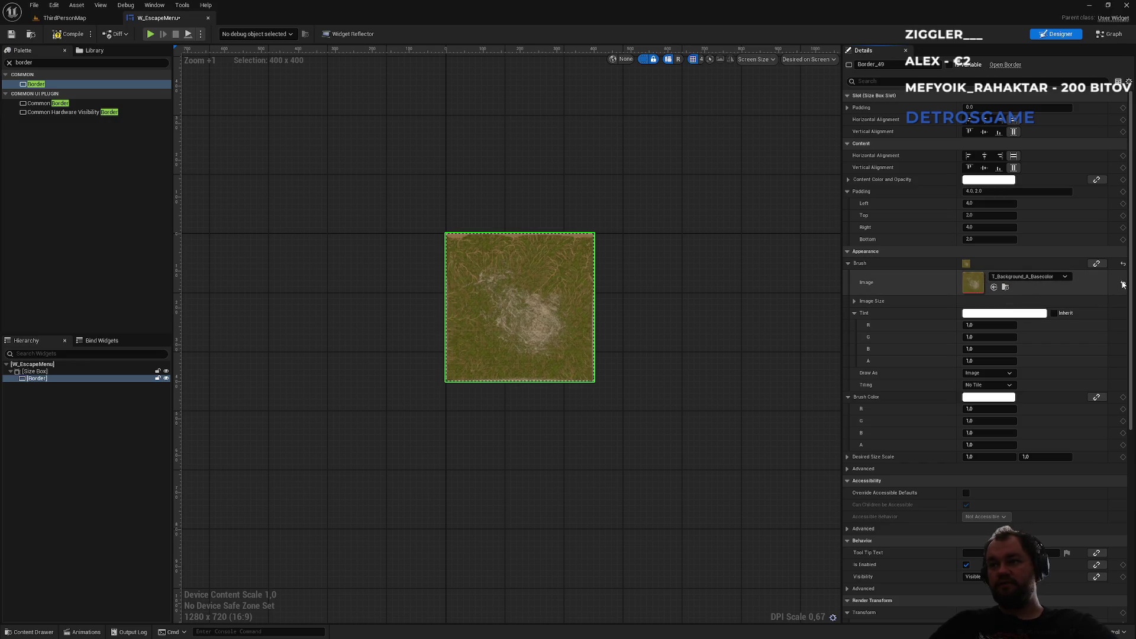
left_click(1123, 285)
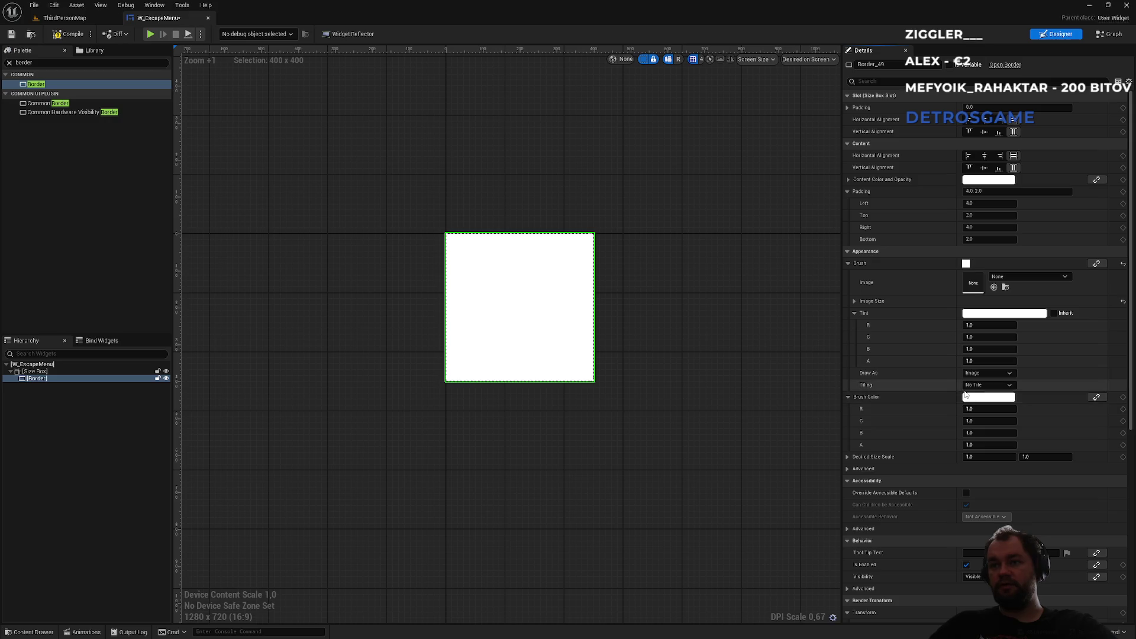
Step: Compare the brush Draw As styles and settle on a plain Box
left_click(980, 374)
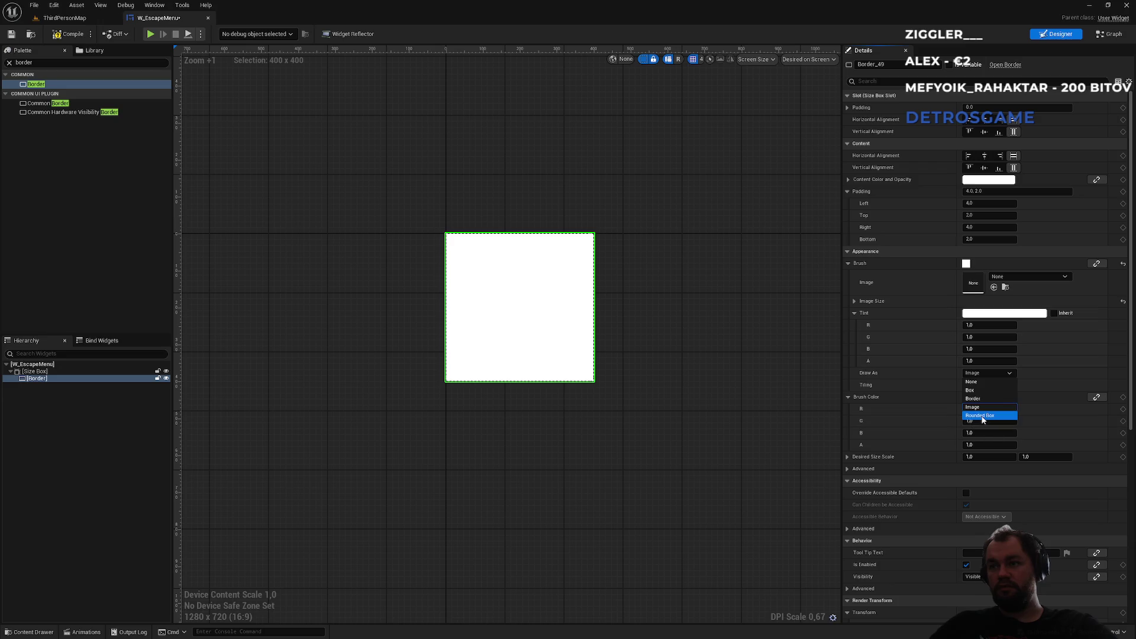
left_click(980, 415)
left_click(976, 373)
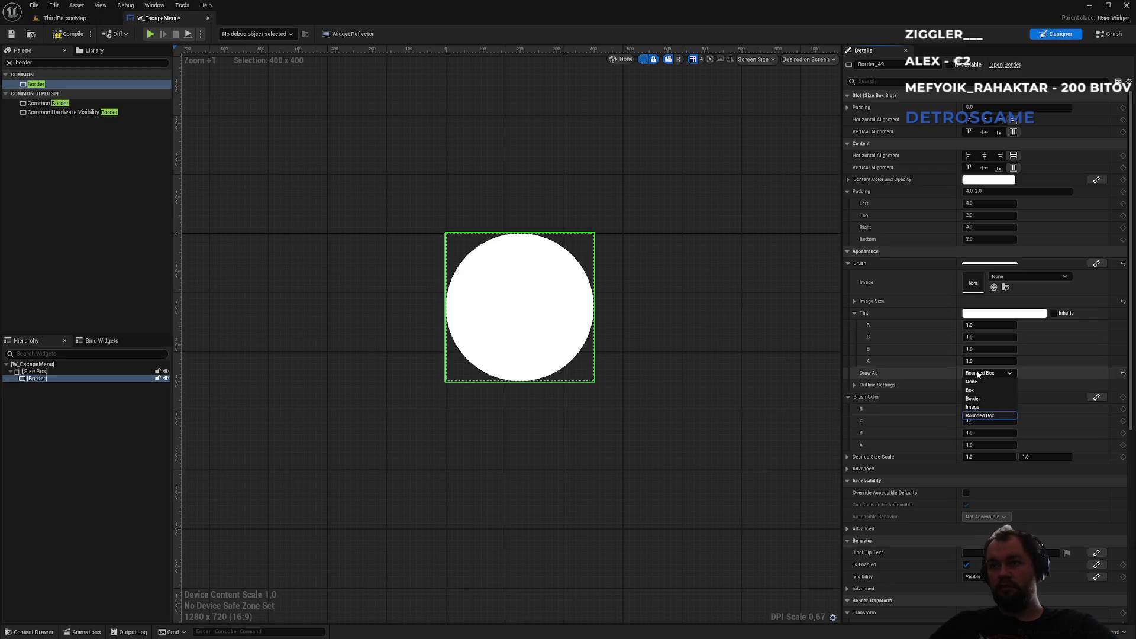
left_click(987, 375)
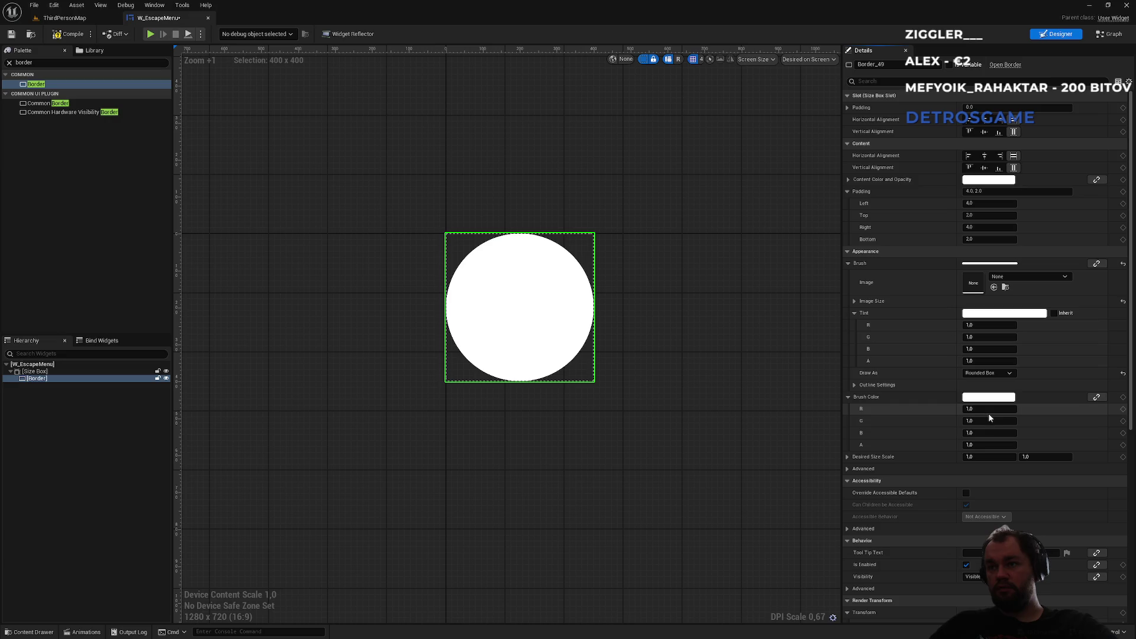
left_click(855, 385)
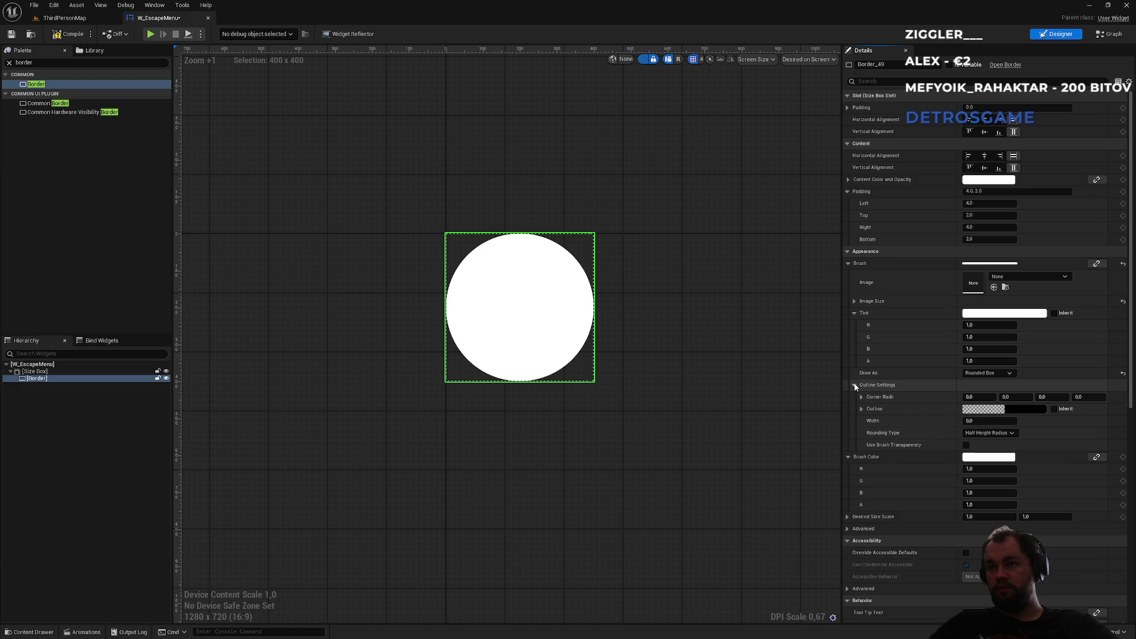
left_click(989, 374)
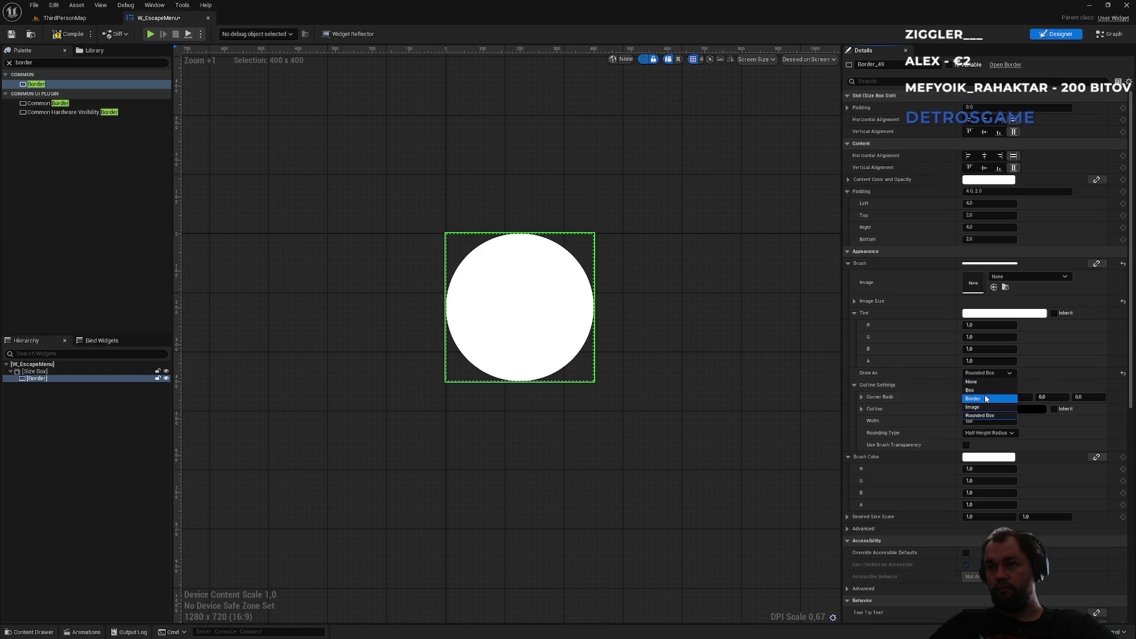
left_click(986, 400)
left_click(990, 374)
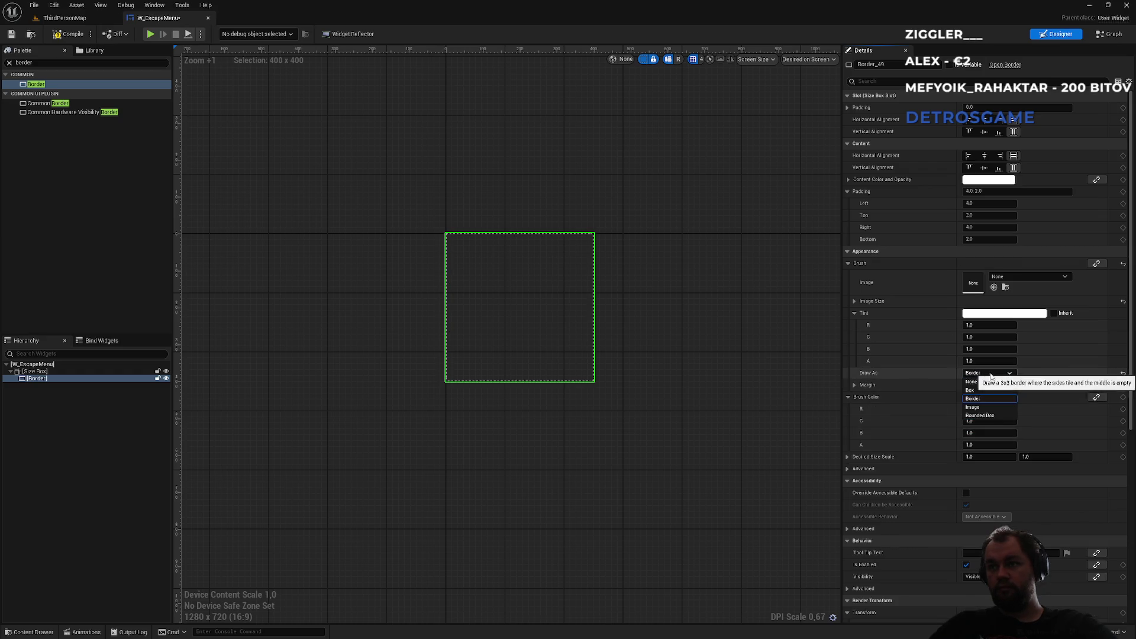
left_click(983, 408)
left_click(994, 375)
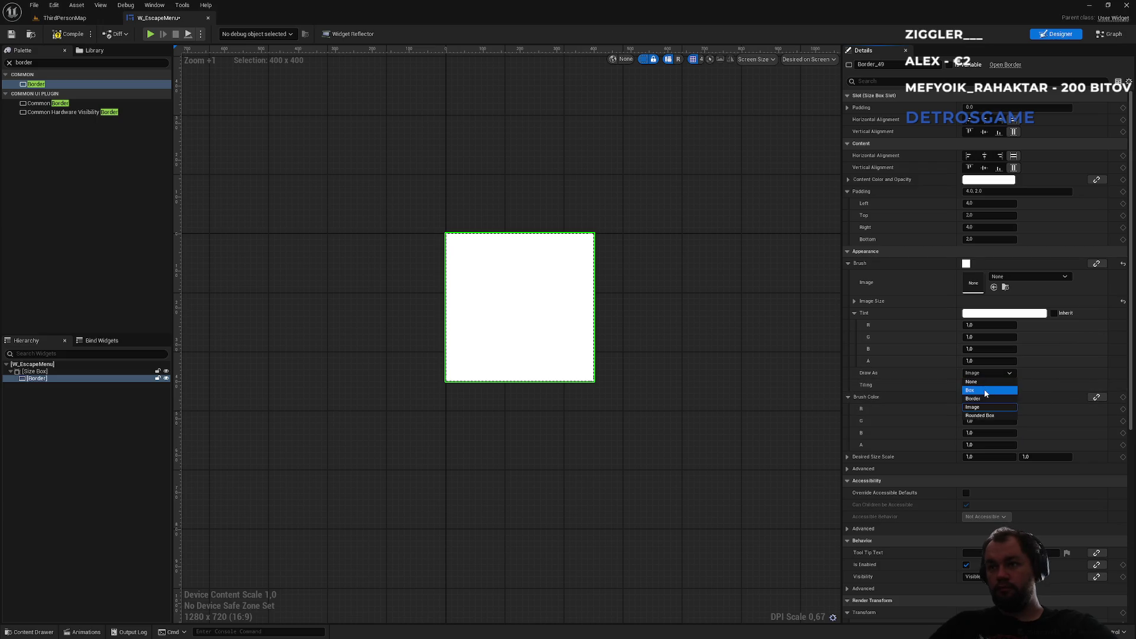
left_click(985, 391)
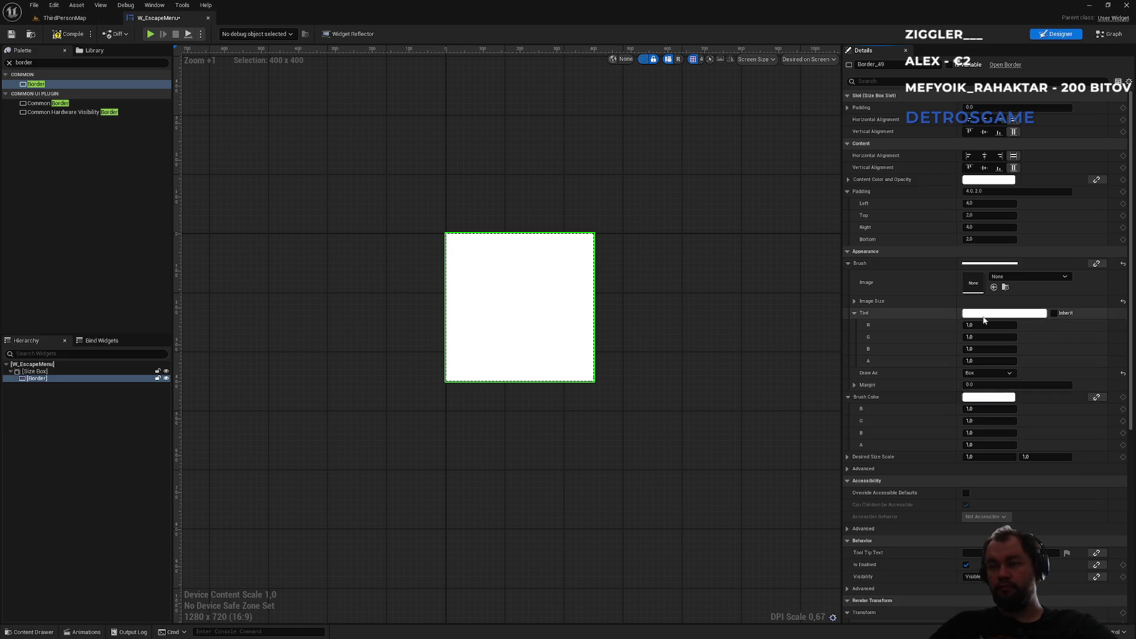
Step: Set the Border tint to black at 0,25 alpha for a translucent panel
mouse_move(990, 361)
left_mouse_down()
mouse_move(956, 361)
mouse_move(1006, 366)
left_mouse_up()
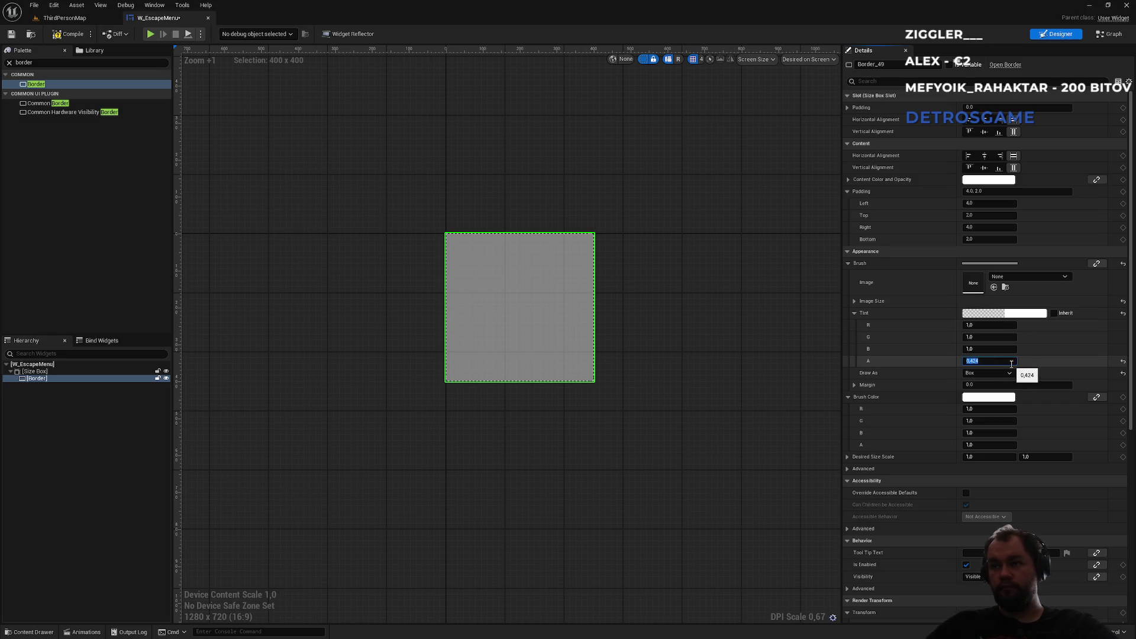
type("0,3")
key("Return")
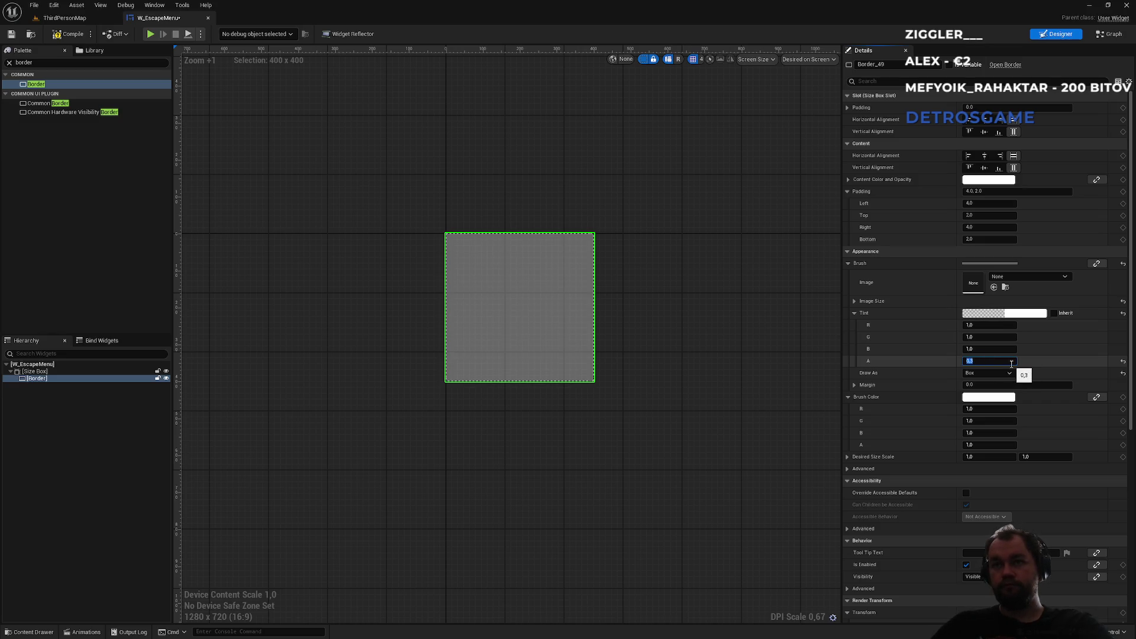
type("0.25")
key("Return")
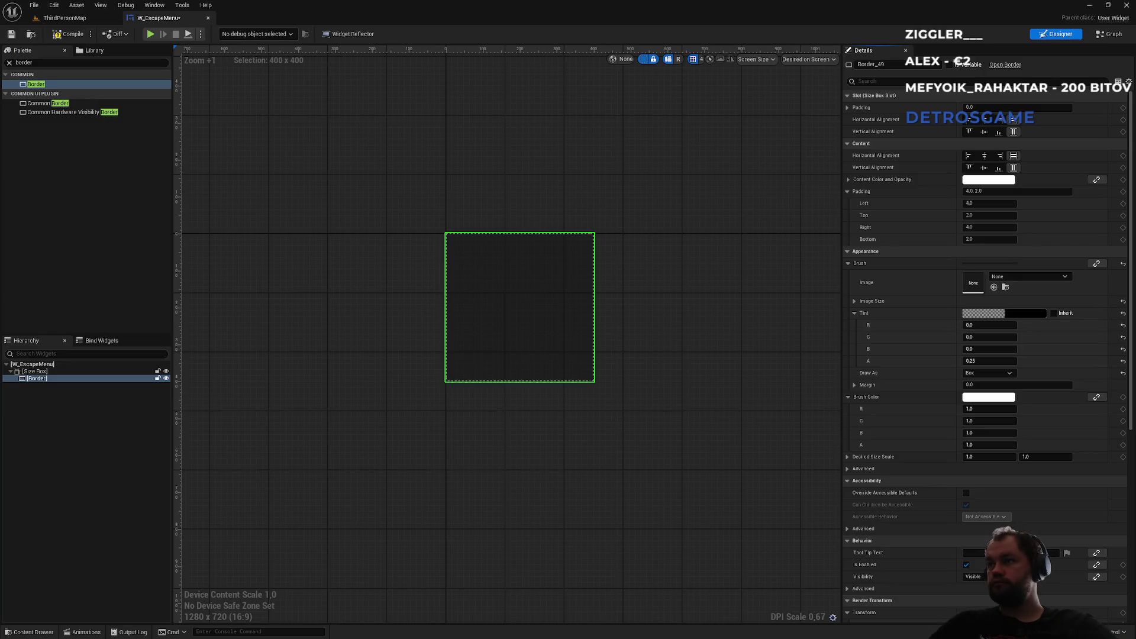
double_click(35, 63)
type("vertica")
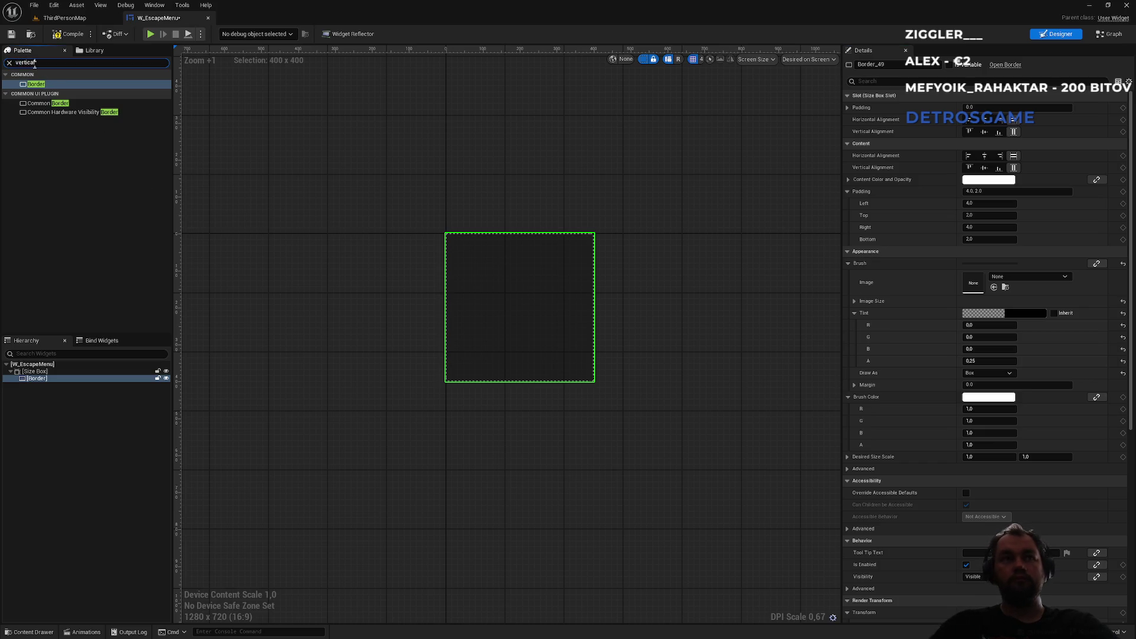
type("l")
Step: Place a Vertical Box inside the Border and add a Button to it
mouse_move(49, 83)
left_mouse_down()
mouse_move(87, 268)
mouse_move(43, 382)
left_mouse_up()
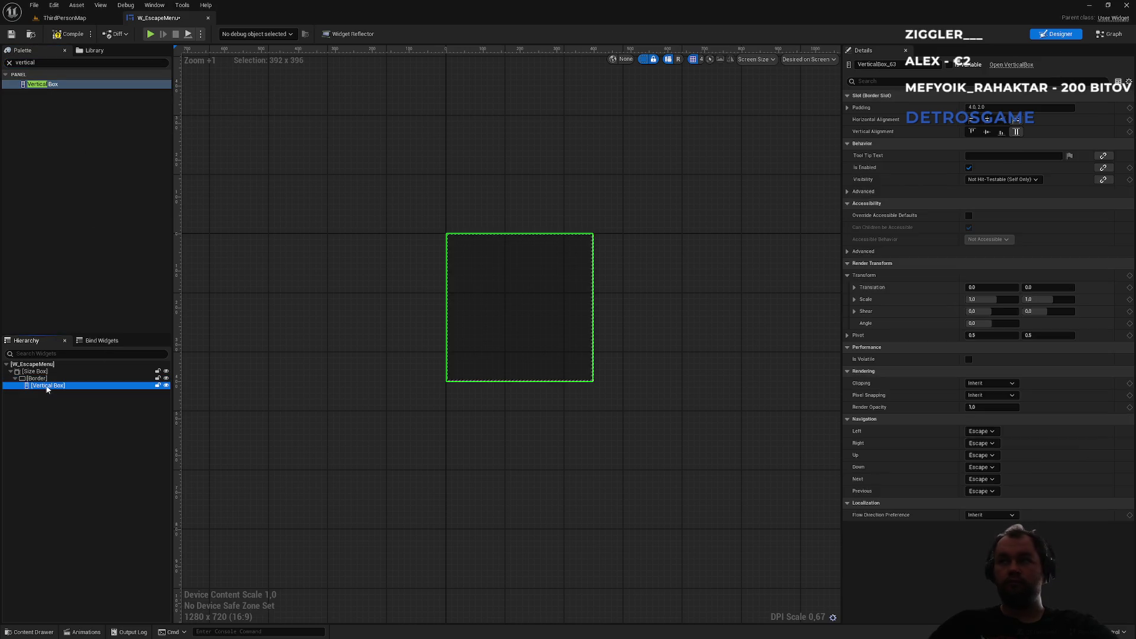
left_click(34, 63)
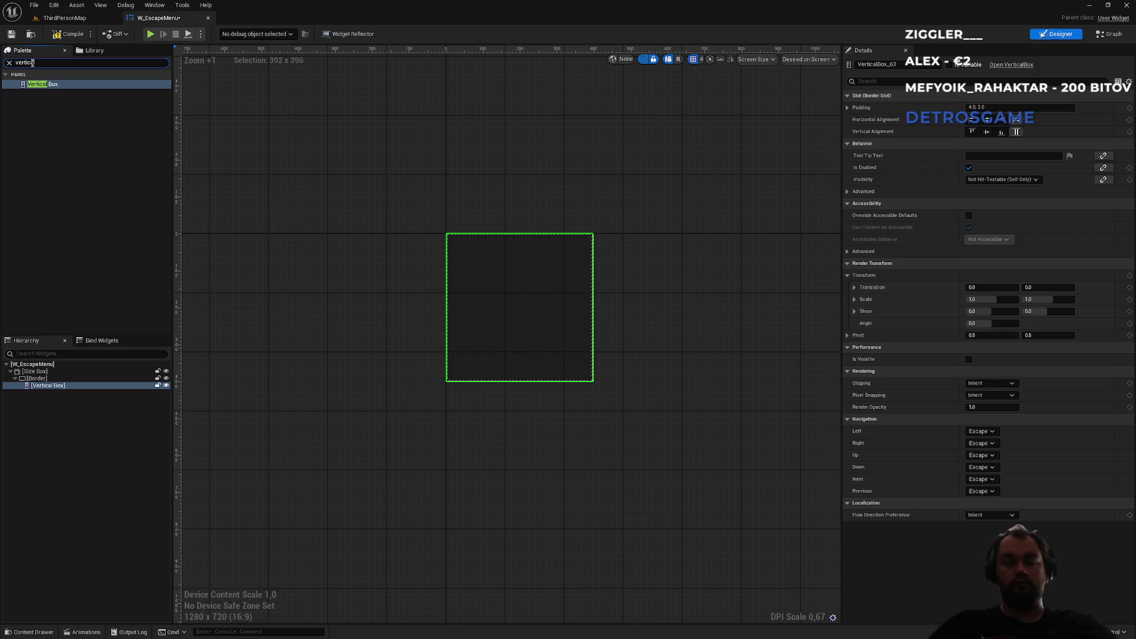
type("button")
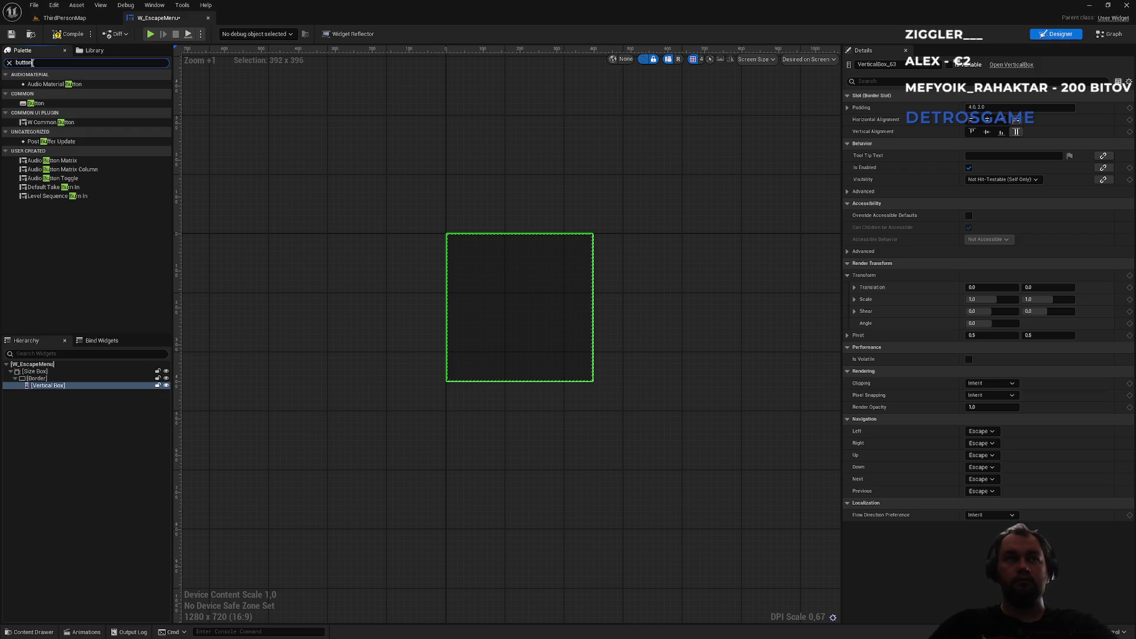
left_click(36, 103)
left_click_drag(54, 169, 45, 388)
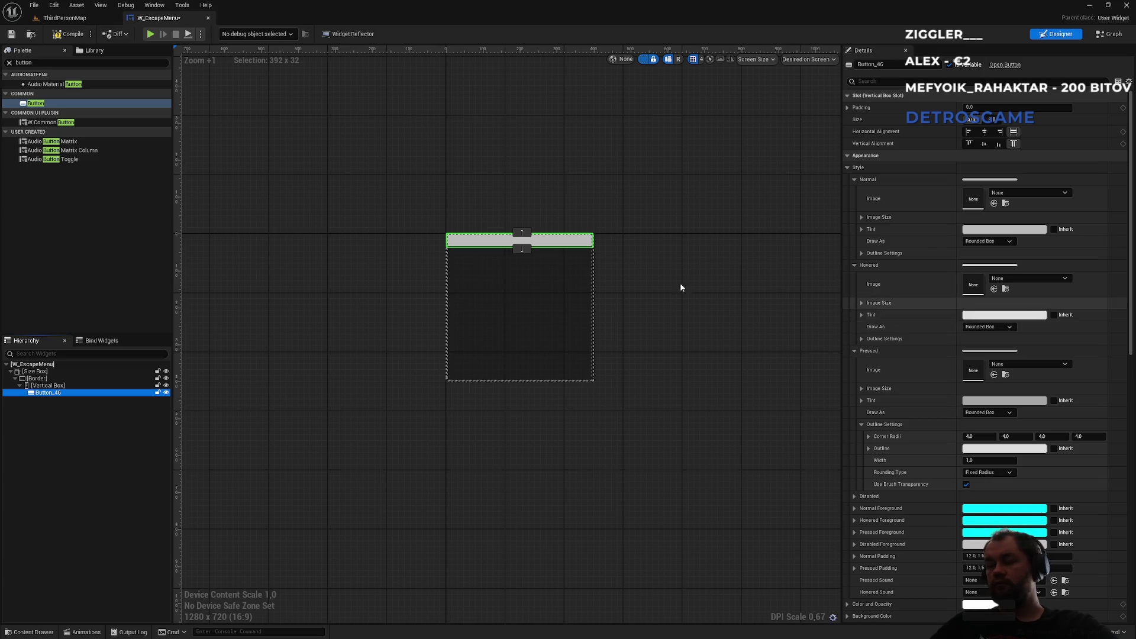
Step: Inspect the button's Normal, Hovered and Pressed style settings
left_click(854, 179)
left_click(854, 181)
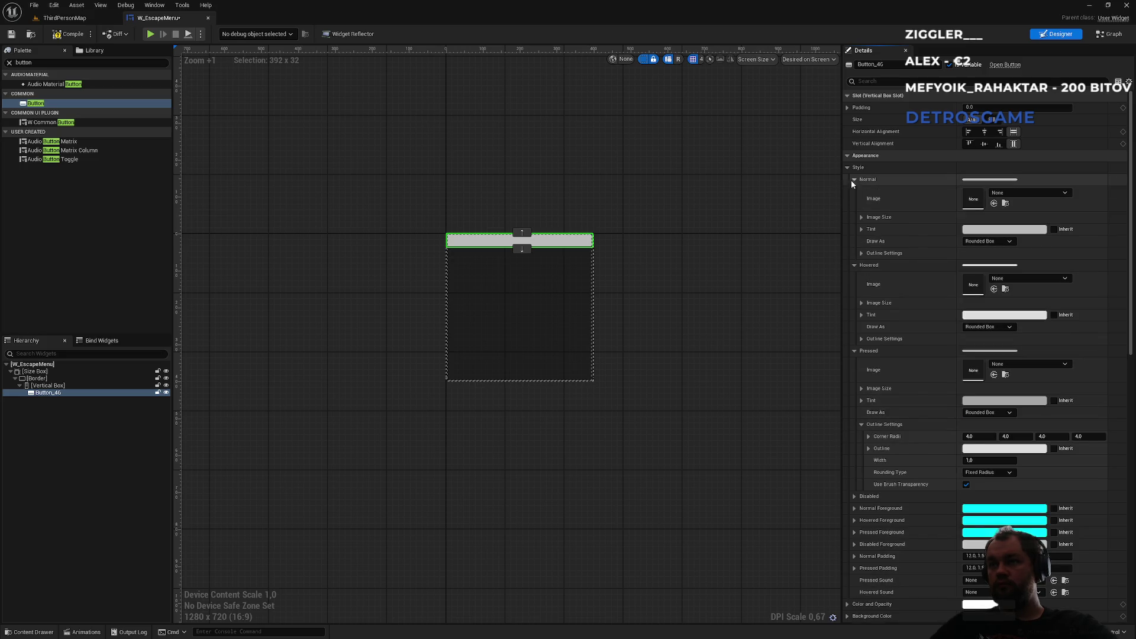
left_click(852, 180)
left_click(854, 192)
left_click(853, 204)
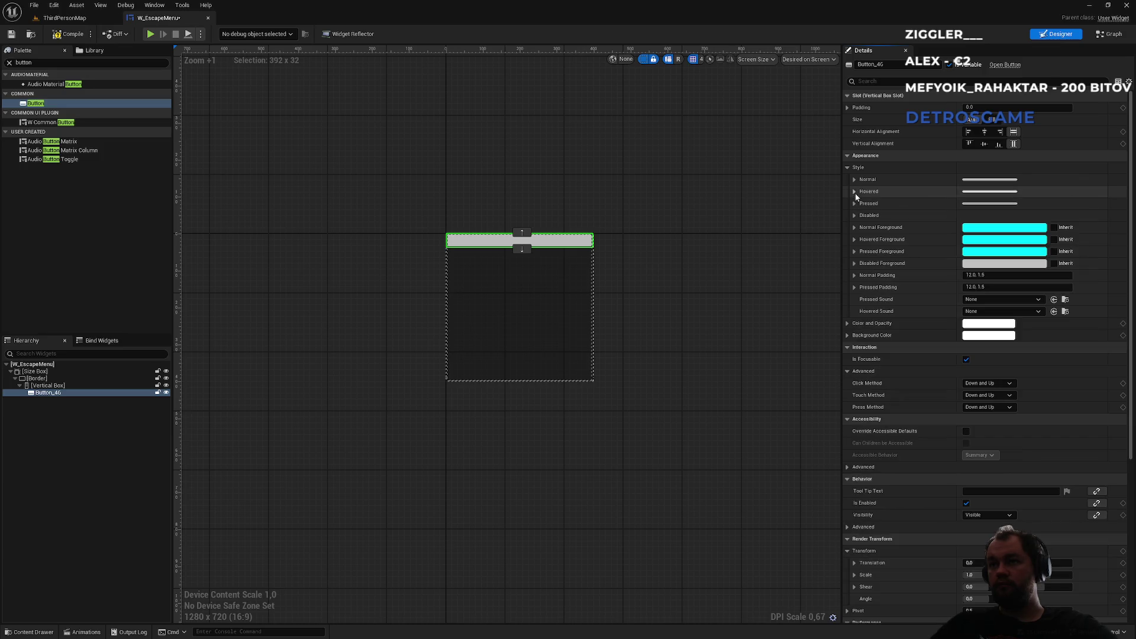
left_click(856, 204)
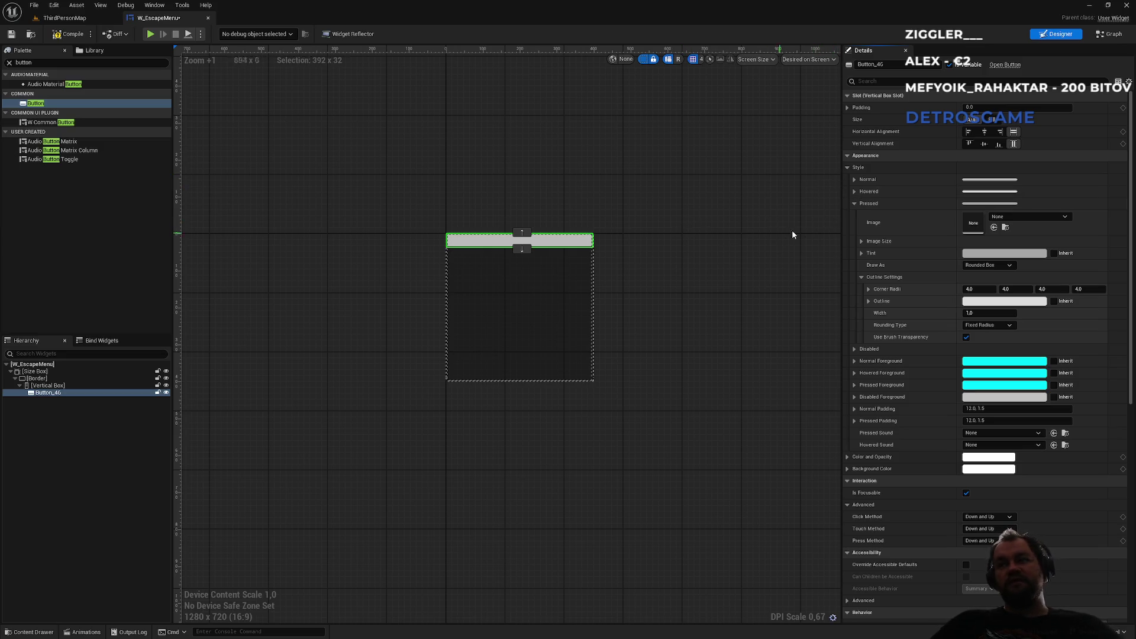
left_click(847, 169)
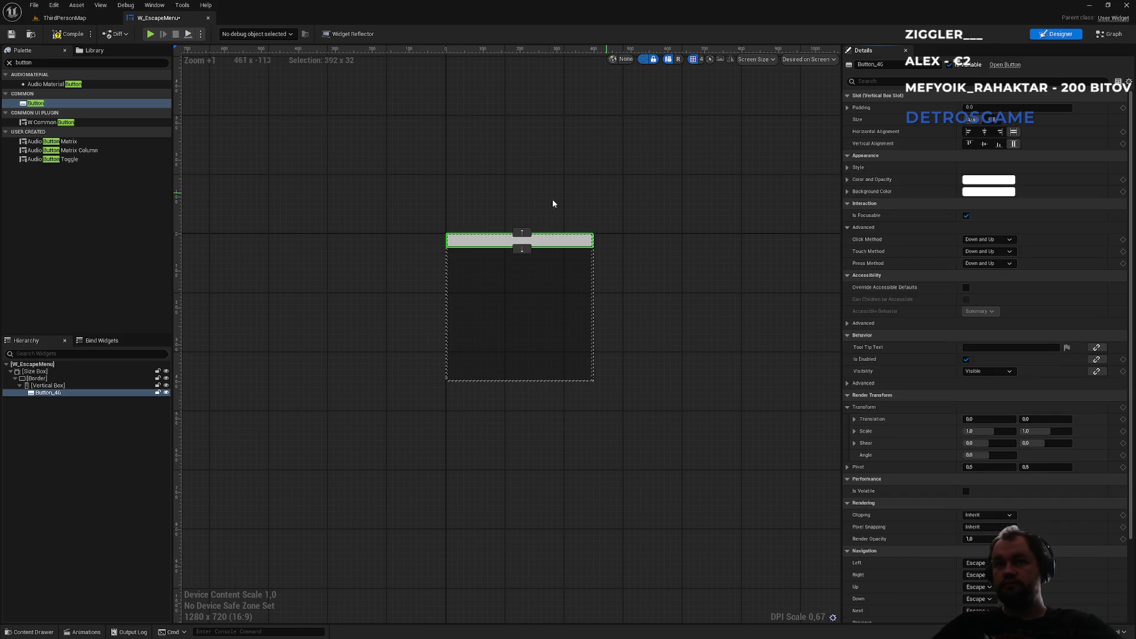
scroll(481, 217, "up", 3)
left_click(886, 65)
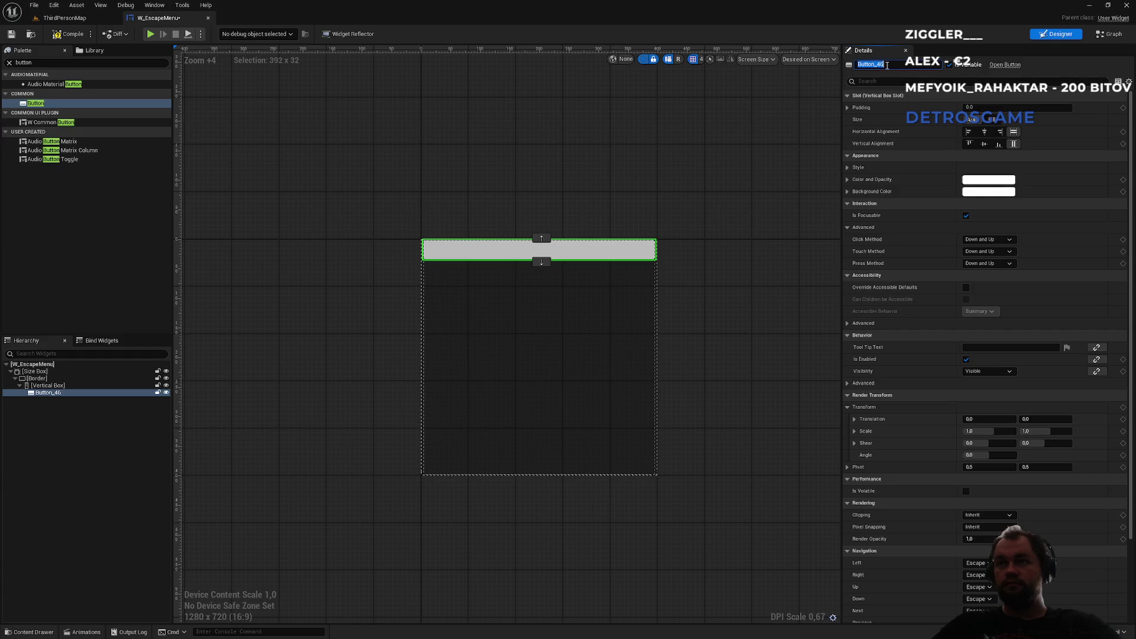
Step: Rename the button to BackButton and set its slot padding to 20
type("Back")
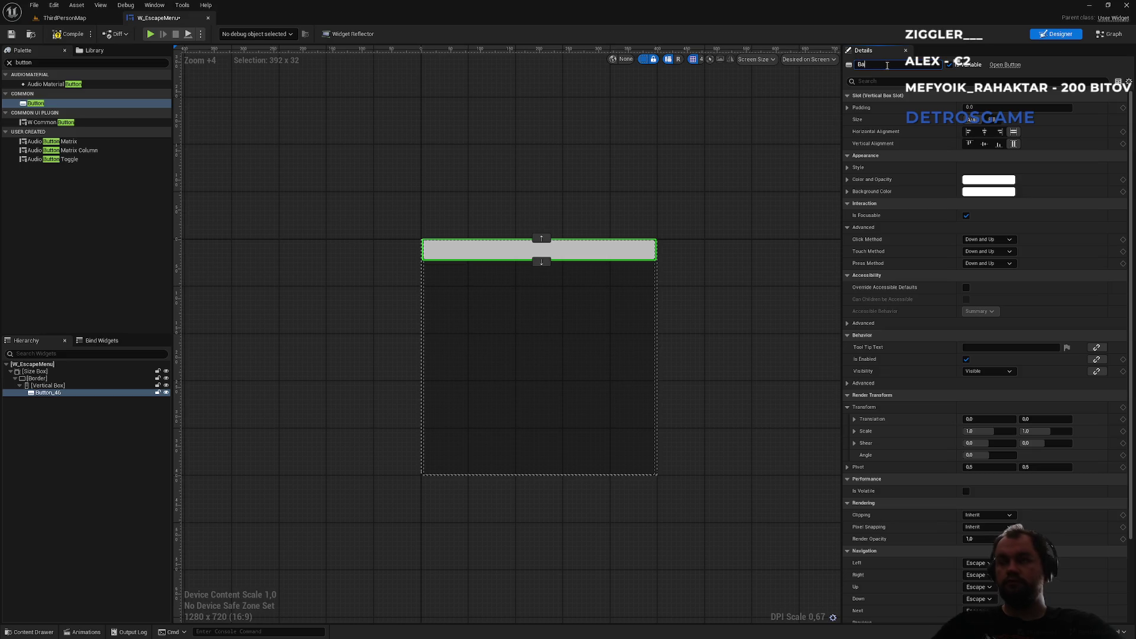
key("Return")
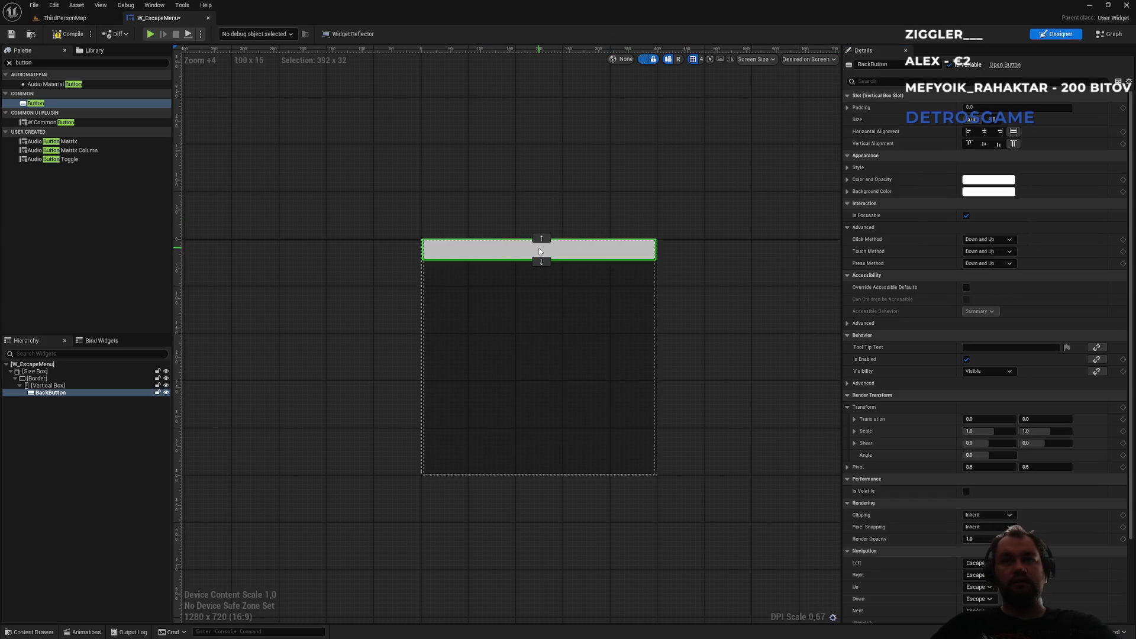
scroll(496, 249, "up", 3)
scroll(493, 248, "up", 1)
scroll(492, 248, "down", 1)
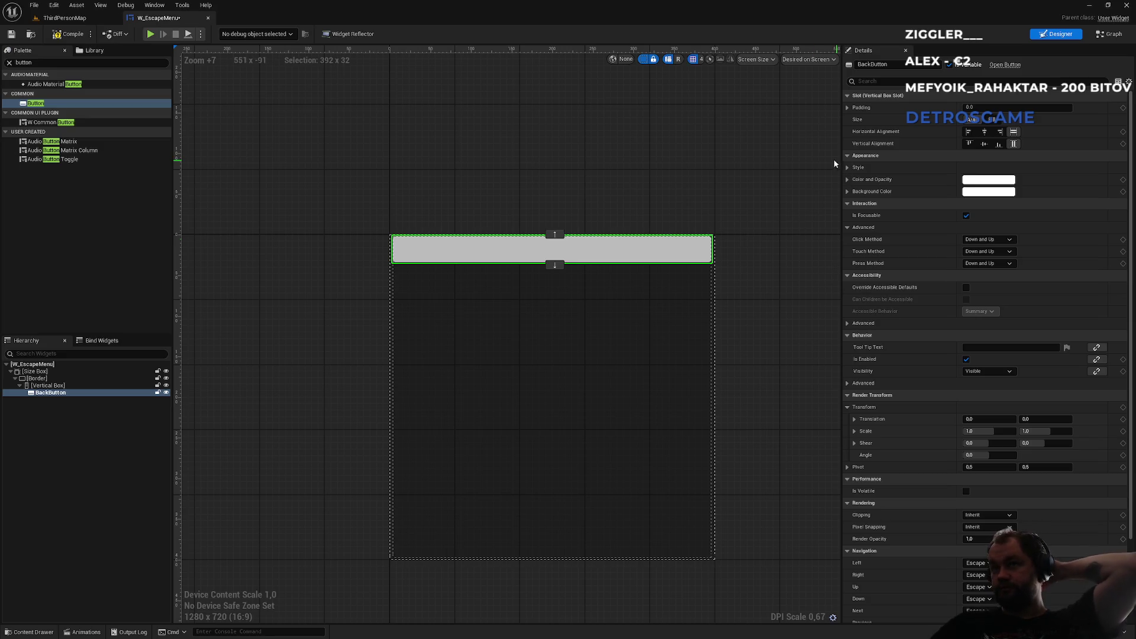
left_click(980, 109)
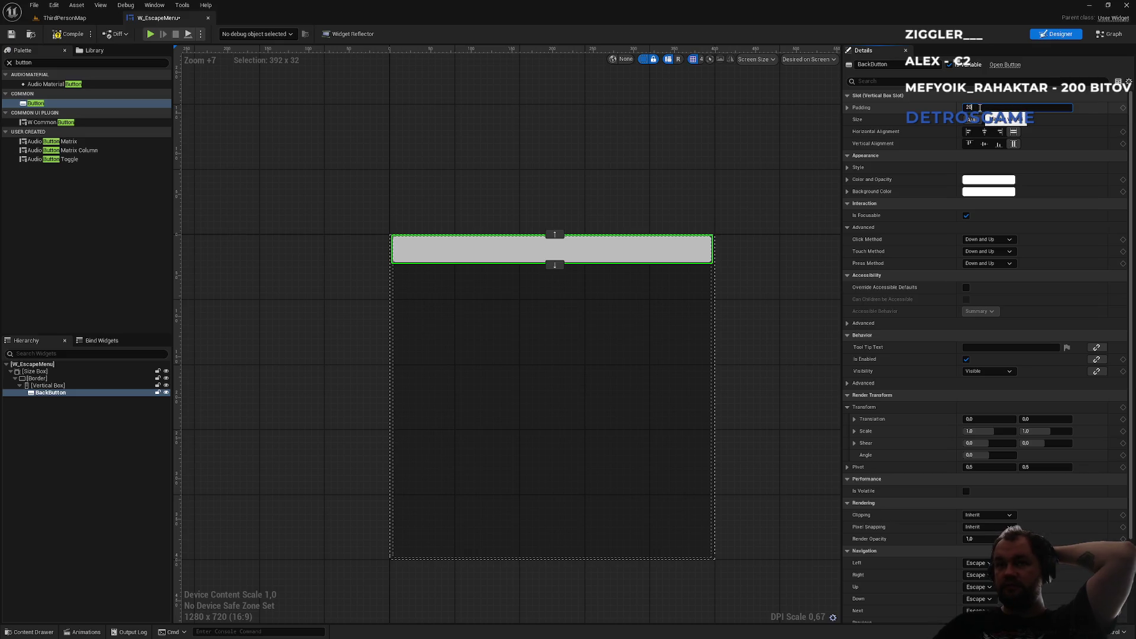
type("20")
key("Return")
left_click(666, 136)
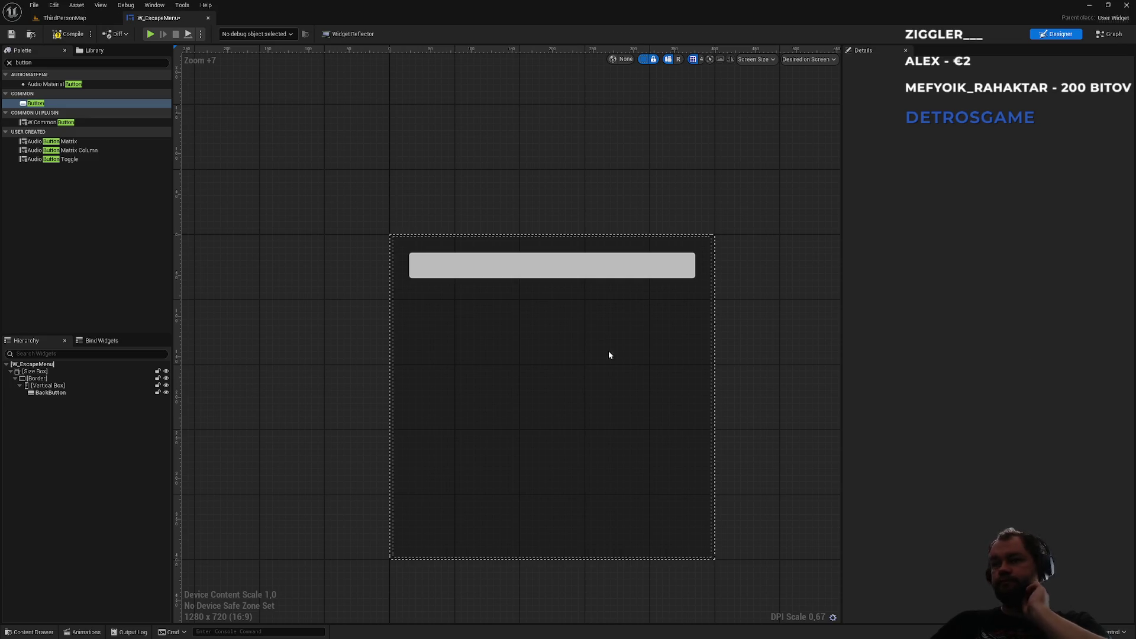
left_click(636, 273)
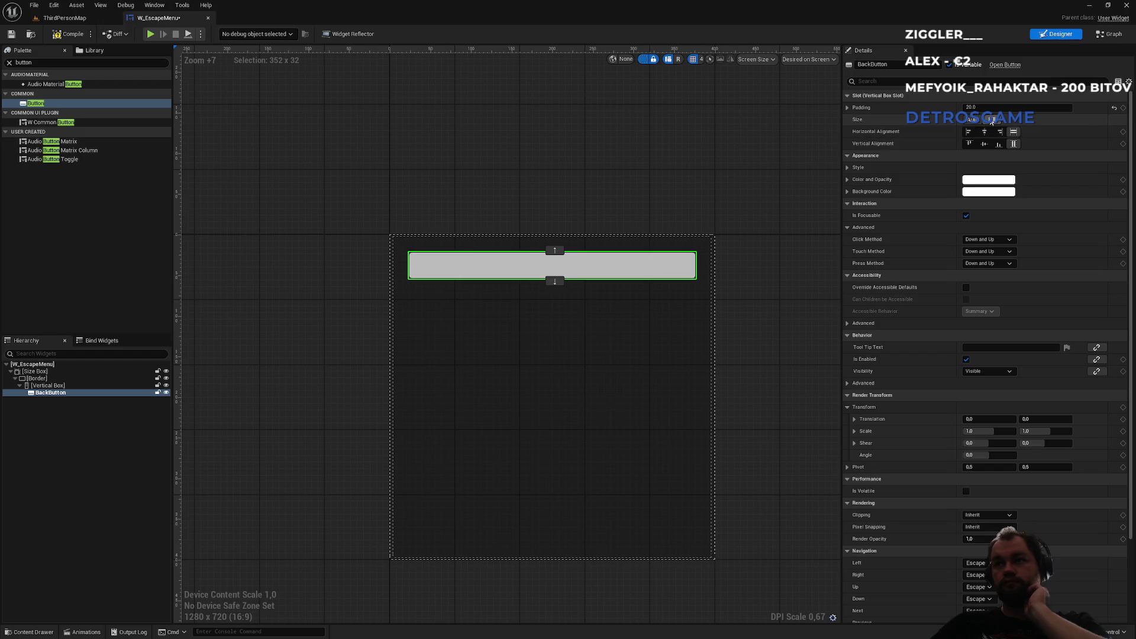
Step: Make BackButton fill the vertical box and nest a Text Block inside it
left_click(992, 119)
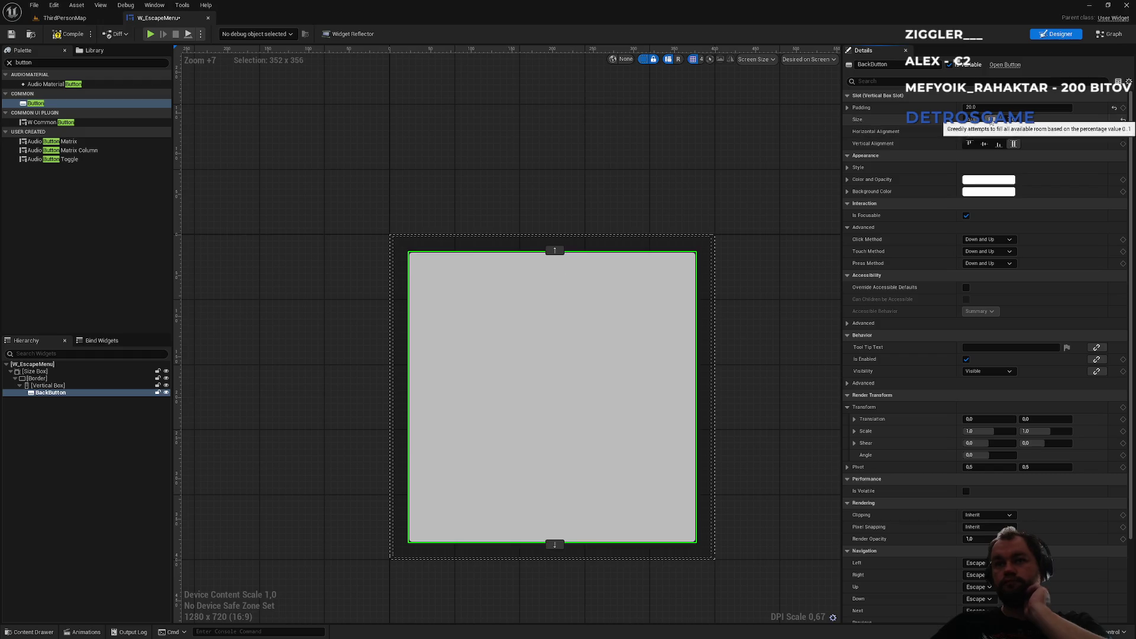
left_click(23, 62)
type("ext")
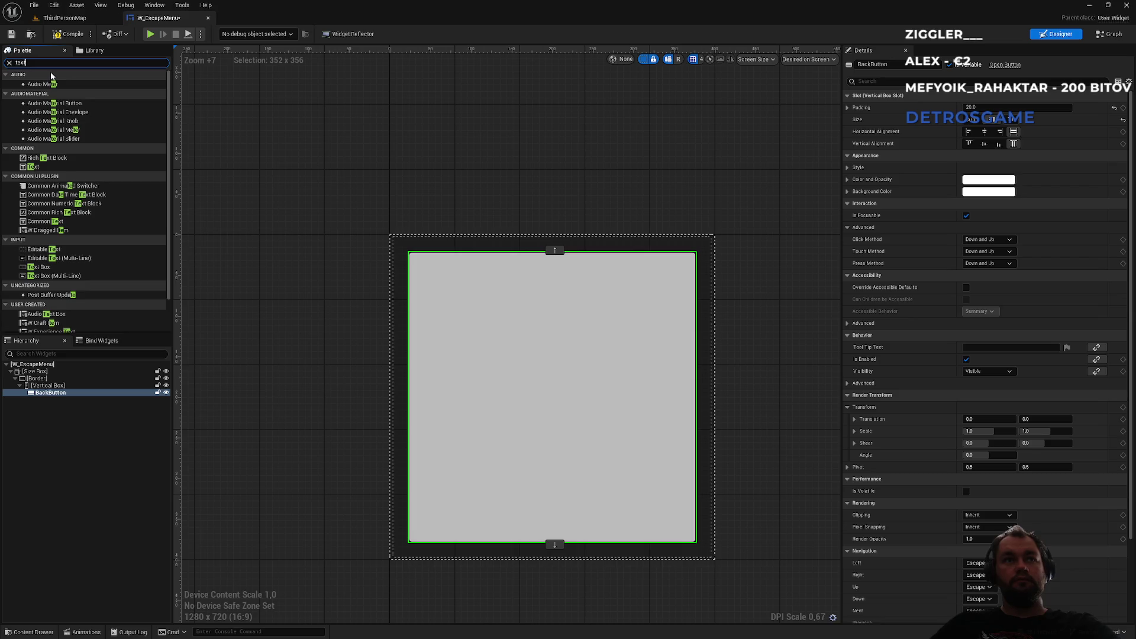
left_click(31, 93)
left_click_drag(31, 94, 59, 393)
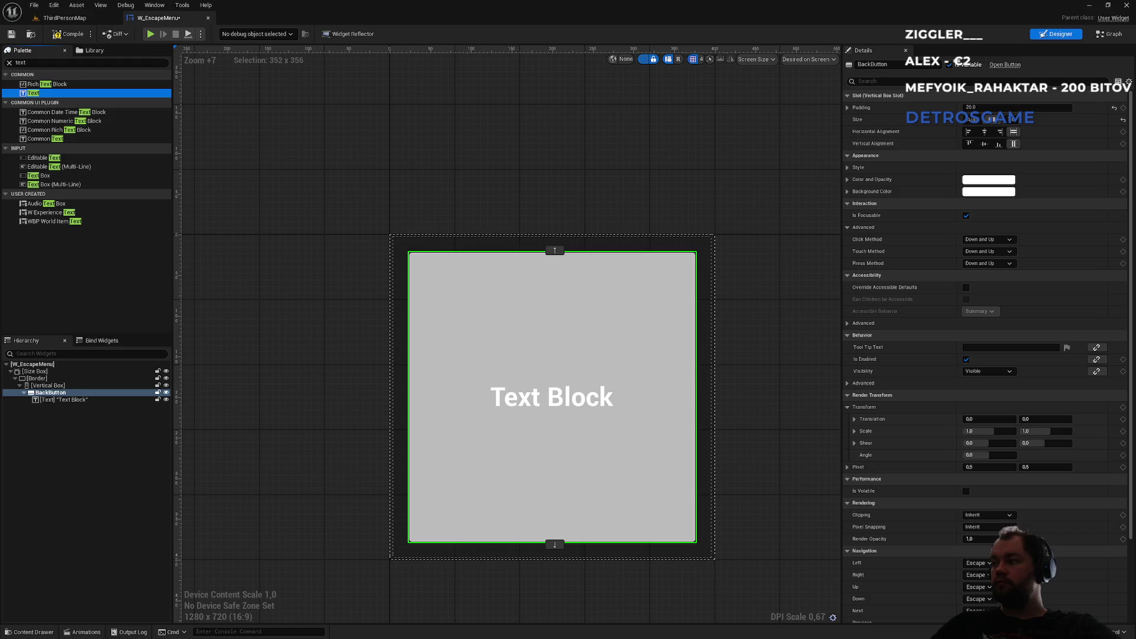
left_click(57, 401)
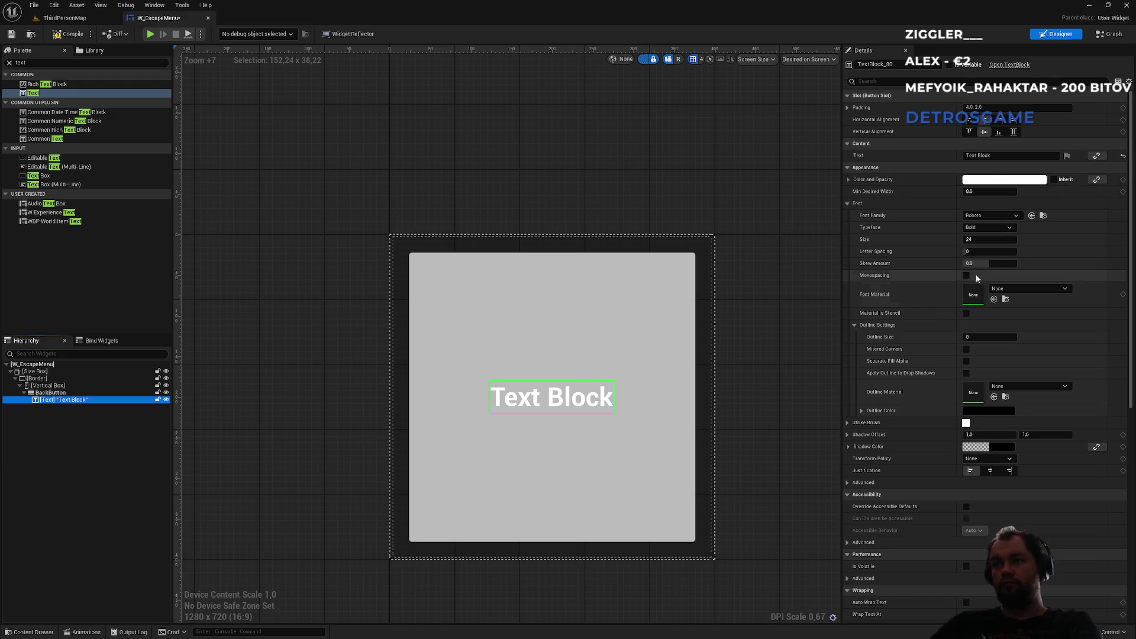
Step: Set the label's font size to 35 and duplicate the labelled BackButton
left_click(980, 240)
type("35")
key("Return")
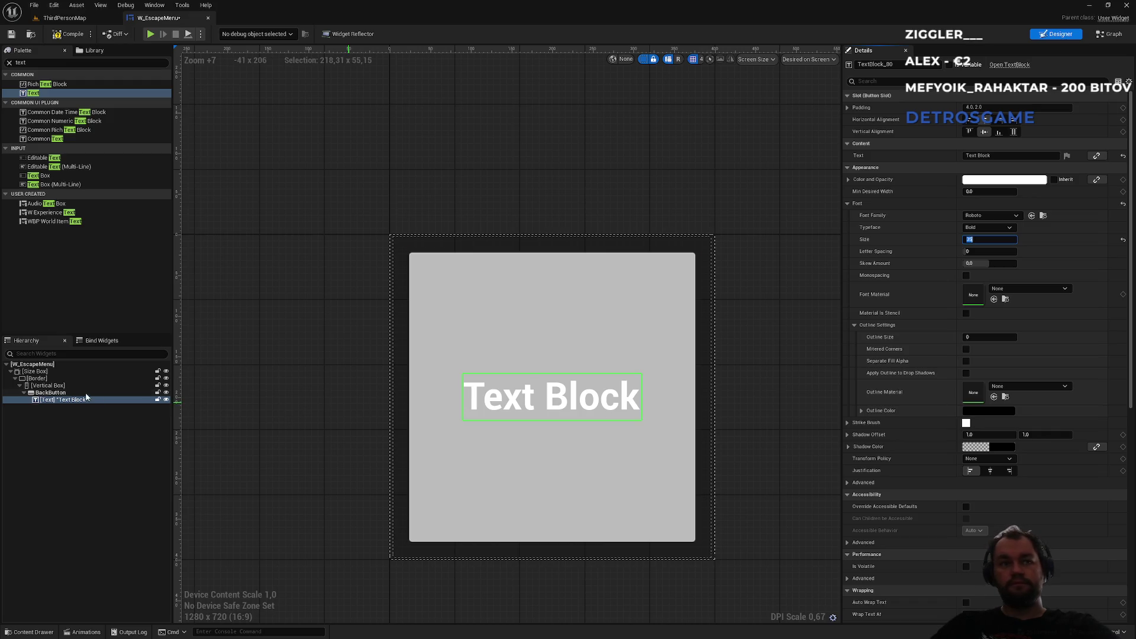
left_click(47, 393)
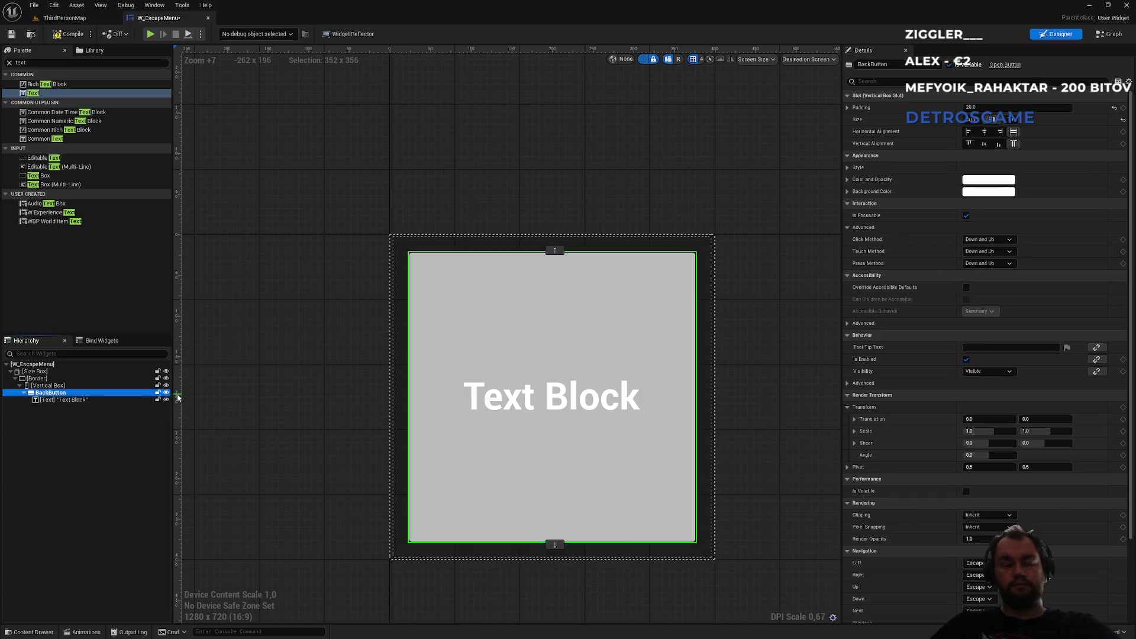
key("ctrl+d")
key("ctrl+d")
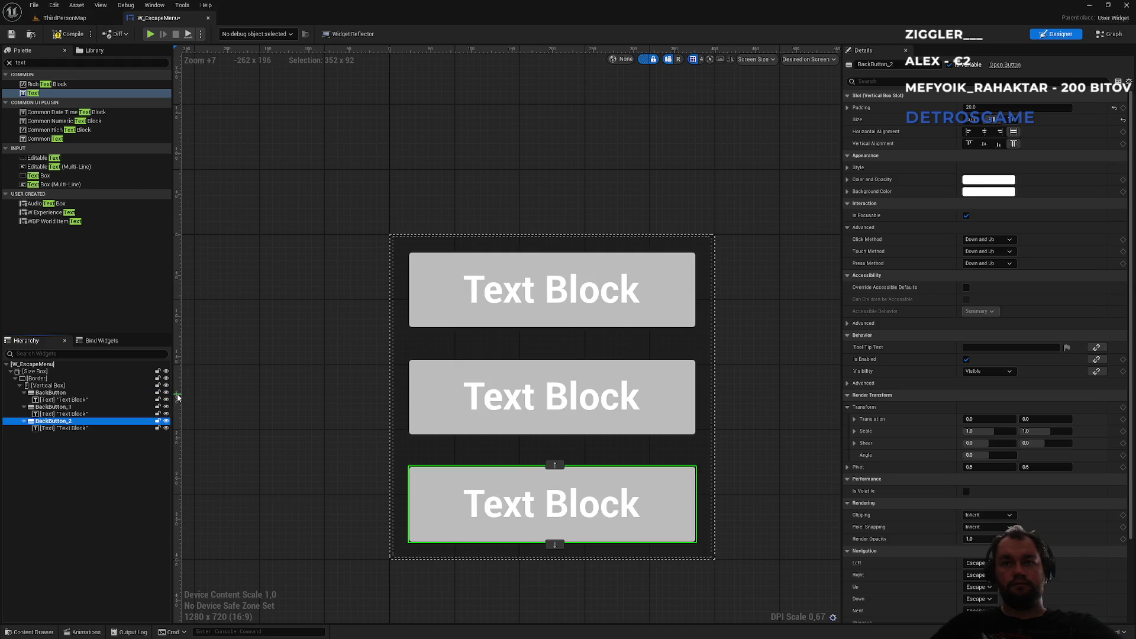
Step: Duplicate BackButton_2 to create a fourth button, BackButton_3
left_click(599, 194)
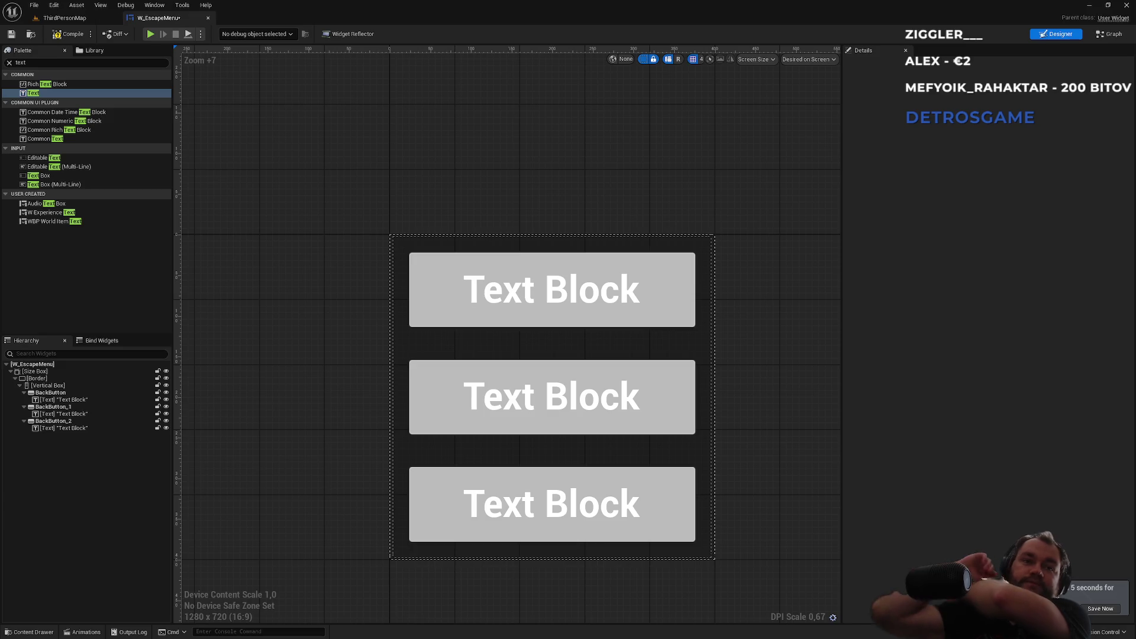
left_click(73, 422)
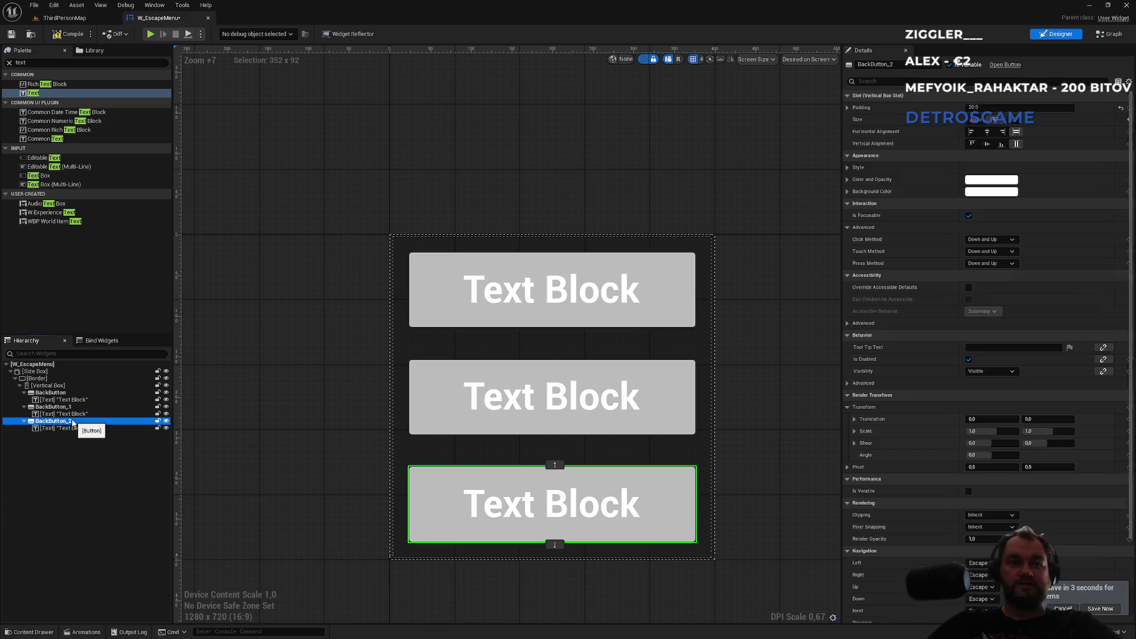
key("ctrl+d")
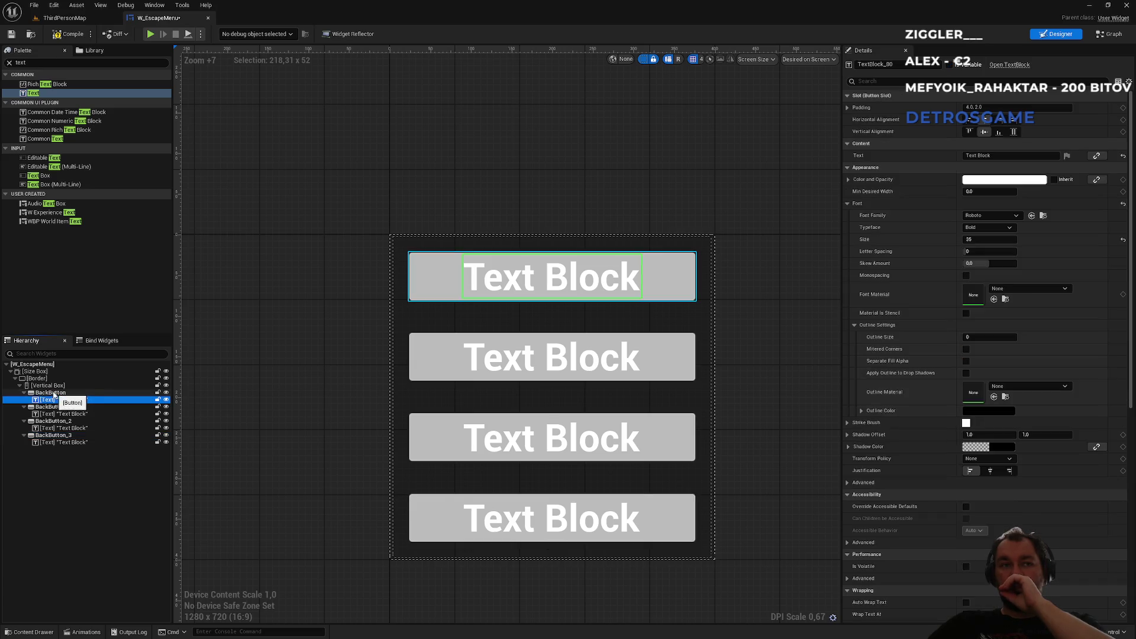
left_click(53, 394)
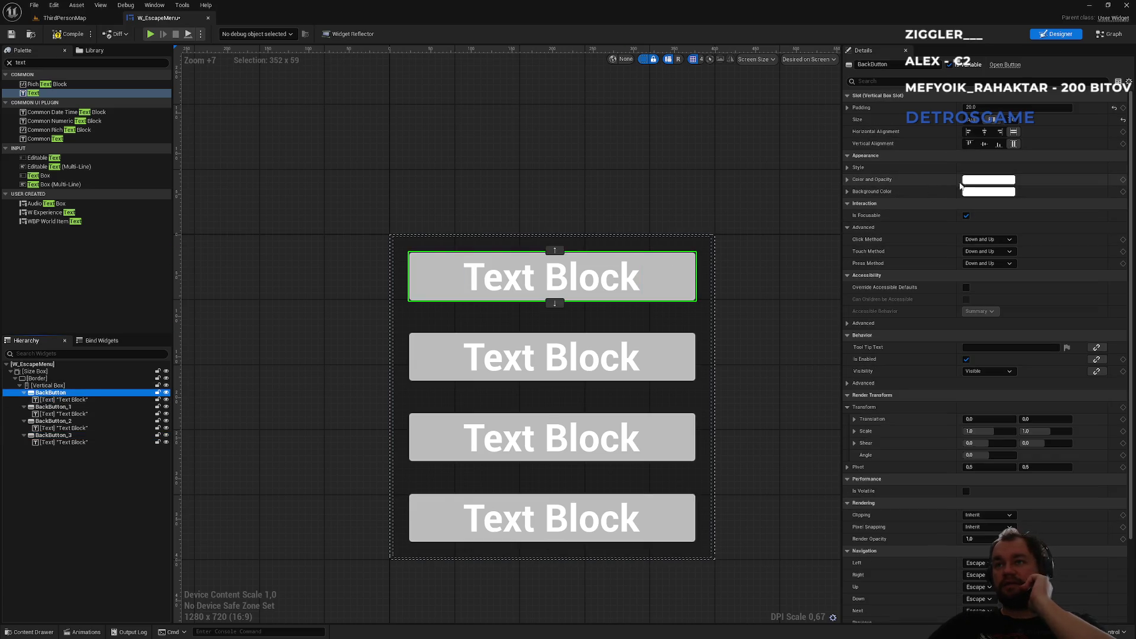
Step: Set the first button's Background Color alpha to 0 so its background is transparent
left_click(967, 184)
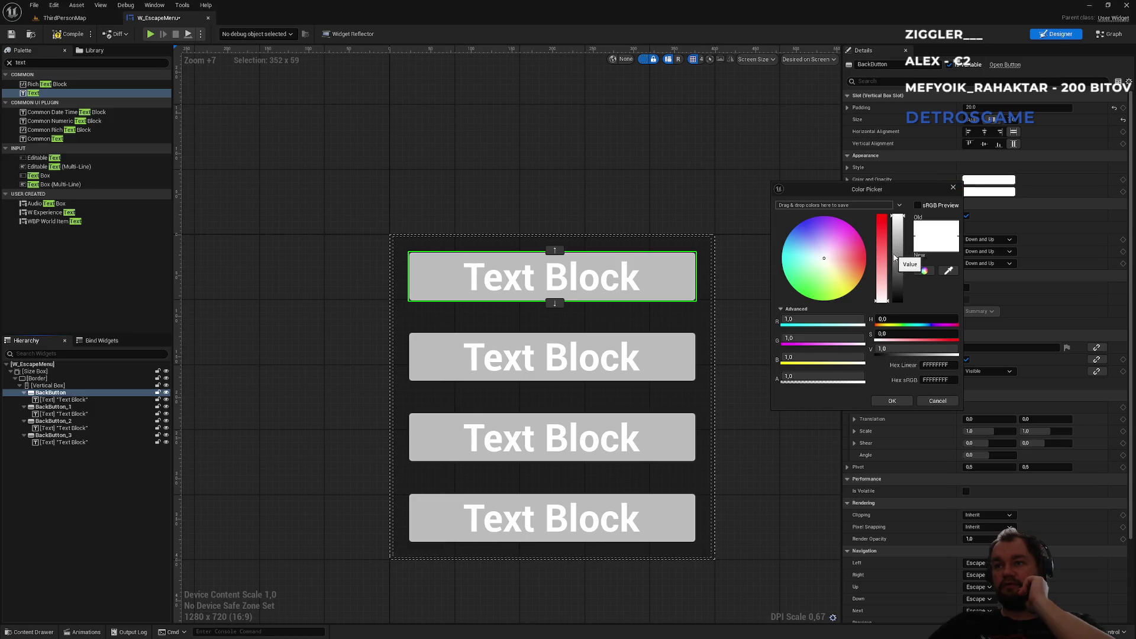
mouse_move(823, 373)
left_mouse_down()
mouse_move(784, 373)
mouse_move(804, 373)
left_mouse_up()
type("0,995")
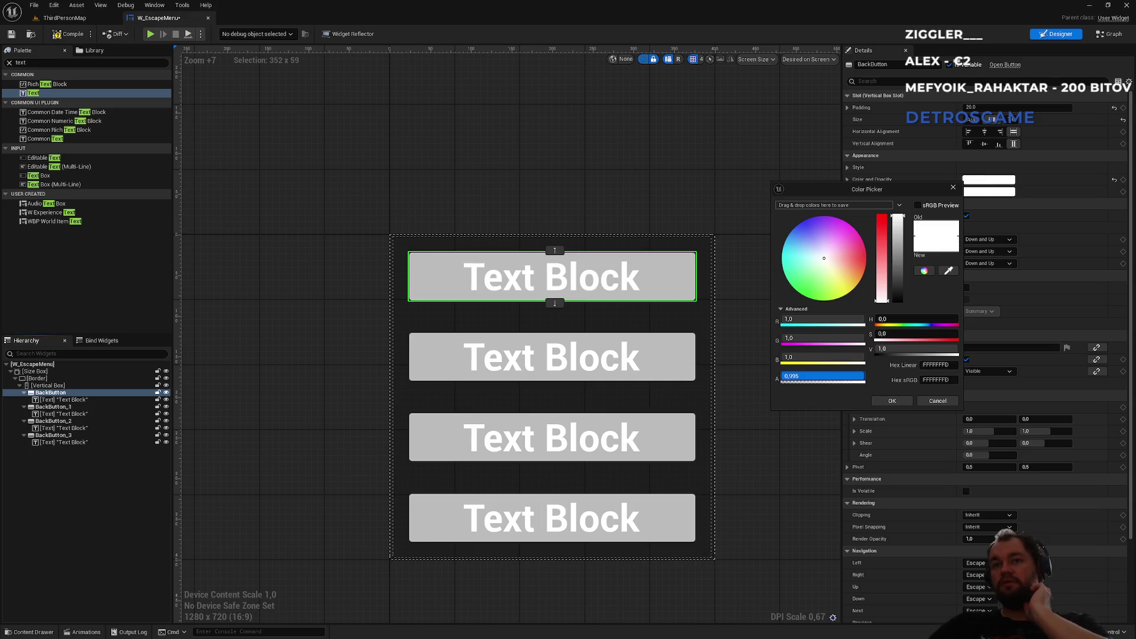
key("Return")
type("1")
key("Return")
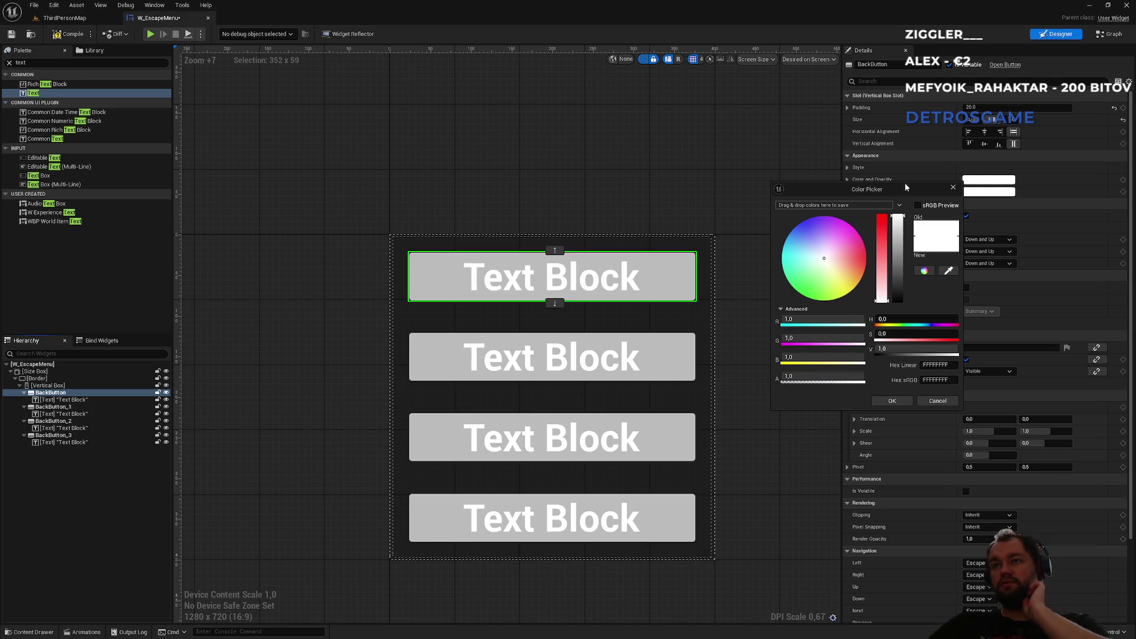
left_click(947, 192)
left_click(984, 194)
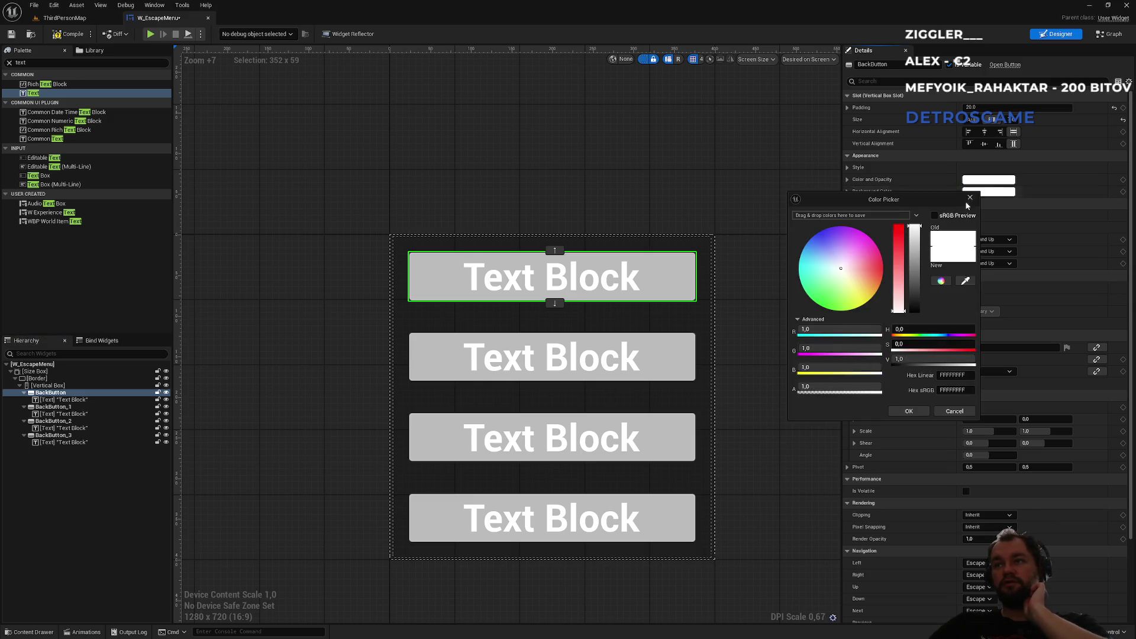
left_click_drag(874, 387, 798, 387)
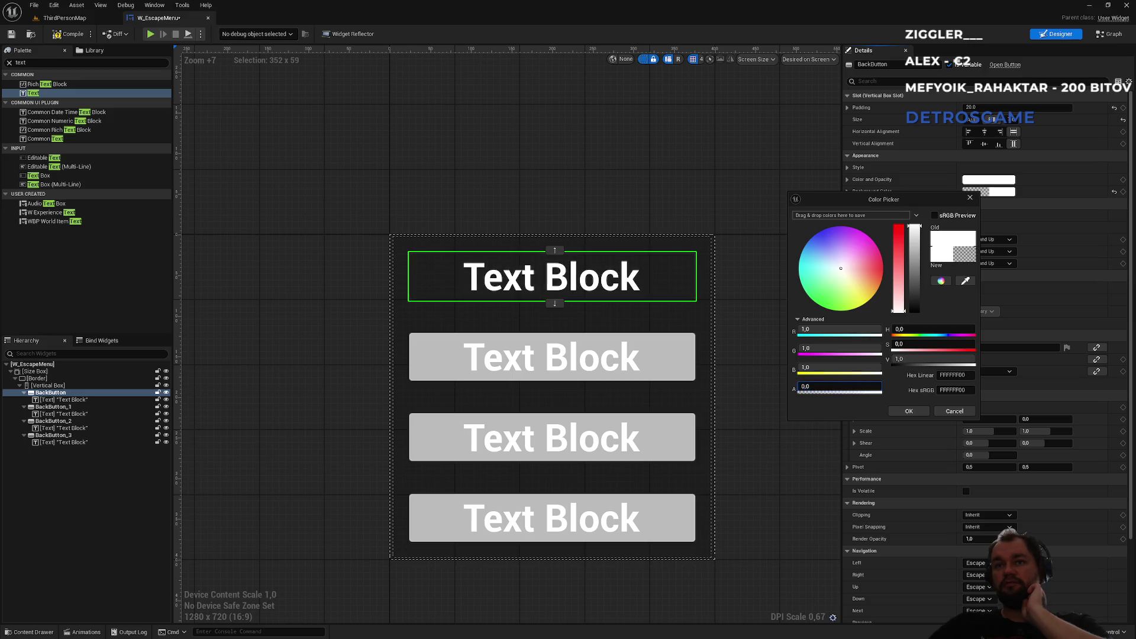
left_click(910, 411)
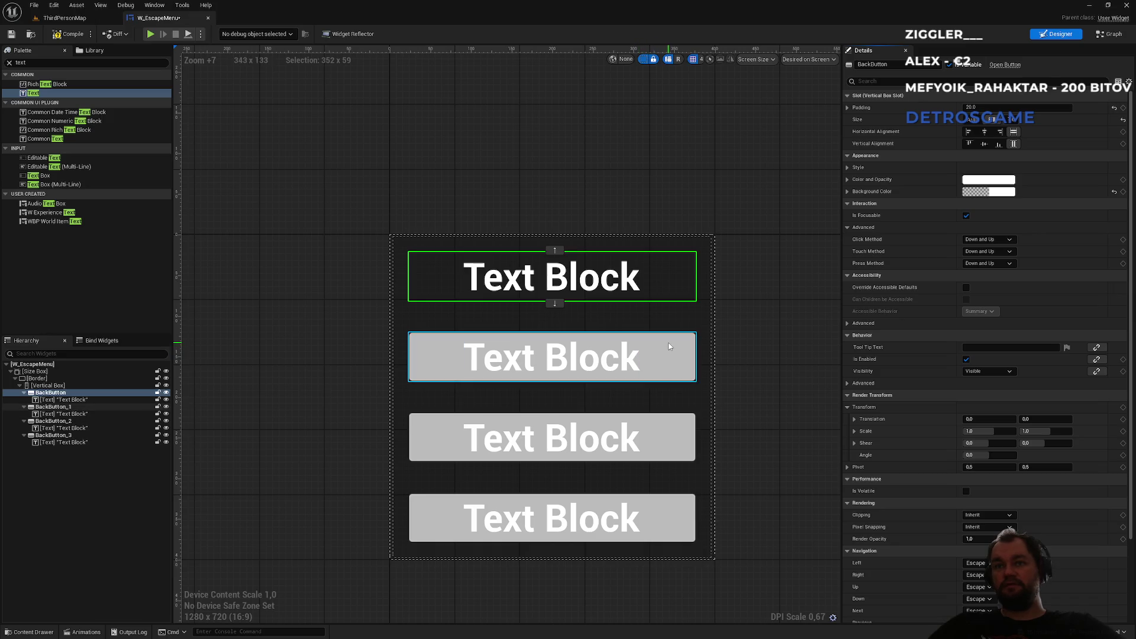
Step: Paste the transparent background onto BackButton_1, BackButton_2 and BackButton_3
left_click(653, 353)
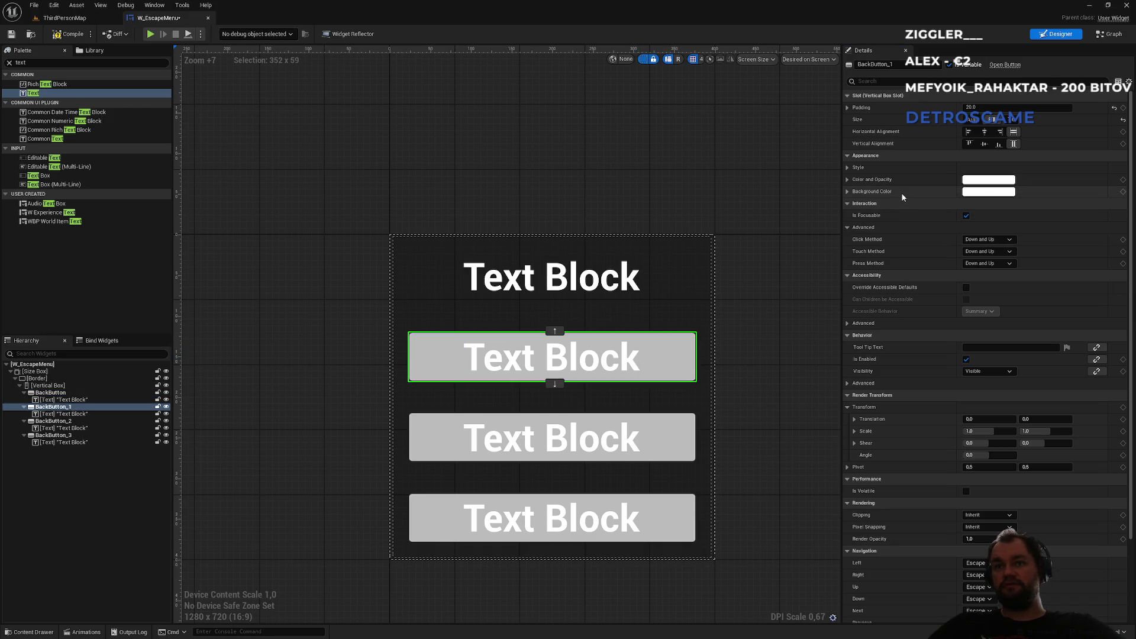
key("ctrl+v")
left_click(666, 417)
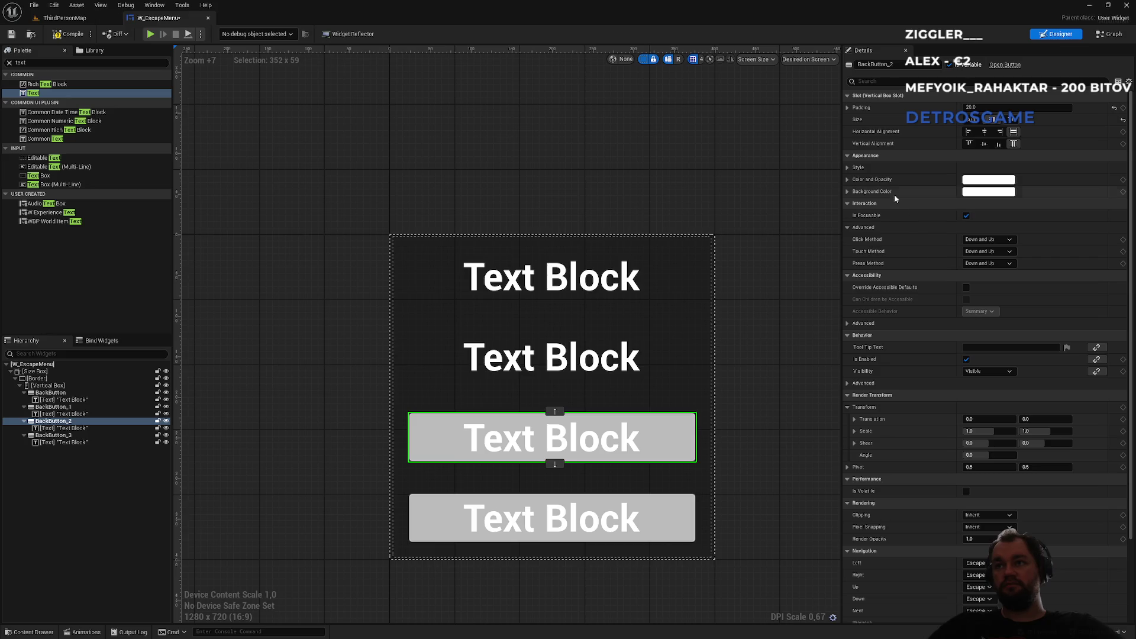
key("ctrl+v")
left_click(666, 509)
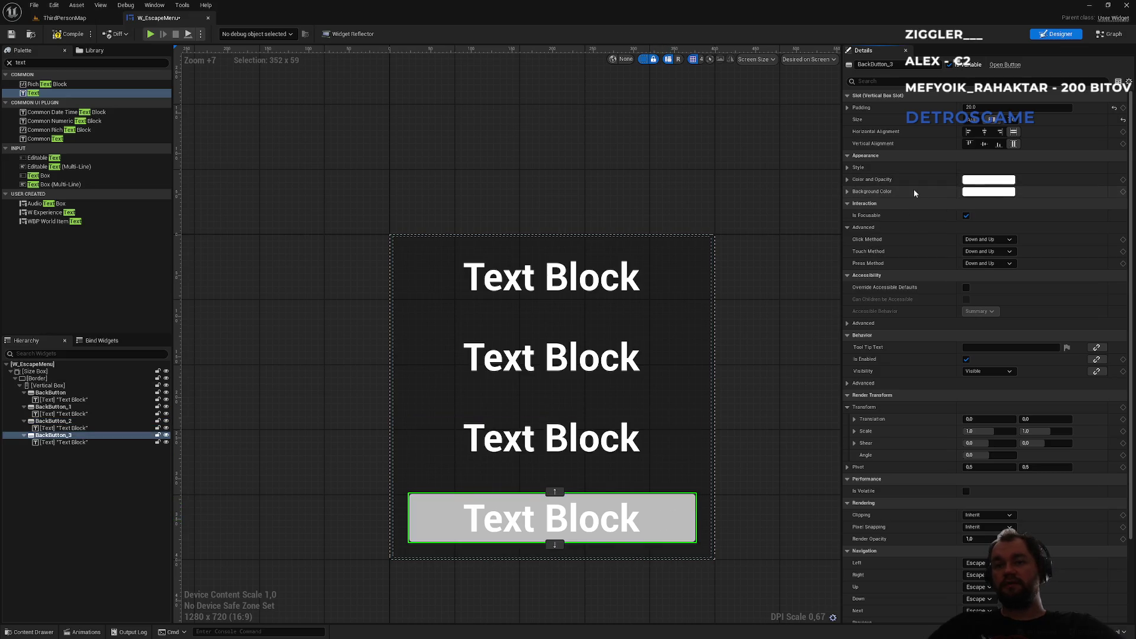
key("ctrl+v")
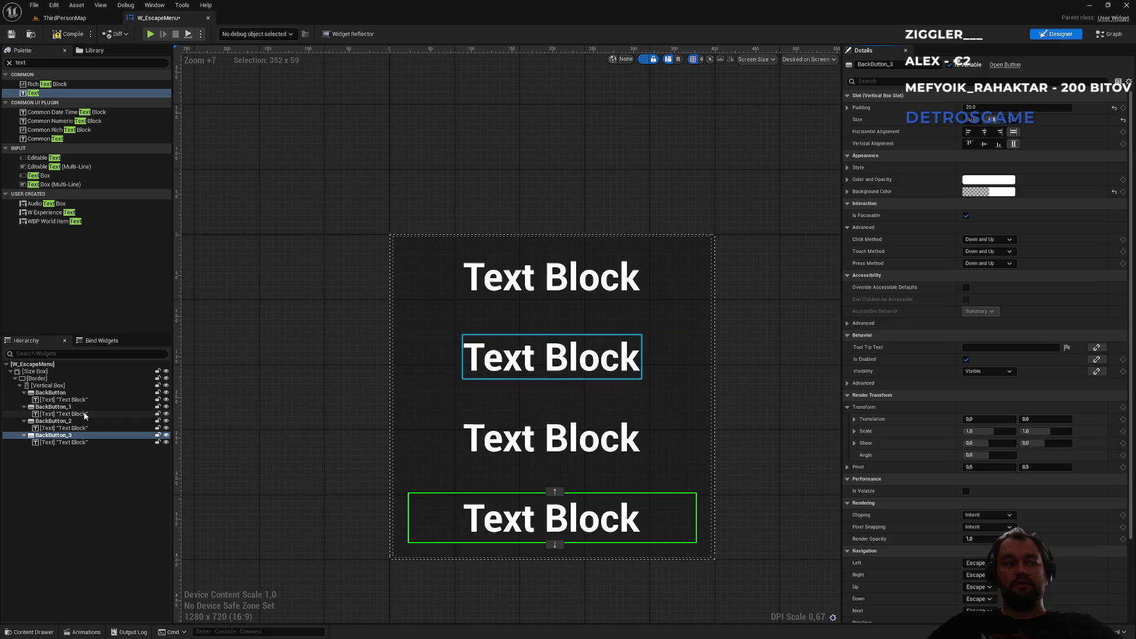
Step: Label the top button 'Back' and center its text
left_click(64, 400)
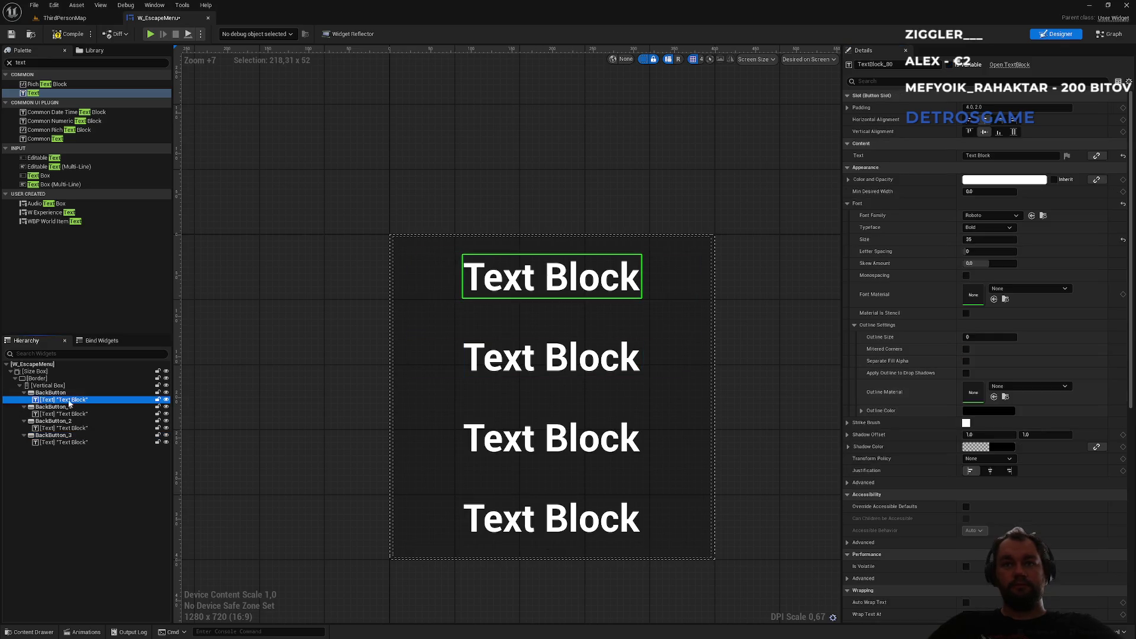
left_click(994, 157)
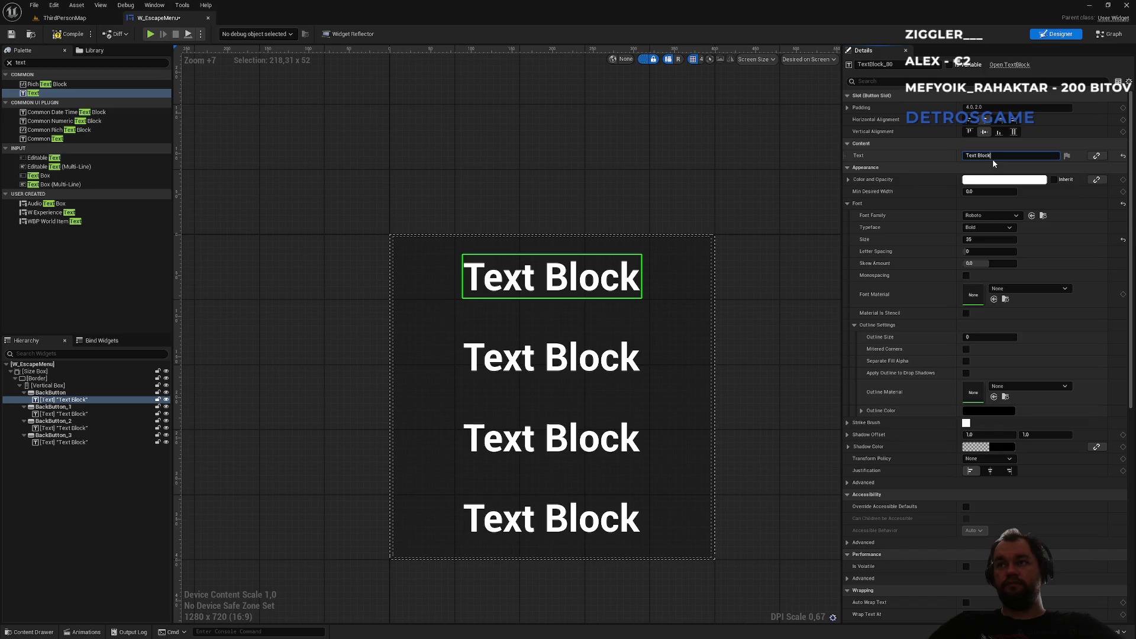
key("ctrl+a")
type("Back")
key("Return")
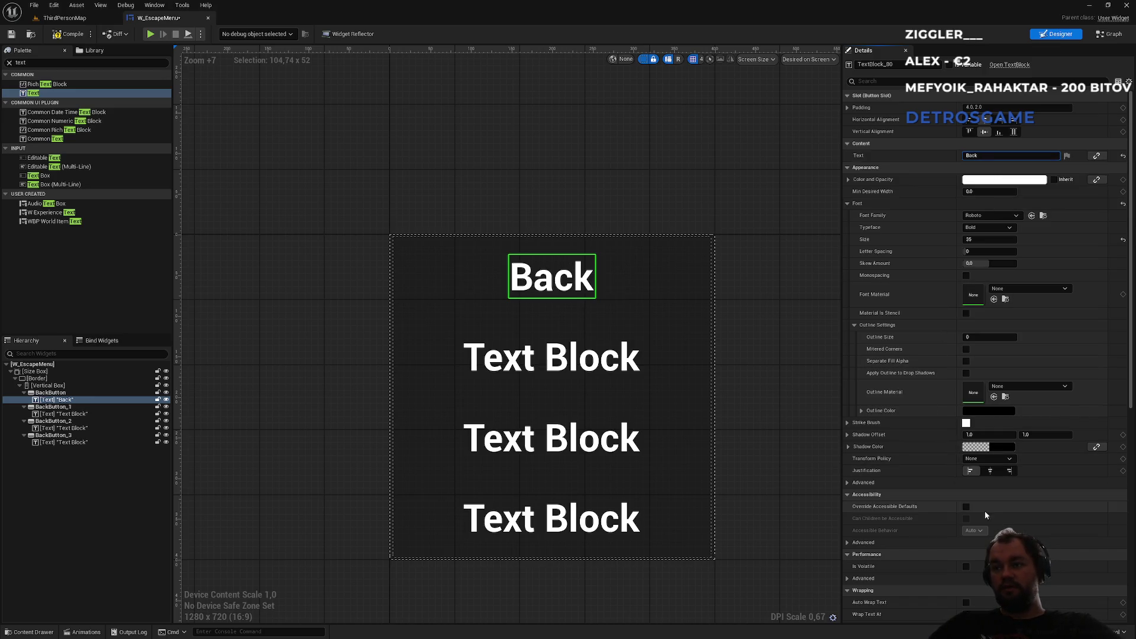
left_click(989, 471)
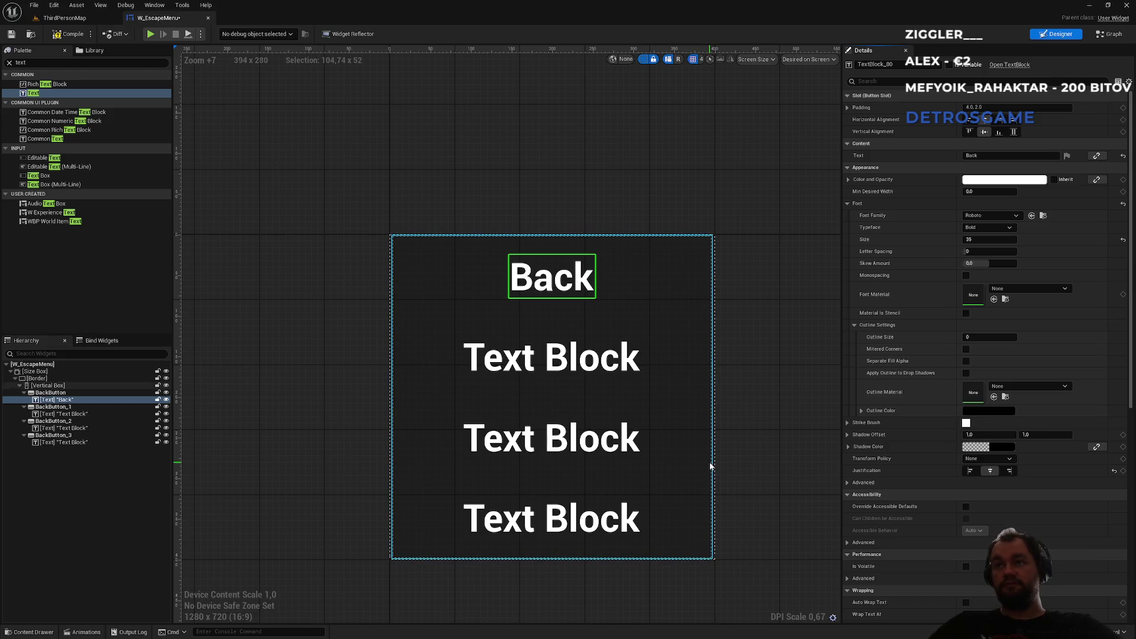
Step: Label the second button 'Invite player', centered, with font size 30
left_click(551, 358)
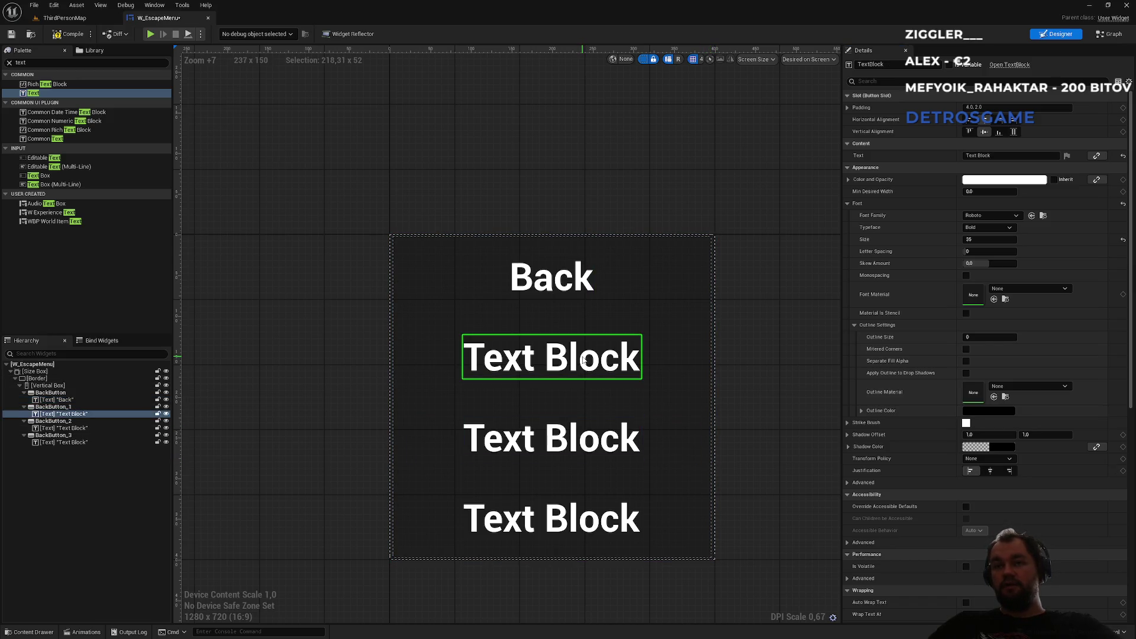
left_click(991, 471)
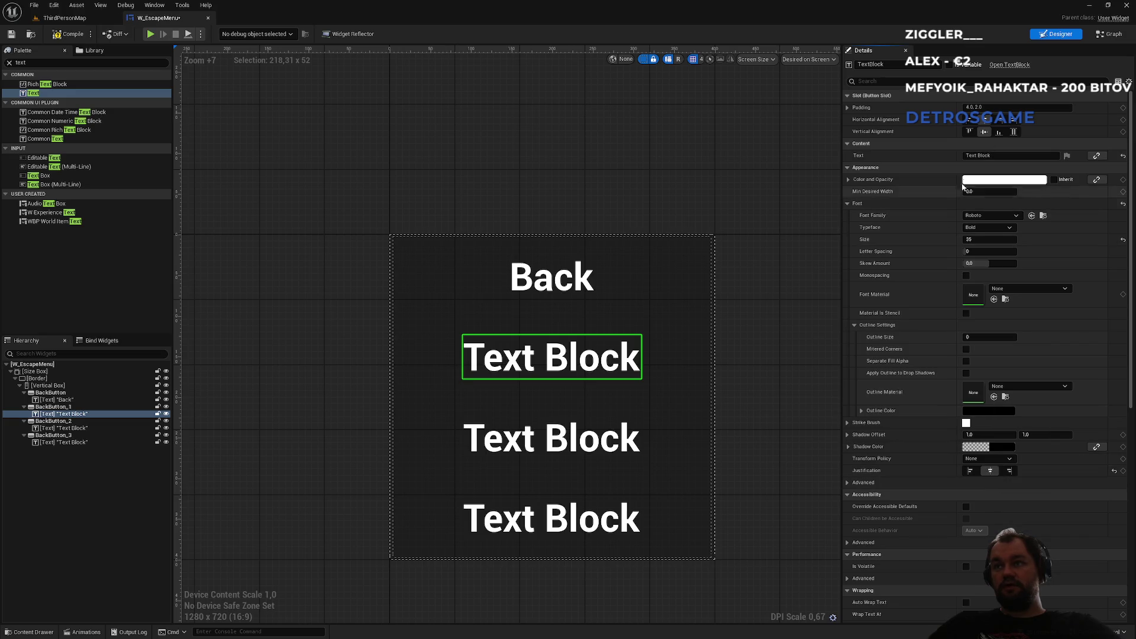
left_click(1001, 155)
type("Inv")
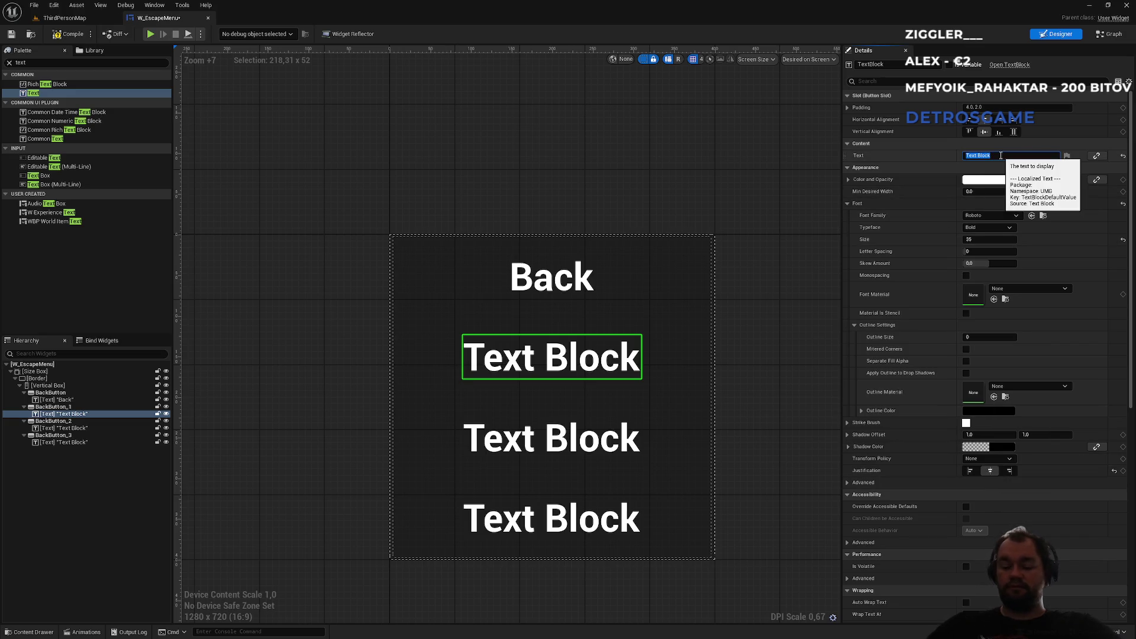
type("ite")
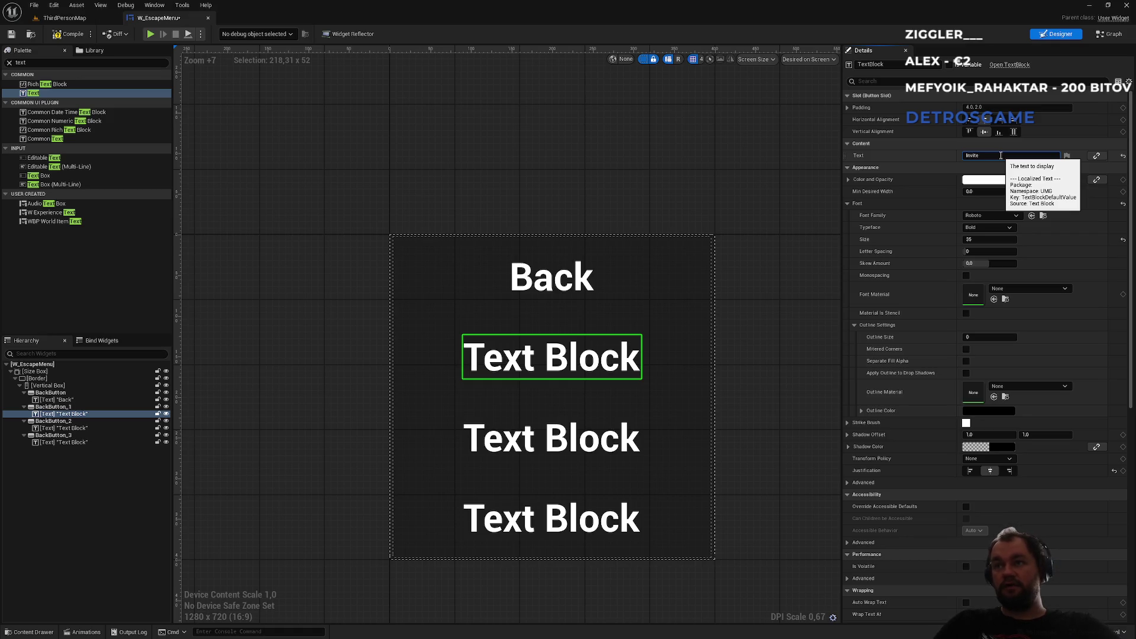
type(" player")
key("Return")
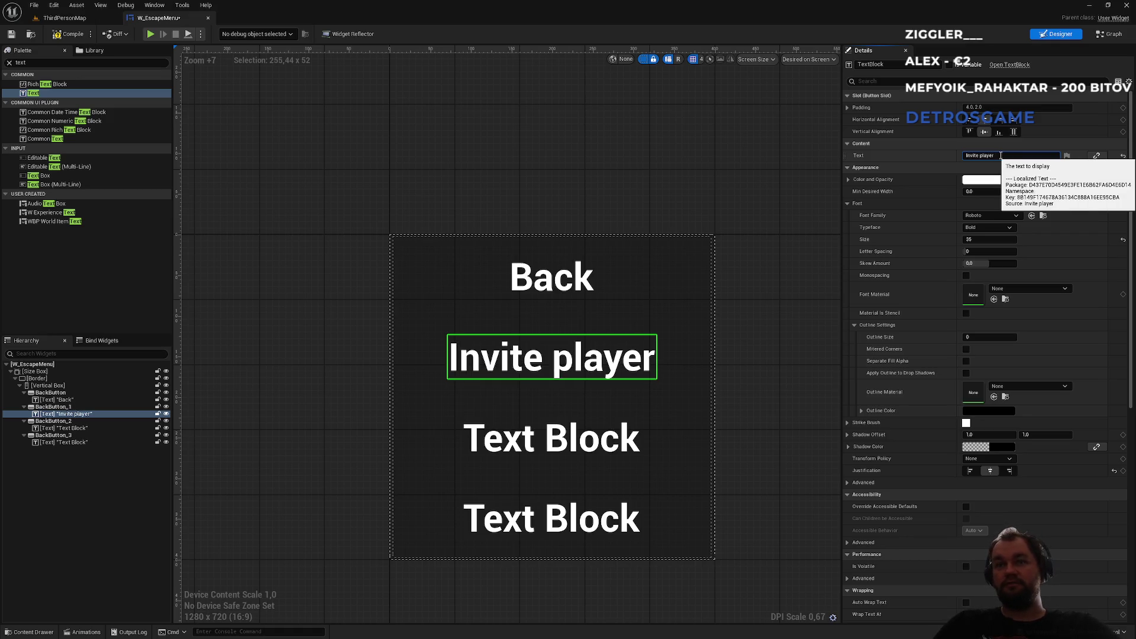
left_click(976, 241)
type("30")
key("Return")
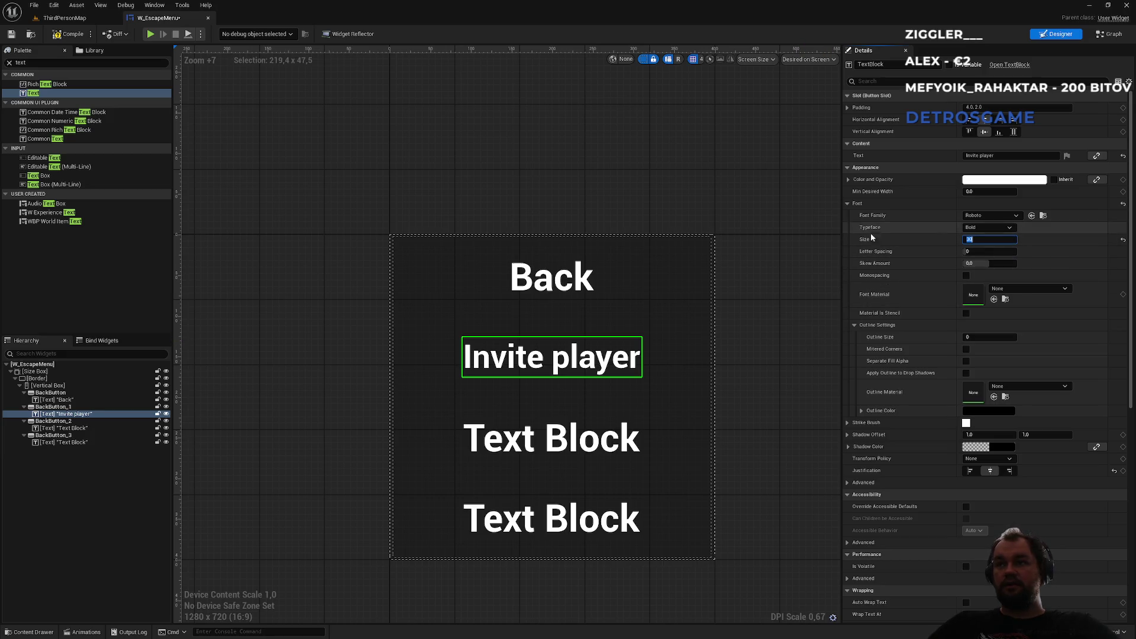
Step: Change the third button's label to 'Options'
left_click(618, 447)
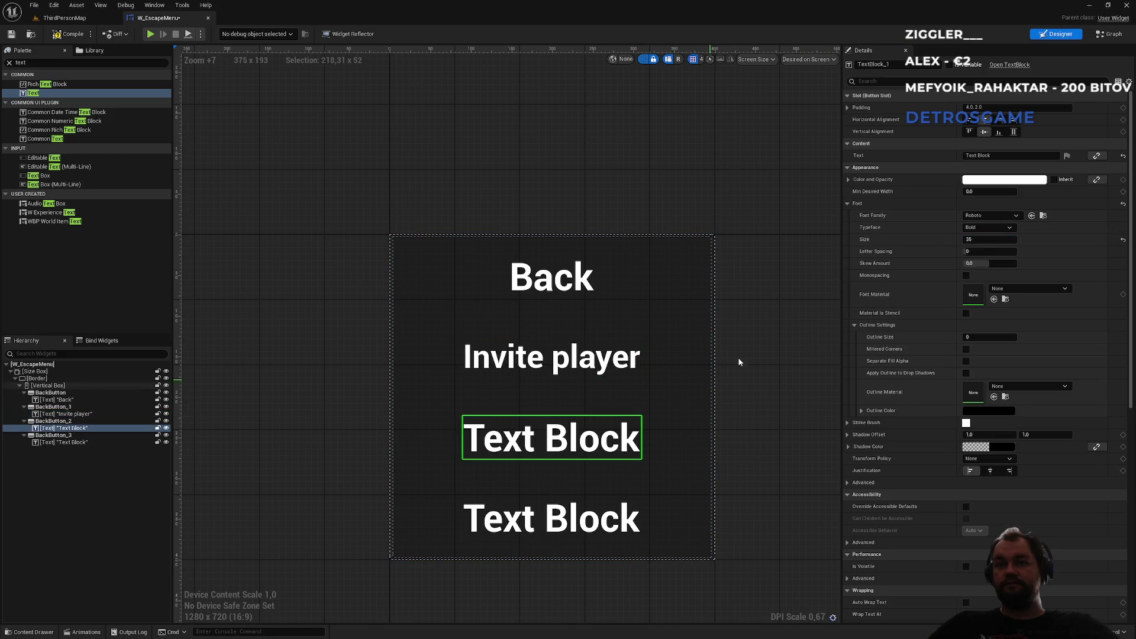
left_click(1002, 158)
key("BackSpace")
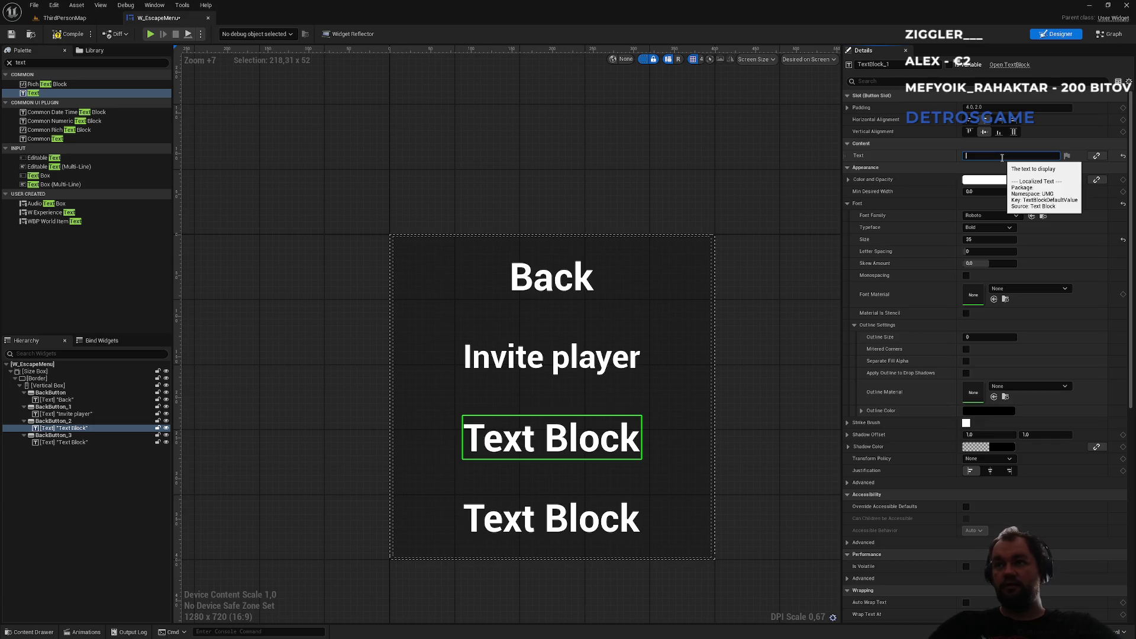
type("Options")
key("Return")
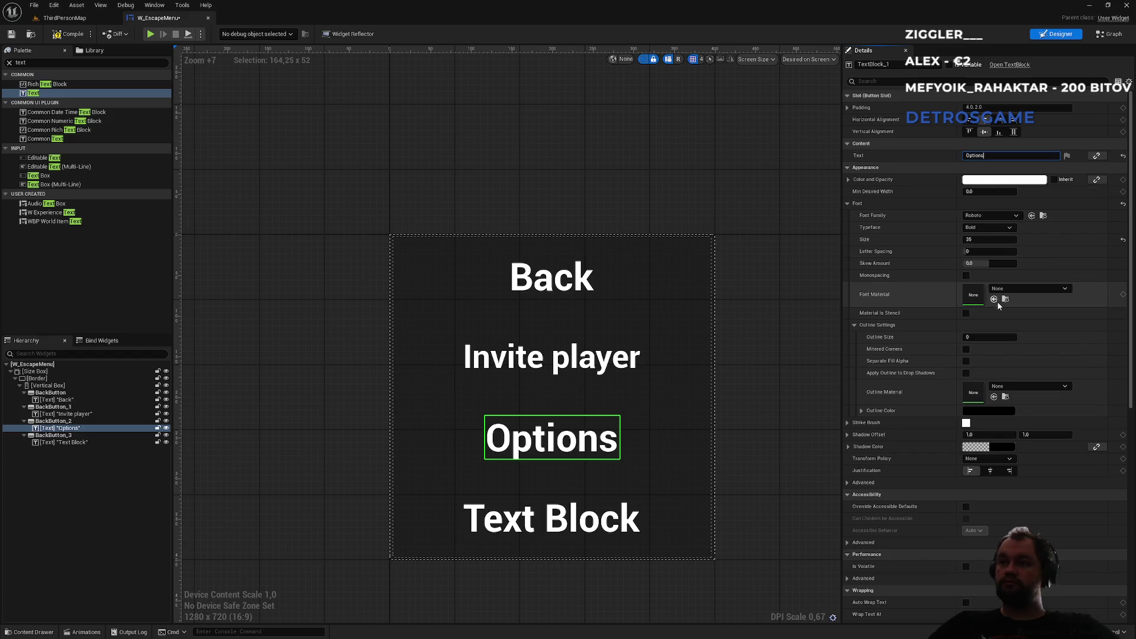
left_click(992, 241)
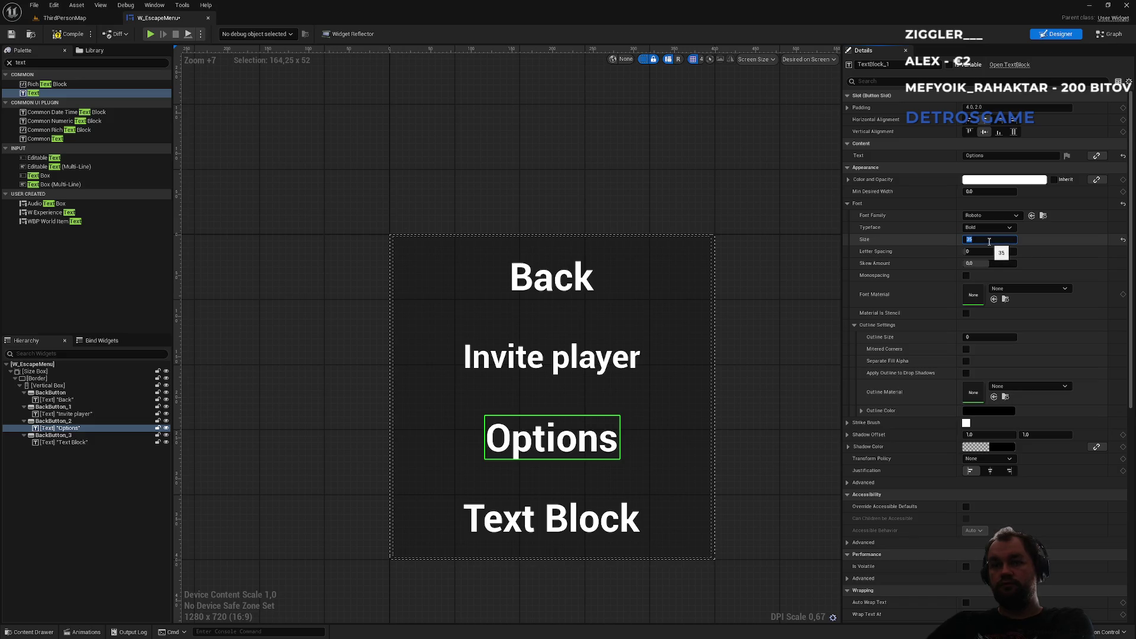
Step: Label the fourth button 'Exit to main menu' and center it
left_click(637, 500)
left_click(999, 156)
key("ctrl+a")
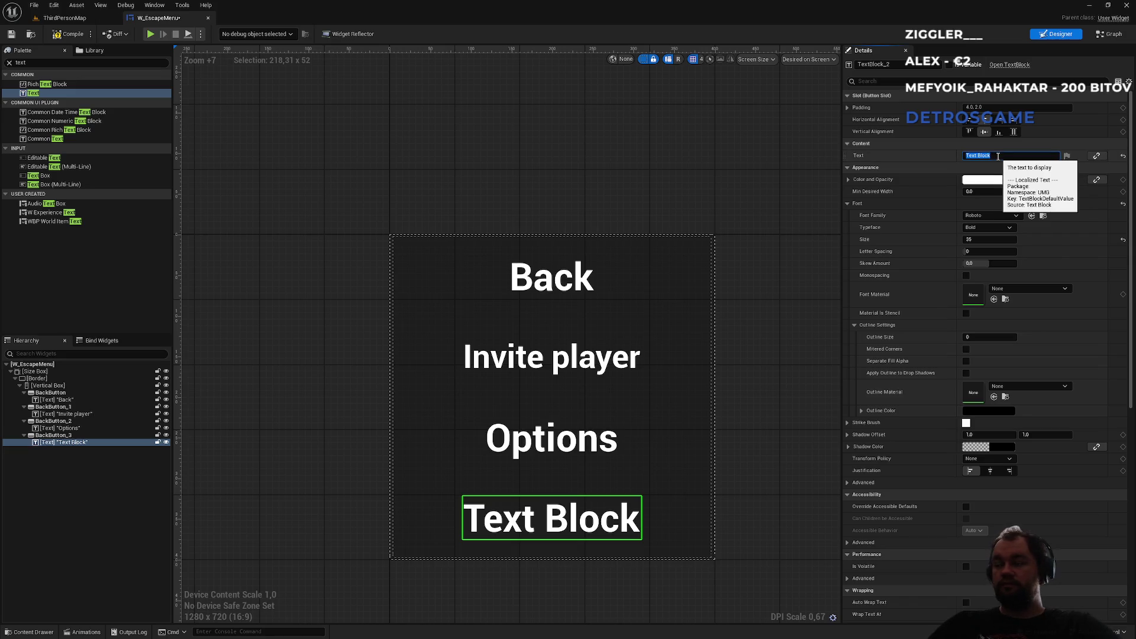
type("Exit to main menu")
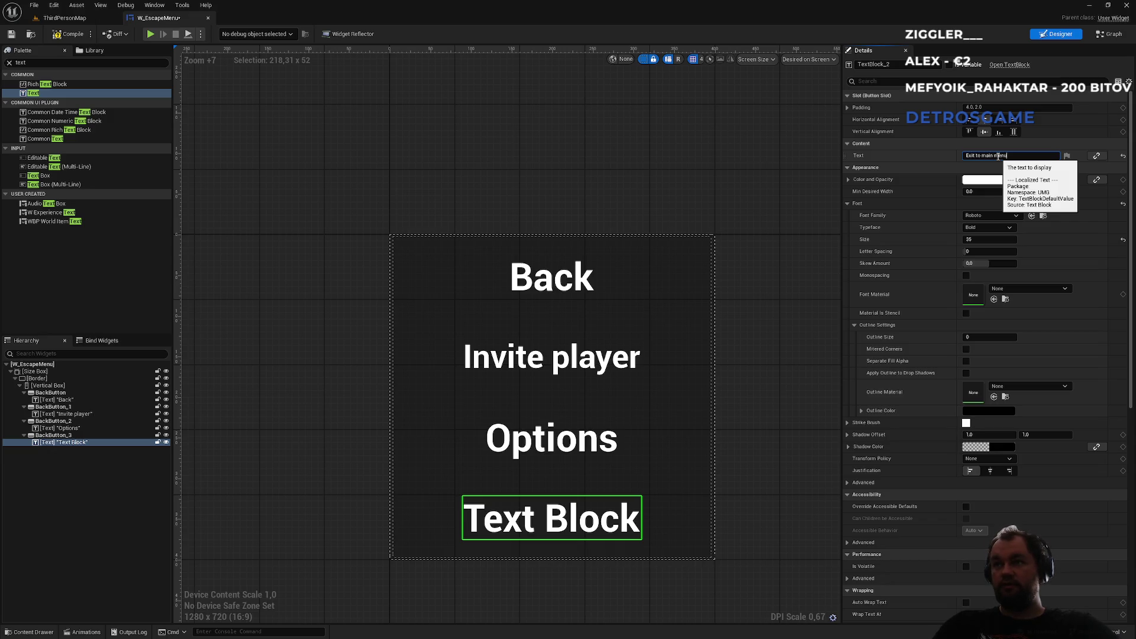
key("Return")
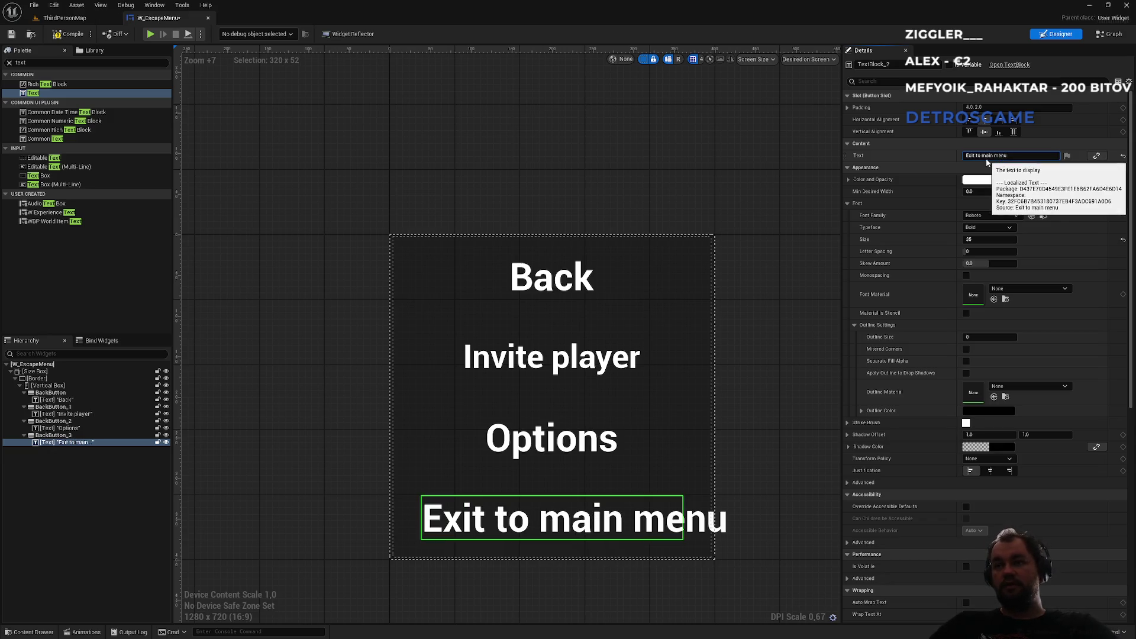
left_click(990, 472)
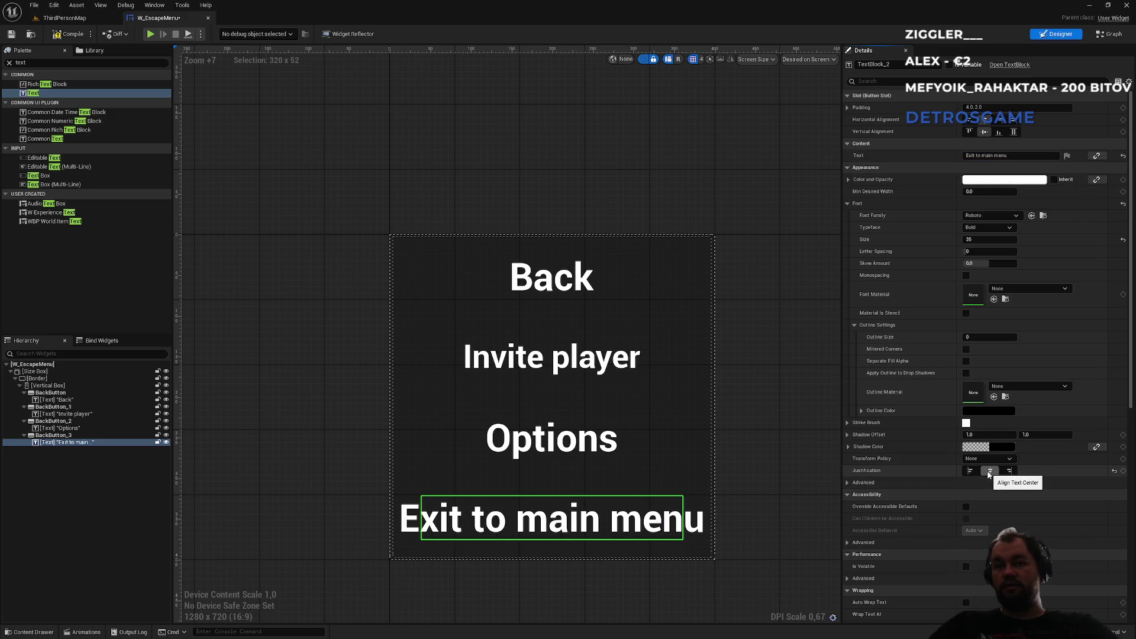
Step: Center the Options label and set the Exit to main menu label to font size 30
left_click(604, 444)
left_click(990, 472)
left_click(630, 370)
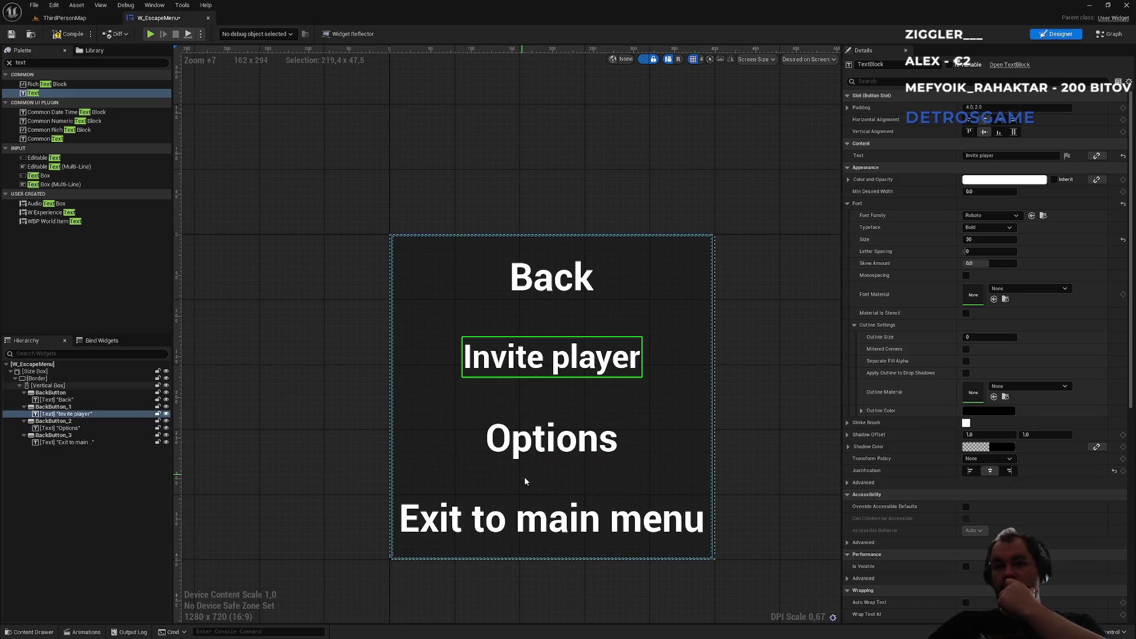
left_click(527, 516)
left_click(985, 240)
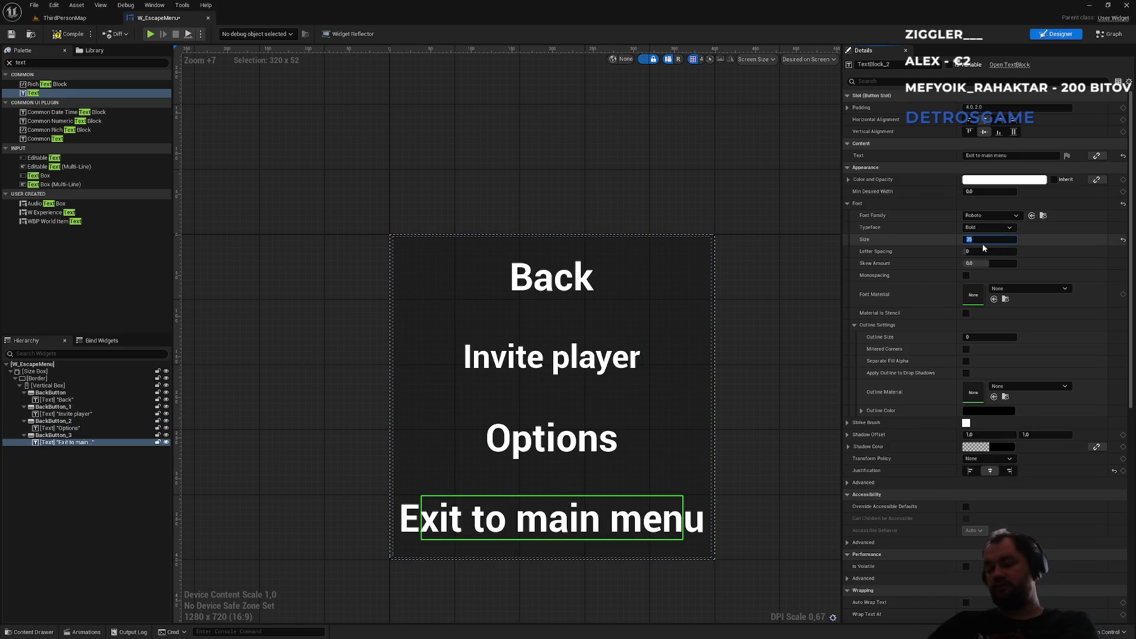
type("30")
key("Return")
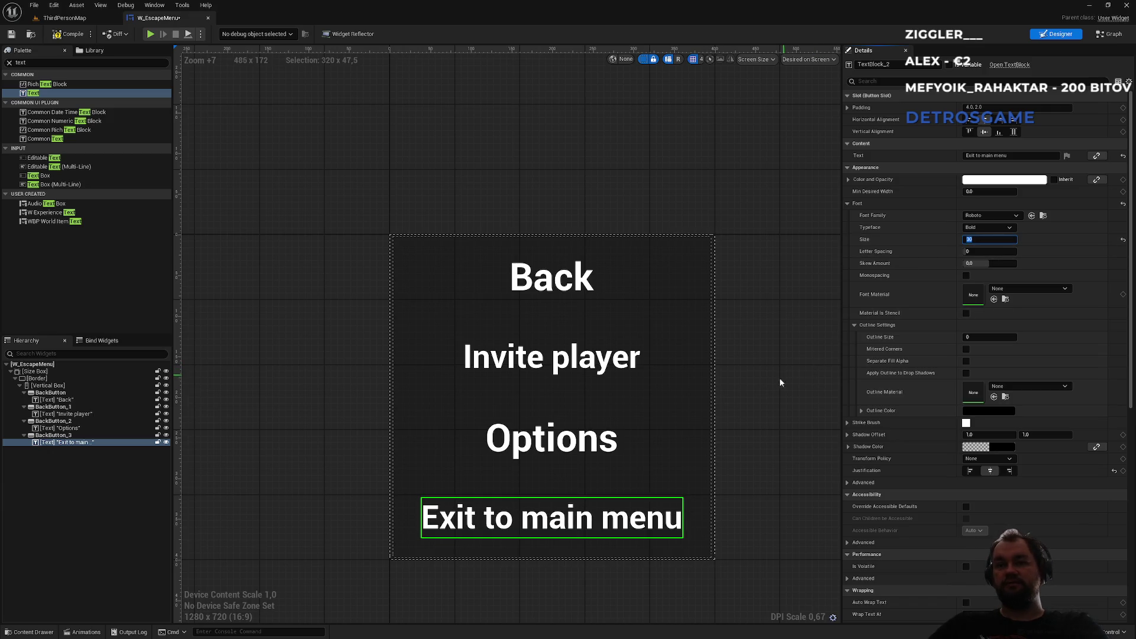
Step: Set the Options and Back labels to font size 30, then zoom out to frame the whole menu
left_click(549, 443)
left_click(975, 242)
type("30")
key("Return")
left_click(551, 277)
left_click(982, 239)
type("30")
key("Return")
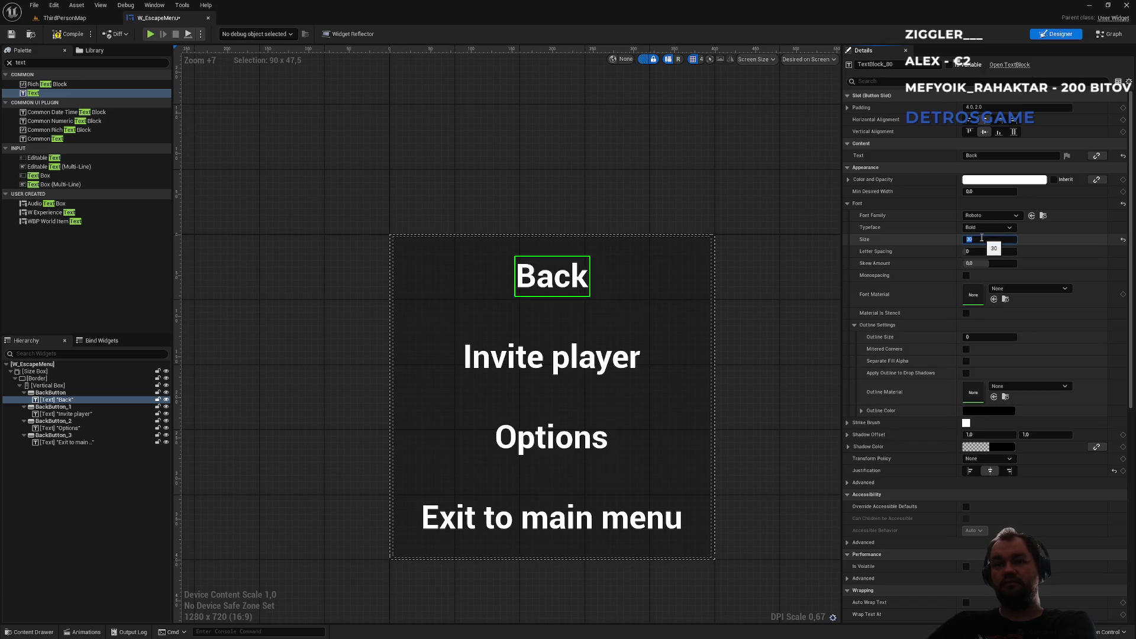
left_click(790, 330)
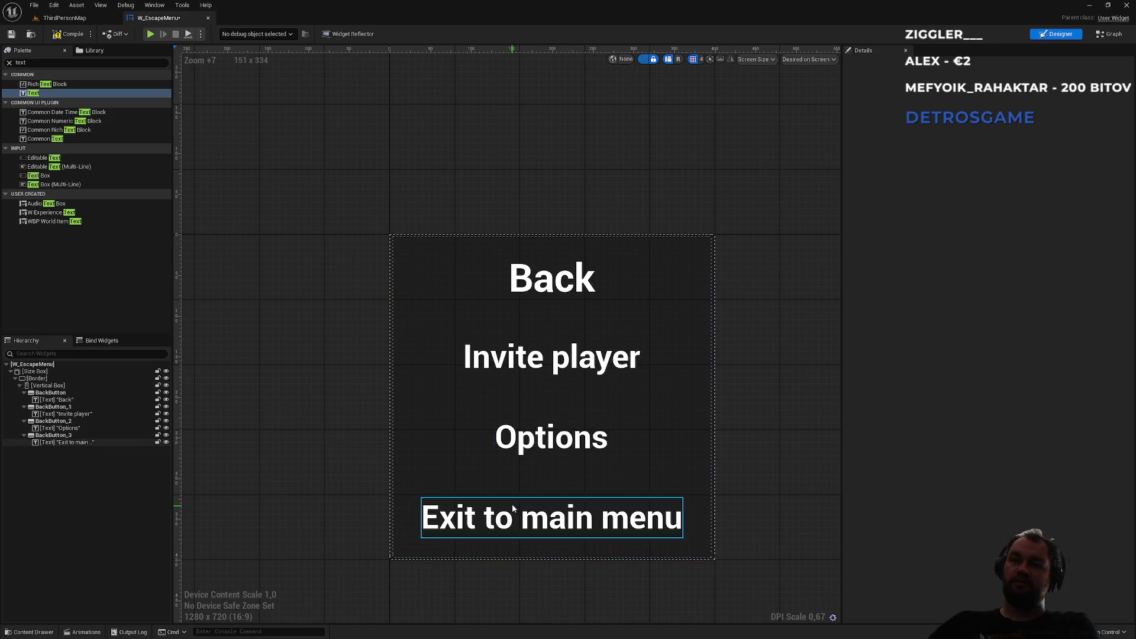
scroll(728, 458, "down", 2)
scroll(726, 456, "down", 2)
mouse_move(765, 460)
left_mouse_down()
mouse_move(716, 409)
mouse_move(677, 403)
left_mouse_up()
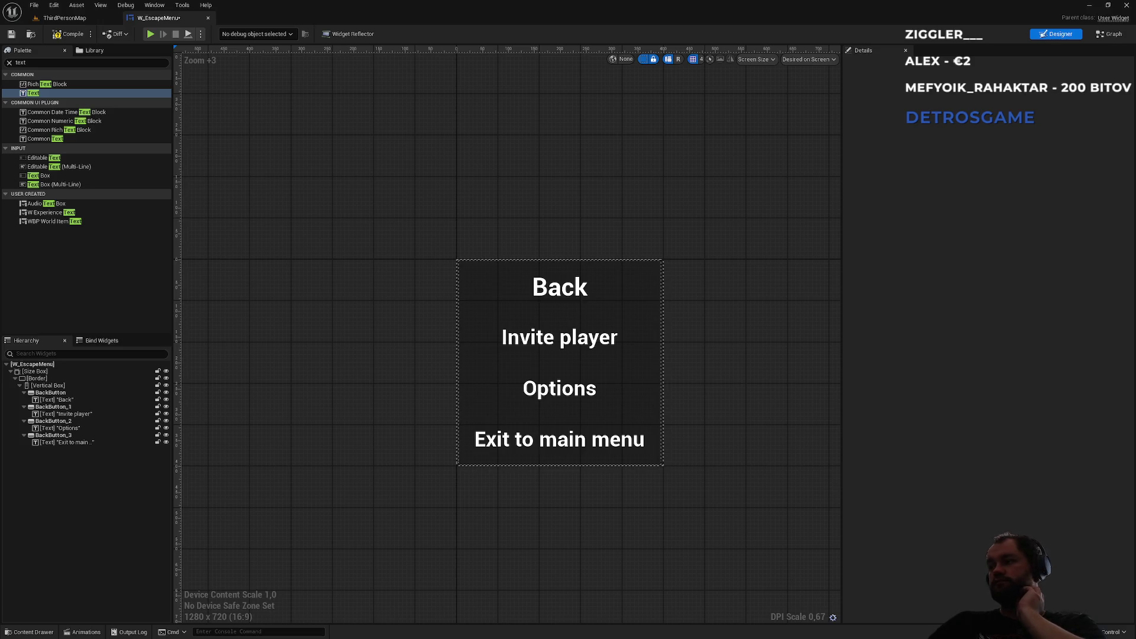
left_click(59, 393)
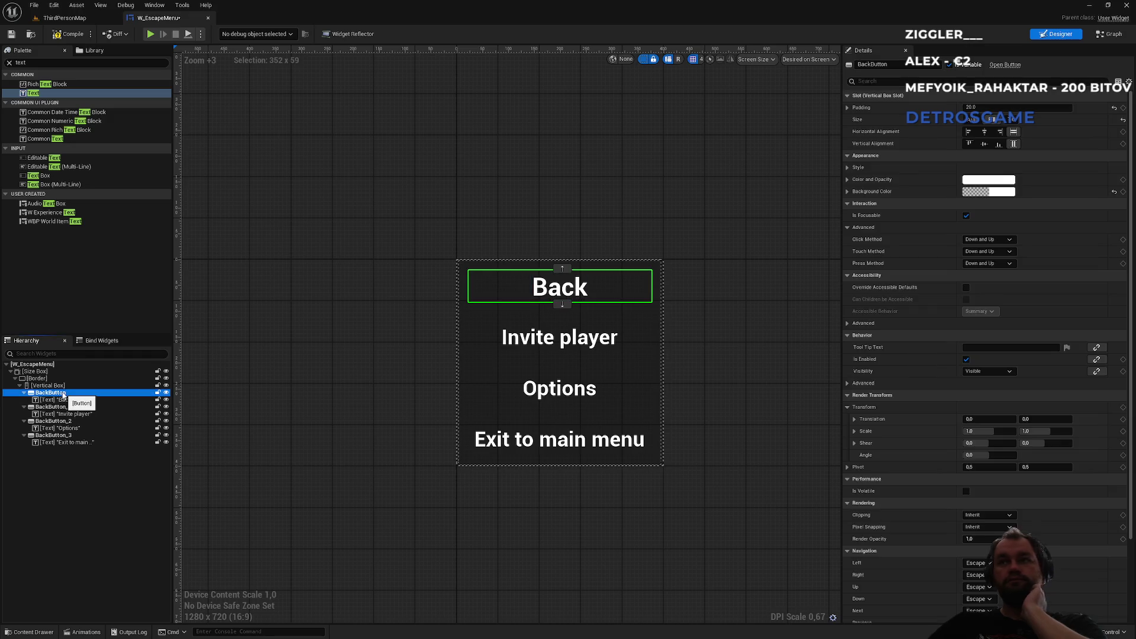
Step: Rename the Invite player and Options buttons to InviteButton and OptionsButton
left_click(64, 407)
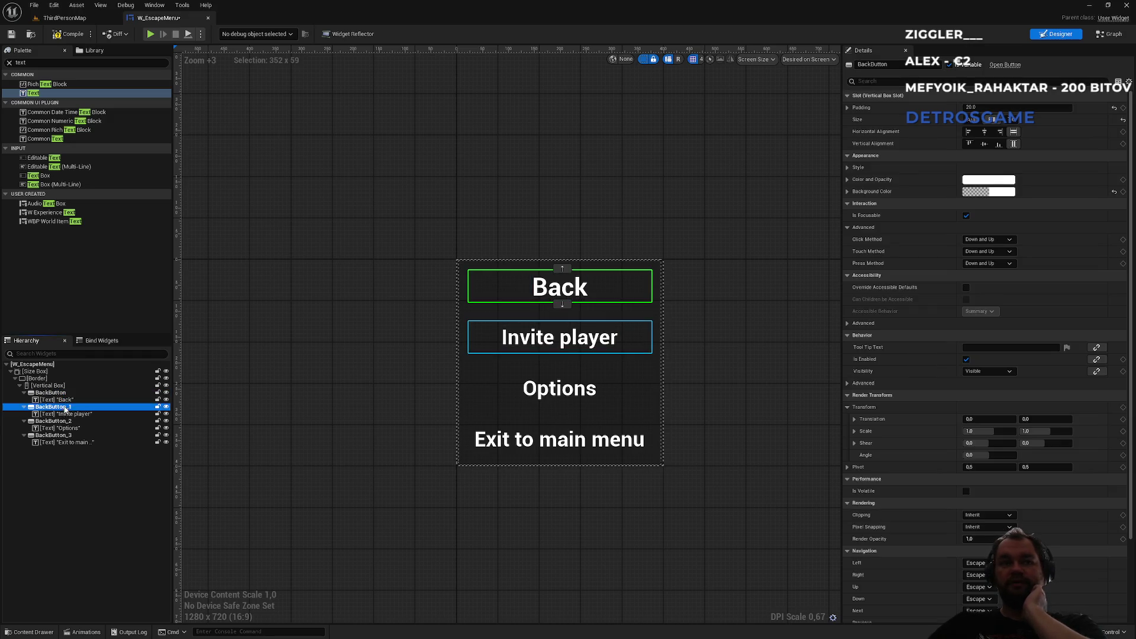
left_click(902, 66)
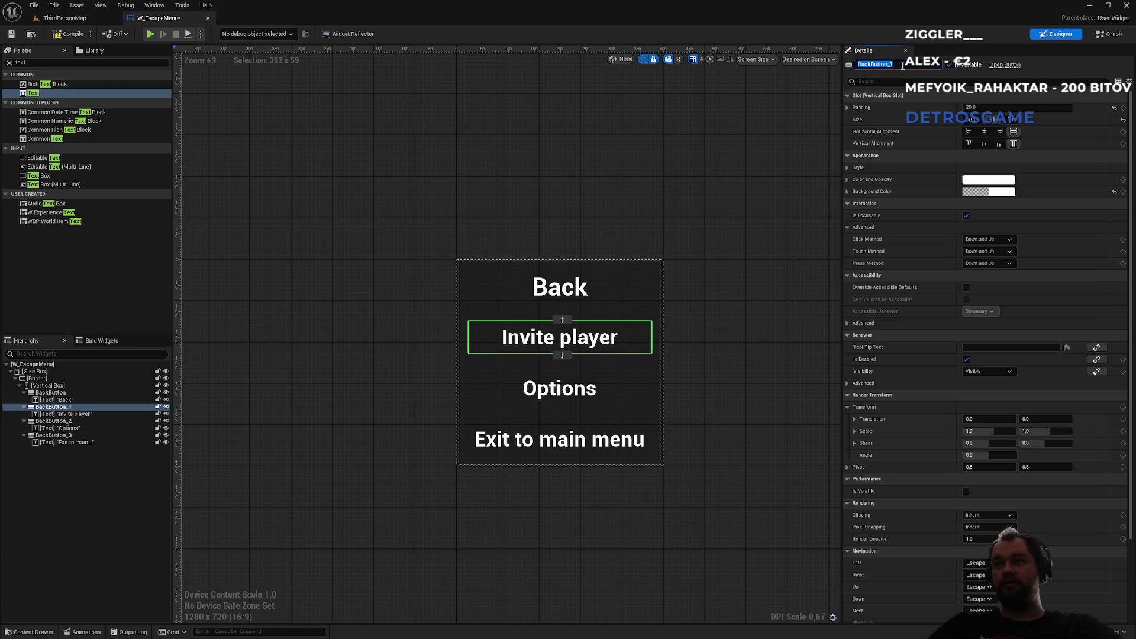
type("InviteB")
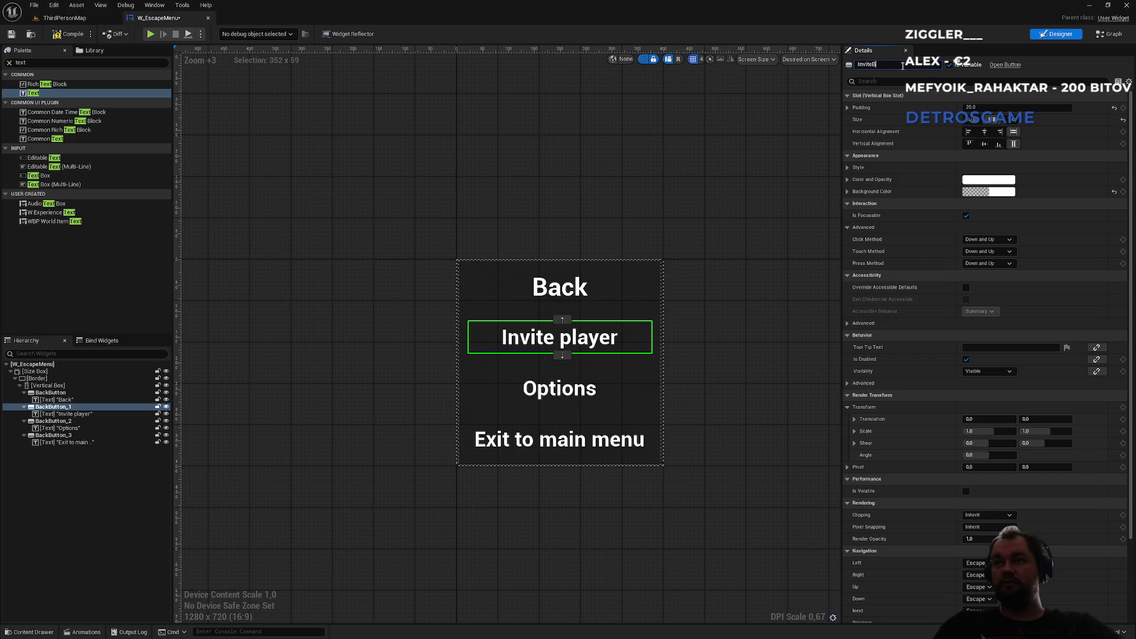
key("Return")
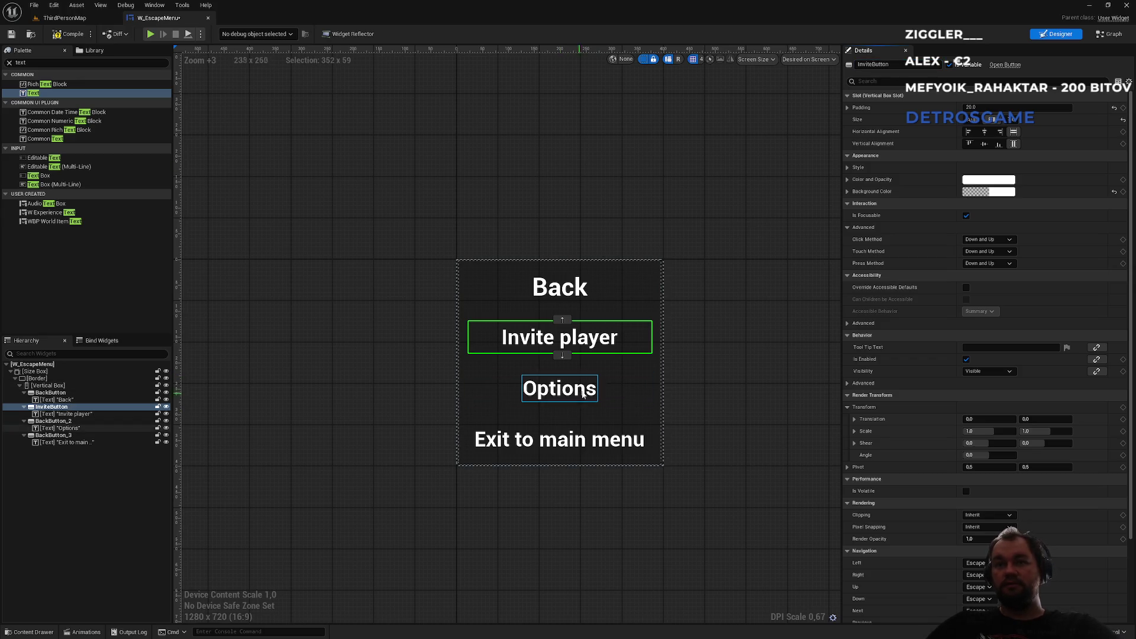
left_click(587, 389)
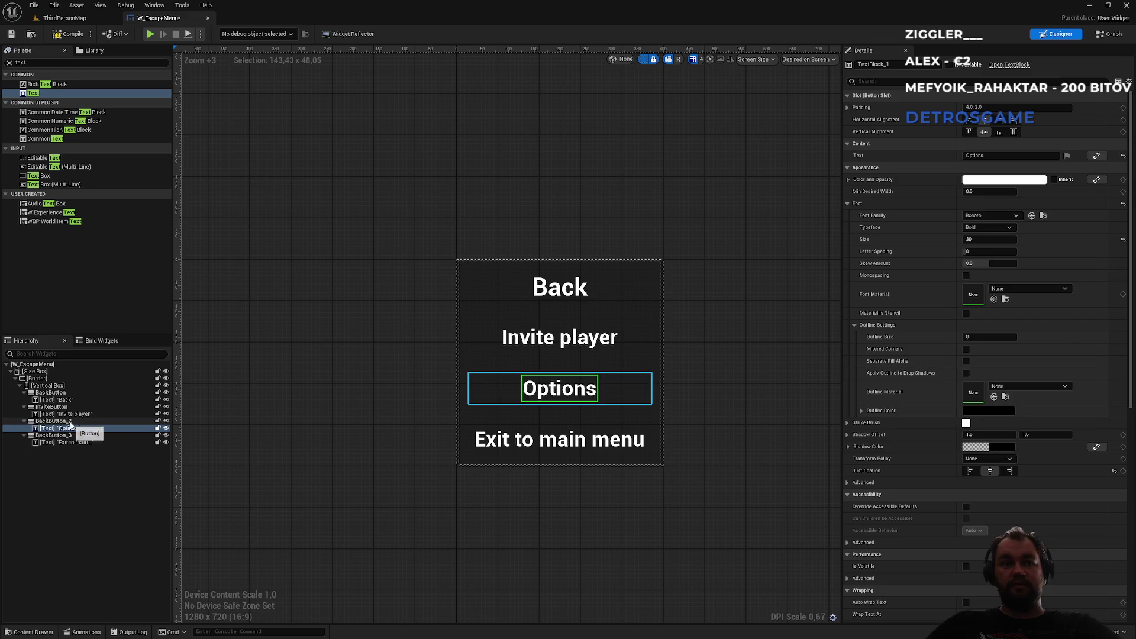
left_click(56, 421)
left_click(909, 64)
type("Options")
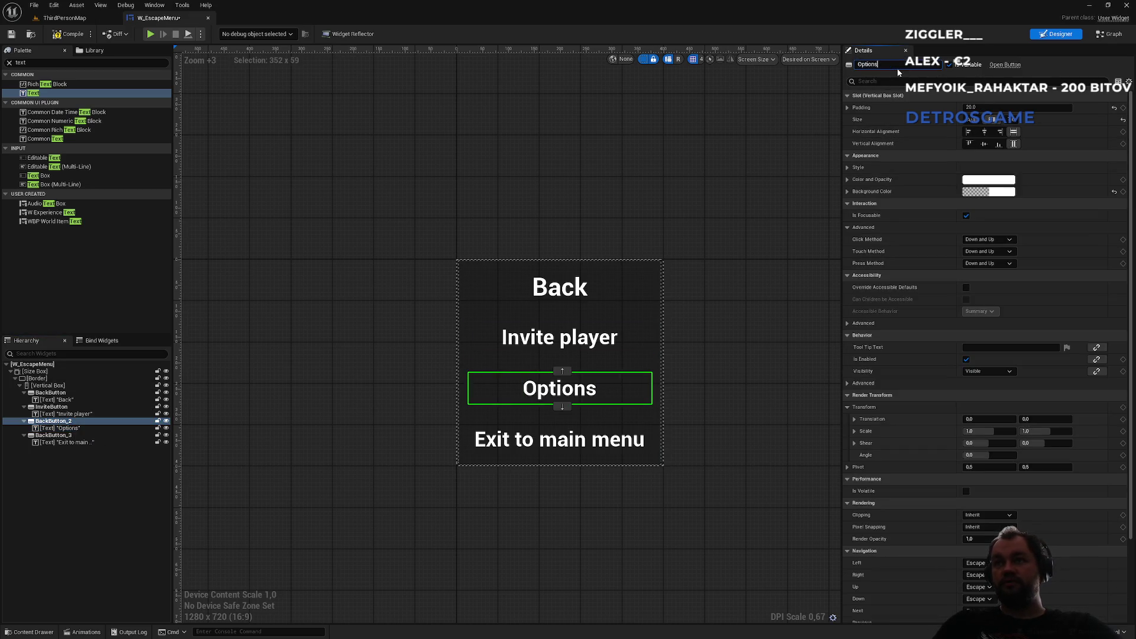
type("Button")
key("Return")
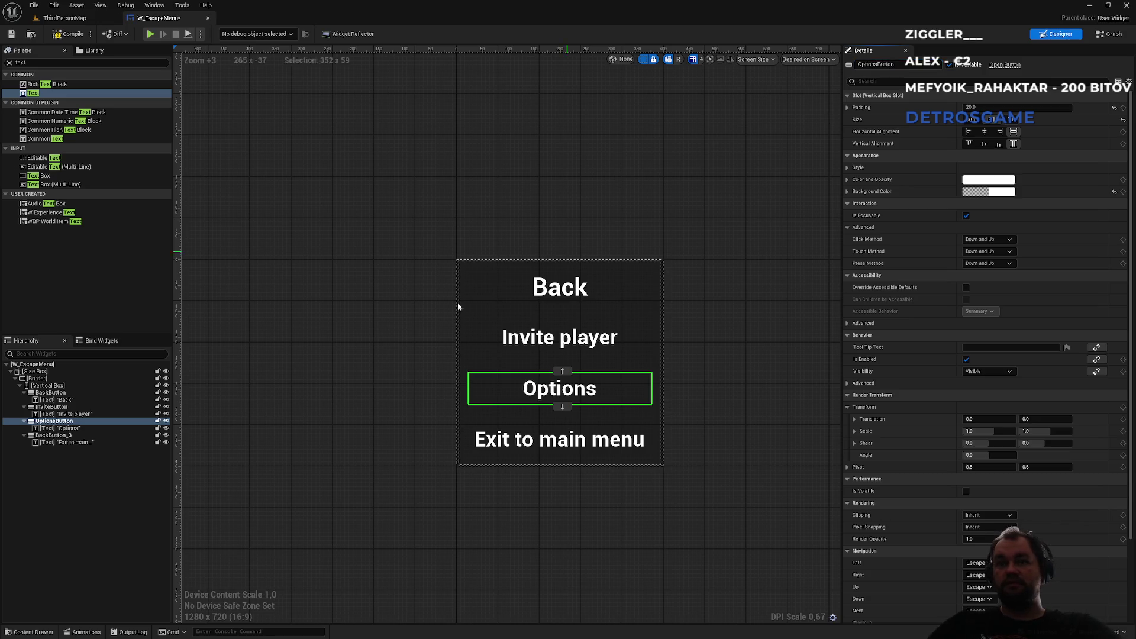
Step: Rename the Exit to main menu button to ExitToMenuButton
left_click(82, 438)
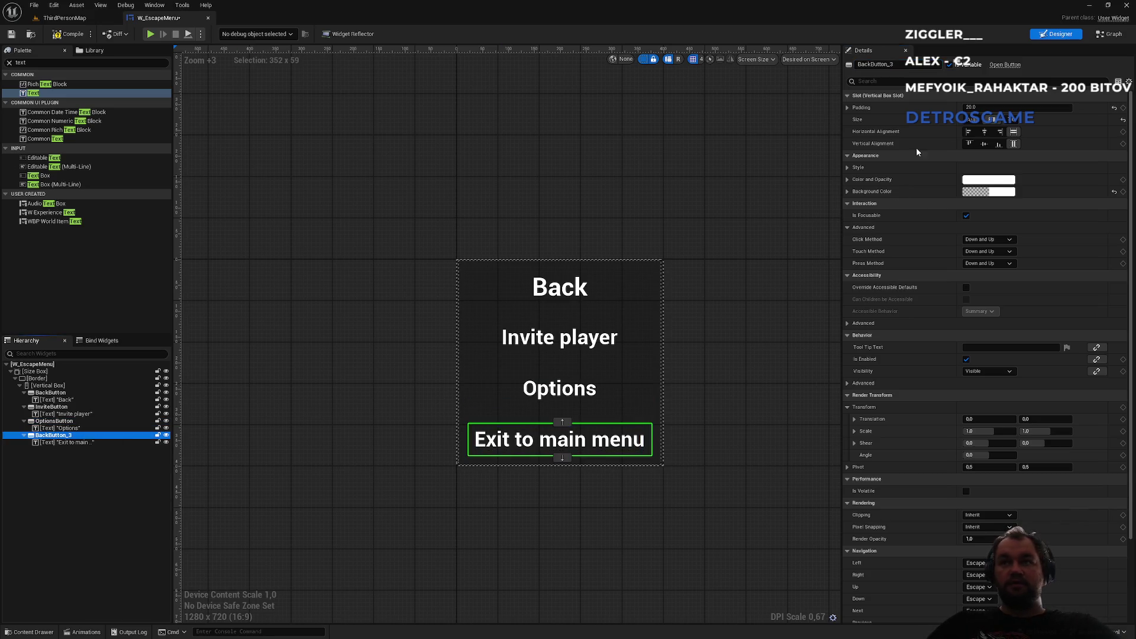
left_click(901, 65)
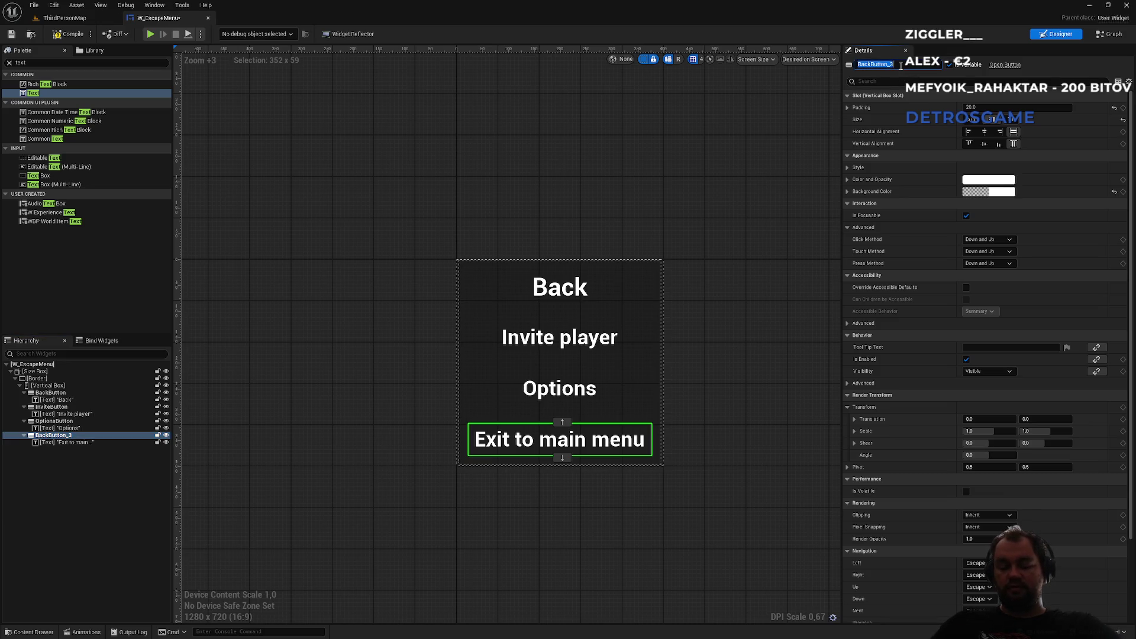
type("ExitToMenuButto")
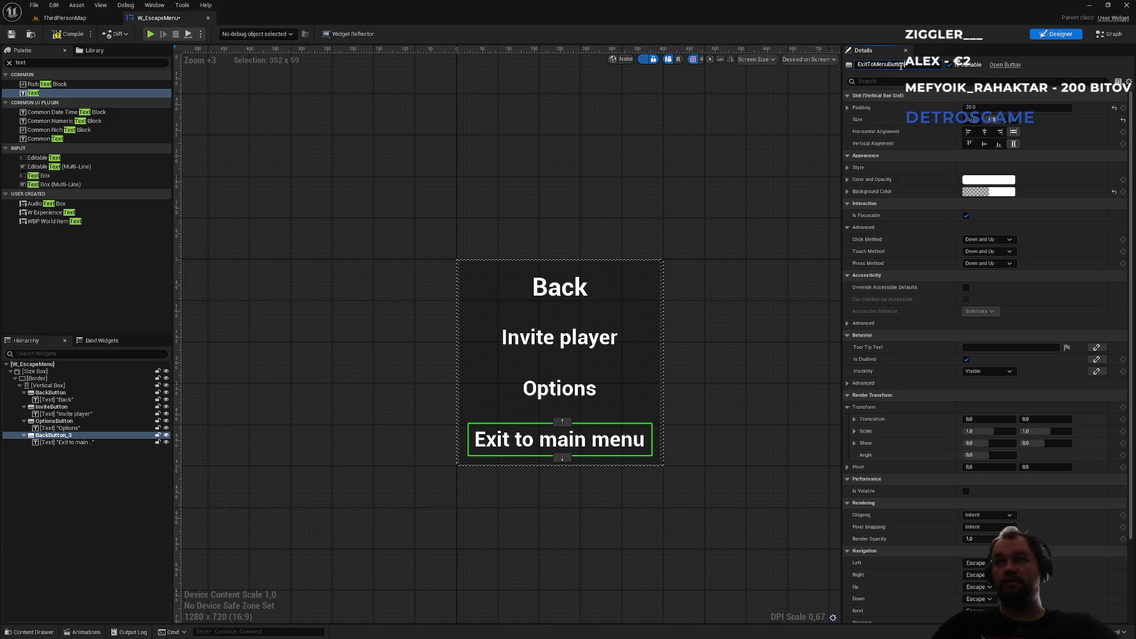
key("Return")
left_click(696, 238)
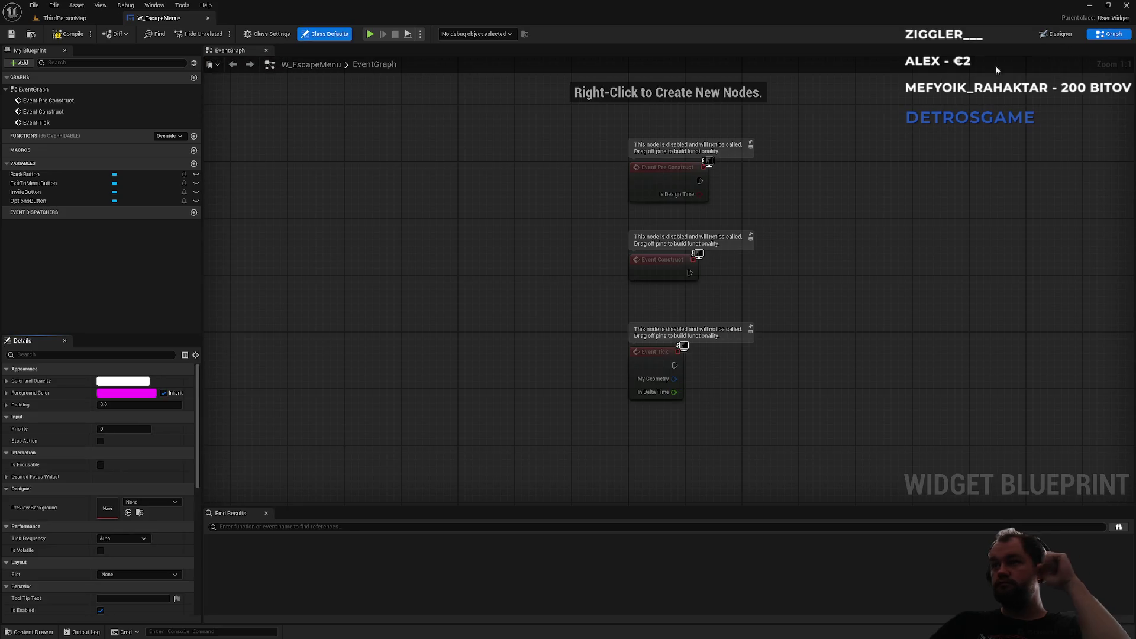
Step: Delete the three disabled default event nodes and drag the BackButton variable into the graph
left_click_drag(538, 194, 715, 443)
key("Delete")
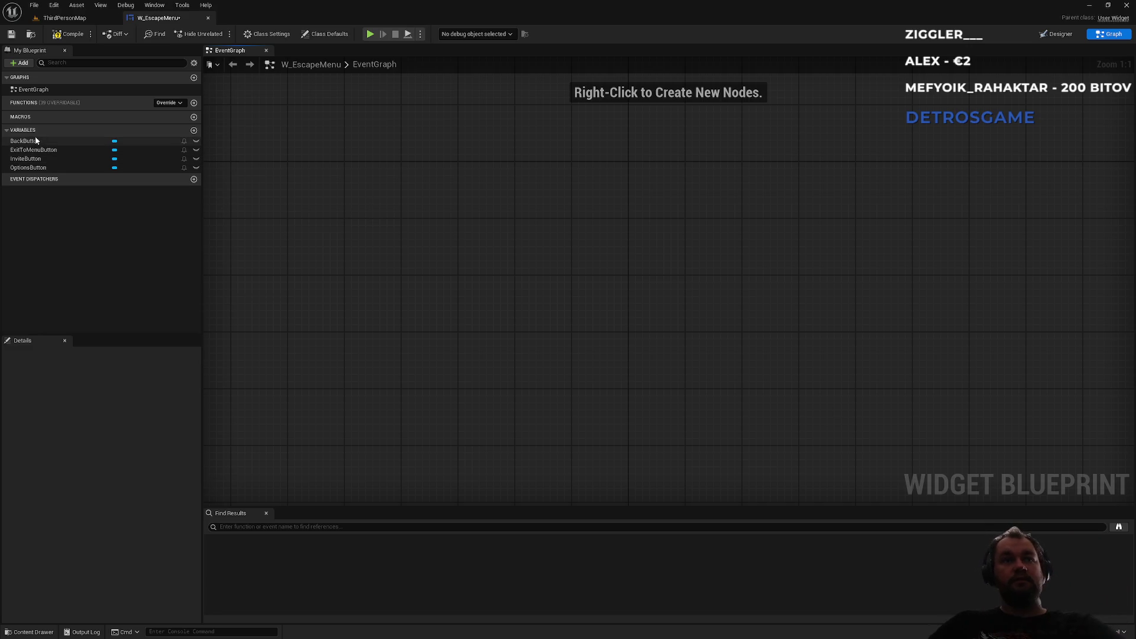
left_click_drag(34, 141, 357, 233)
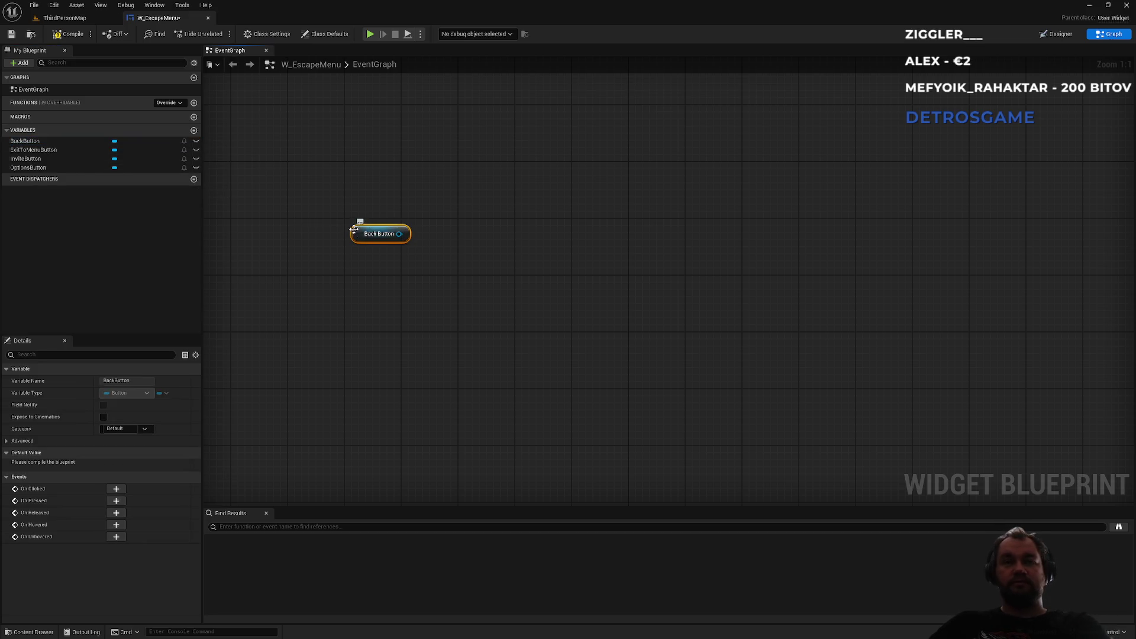
Step: Add On Clicked event nodes for BackButton, ExitToMenuButton, InviteButton and OptionsButton via each variable's Details
left_click(326, 224)
left_click(62, 142)
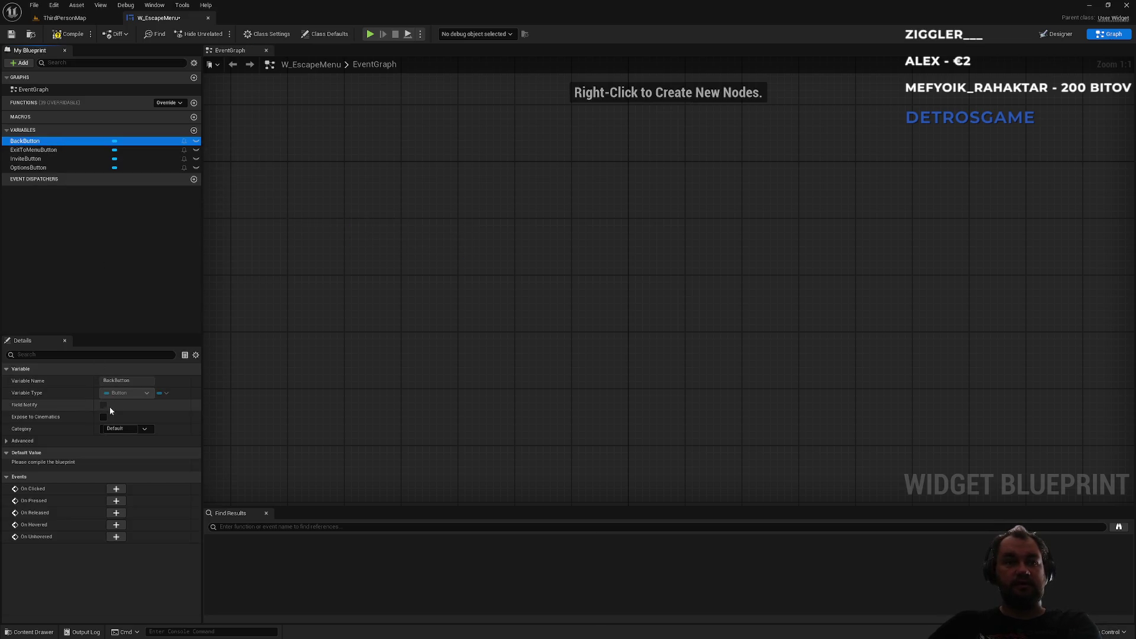
left_click(117, 489)
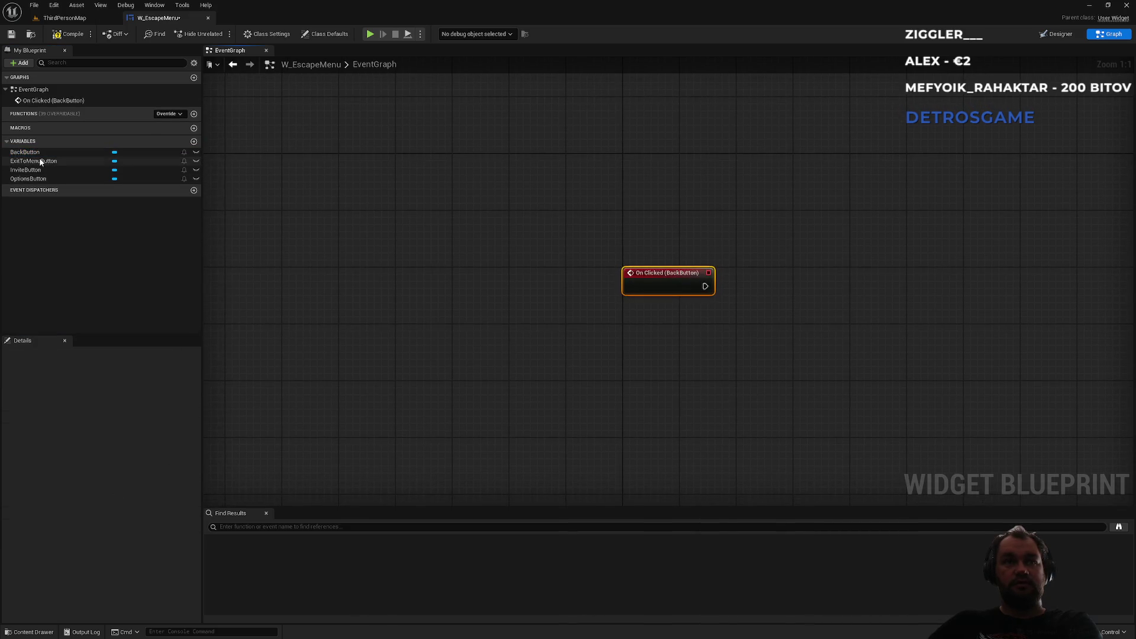
left_click(39, 160)
left_click(116, 489)
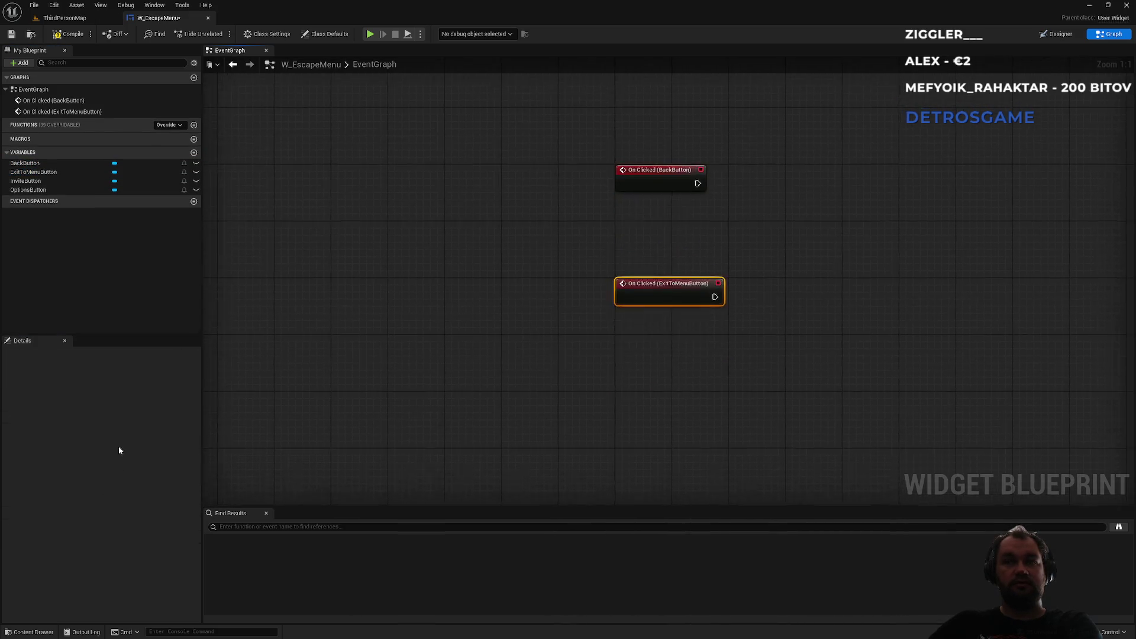
left_click(38, 181)
left_click(116, 489)
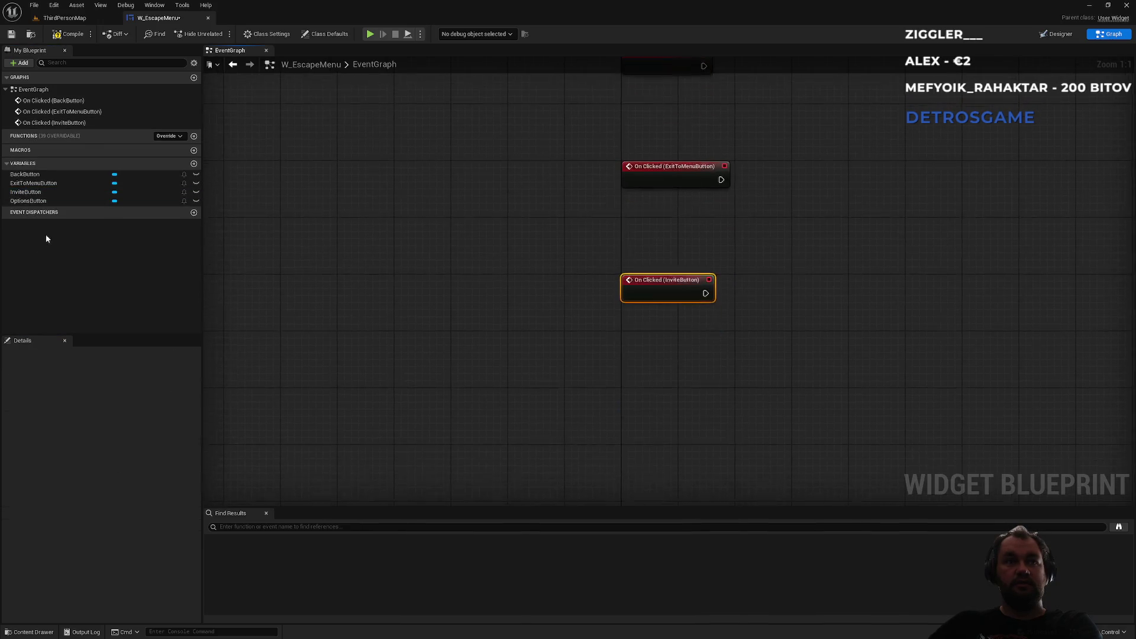
left_click(32, 201)
left_click(117, 489)
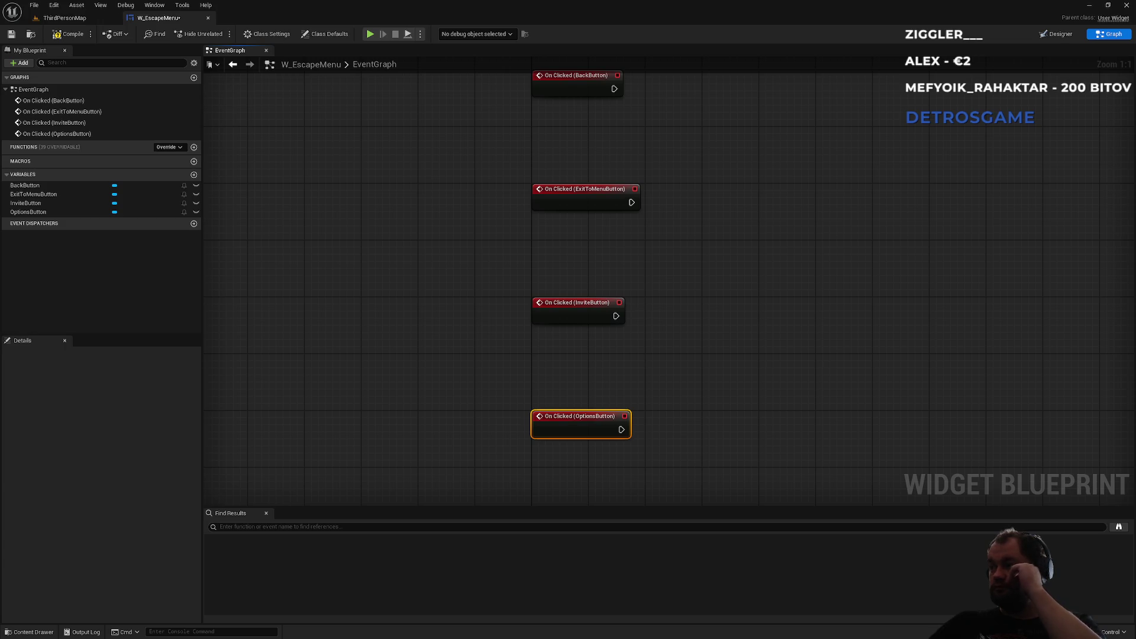
left_click_drag(716, 176, 647, 377)
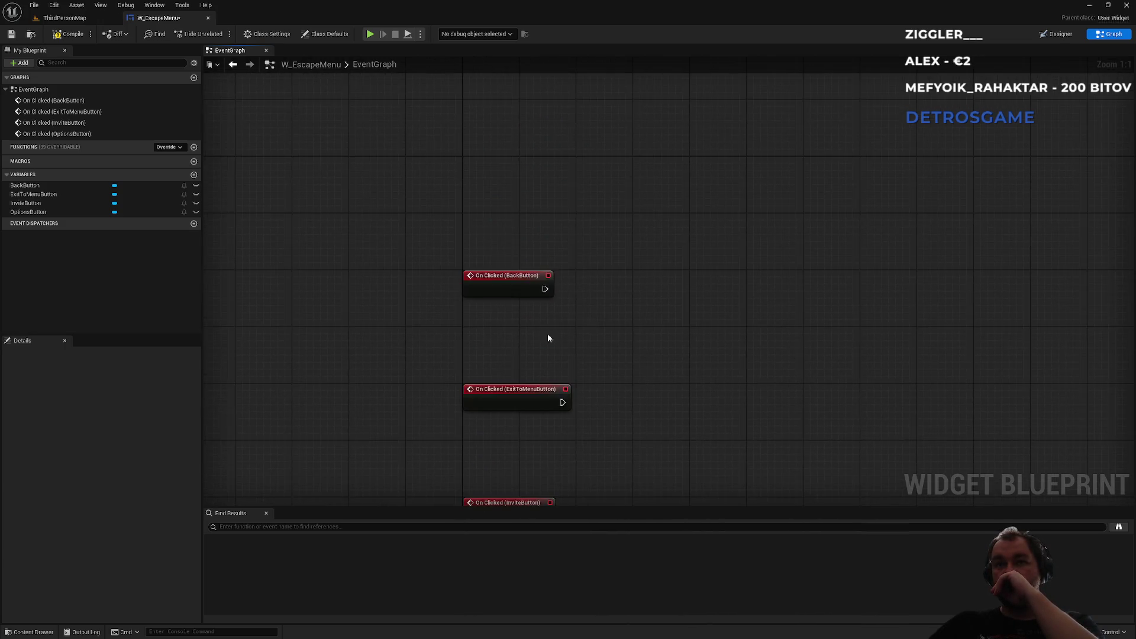
right_click(513, 324)
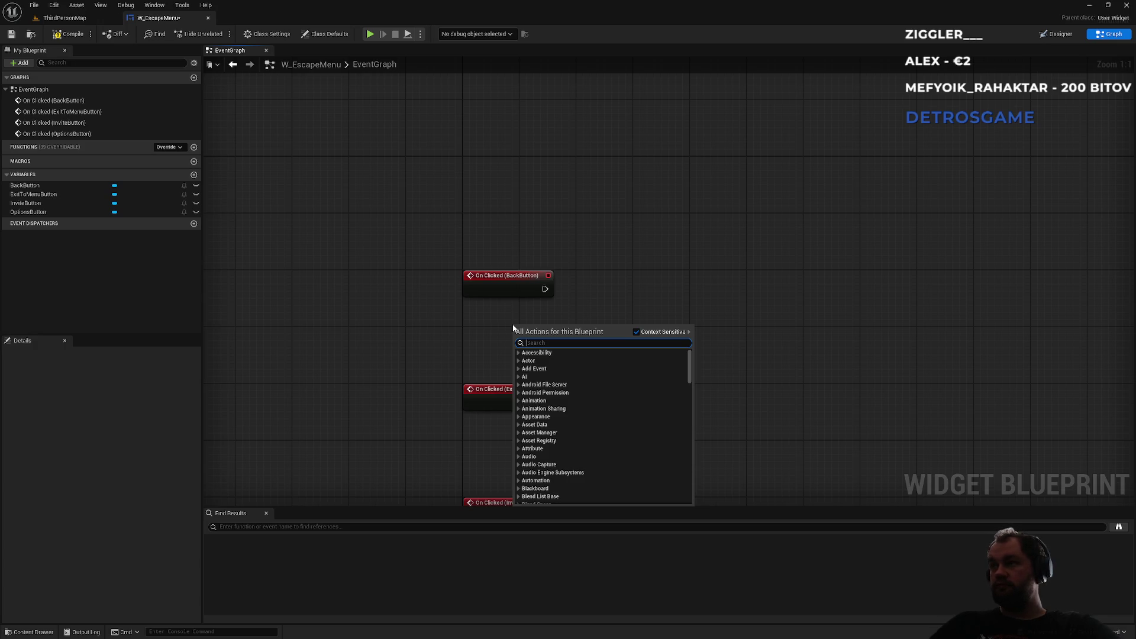
left_click(684, 290)
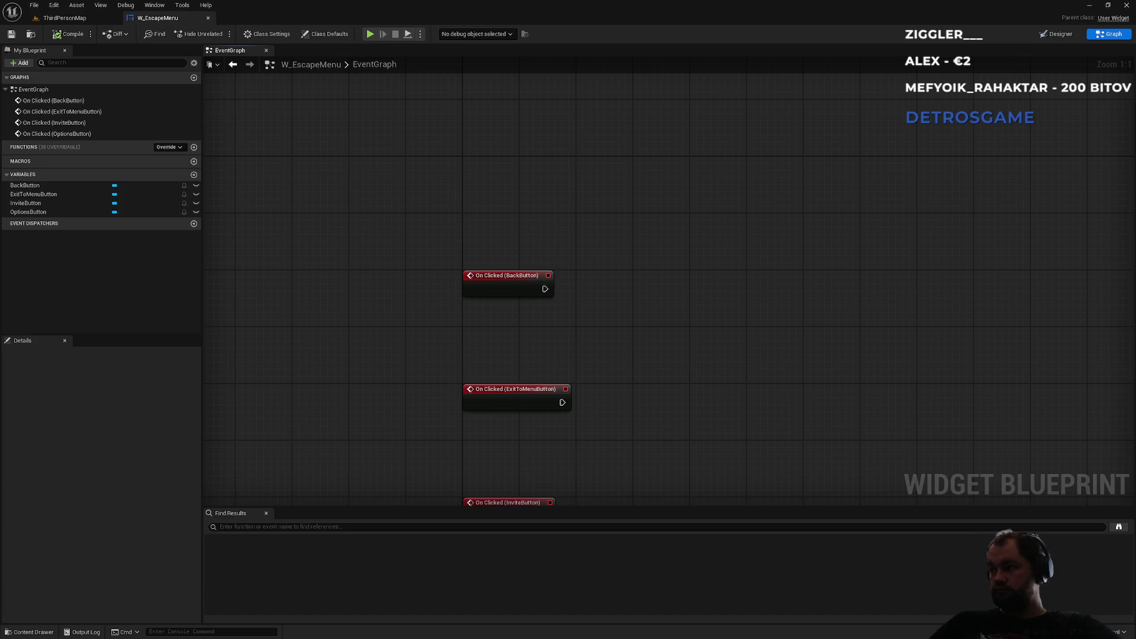
mouse_move(659, 392)
left_mouse_down()
mouse_move(672, 241)
mouse_move(592, 308)
mouse_move(621, 257)
left_mouse_up()
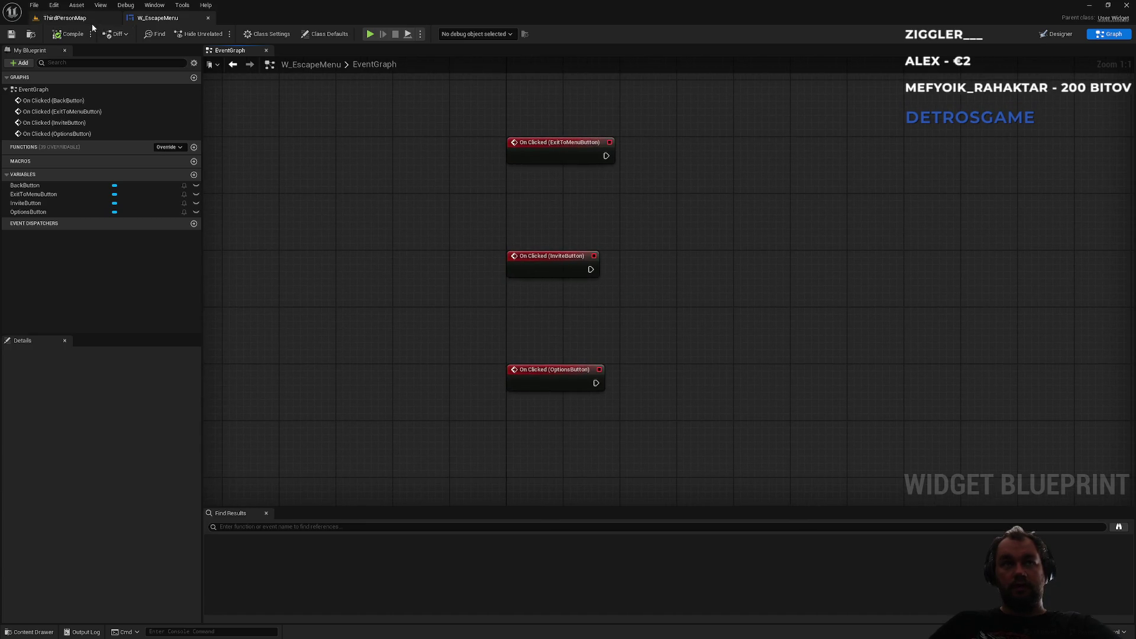
Step: Return to W_EscapeMenu's Designer view and select ExitToMenuButton in the Hierarchy
left_click(68, 18)
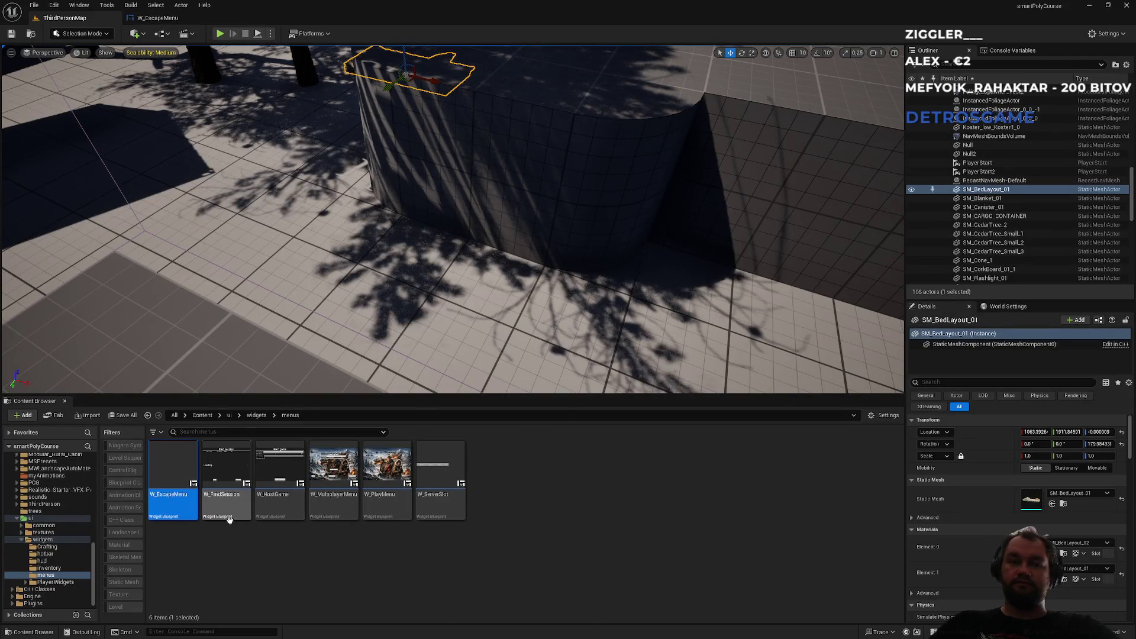
left_click(157, 18)
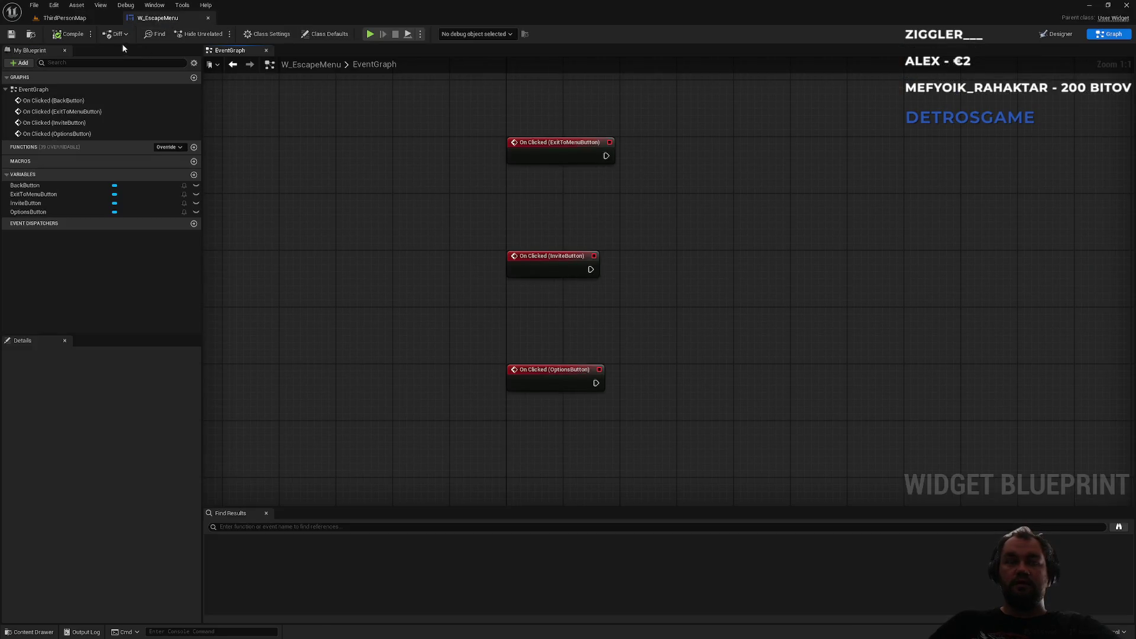
left_click(1054, 35)
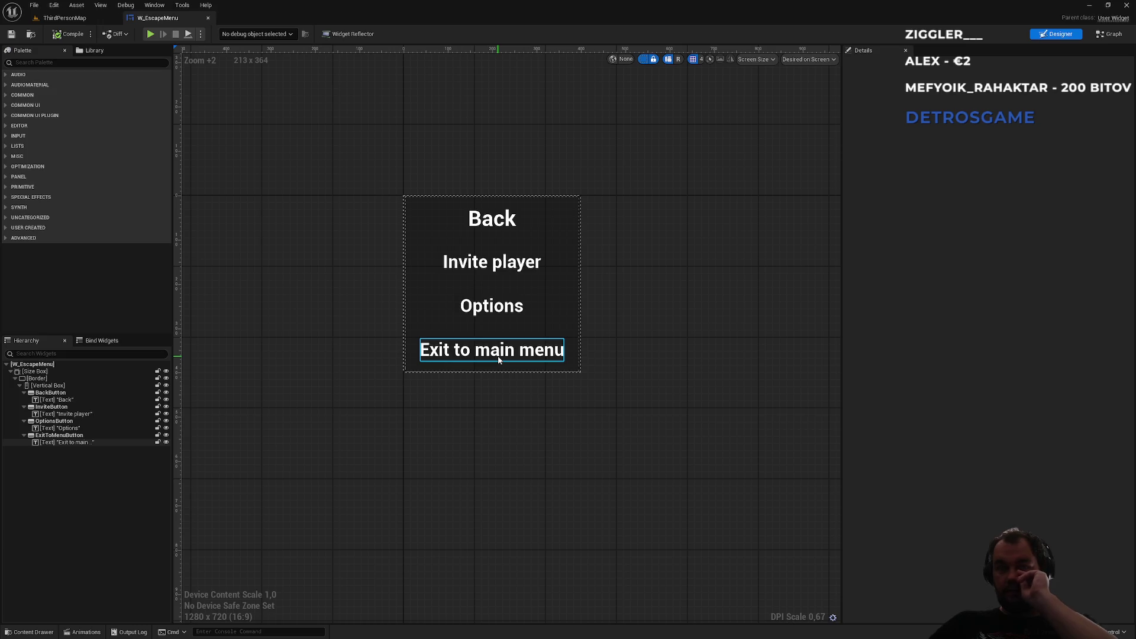
left_click(499, 357)
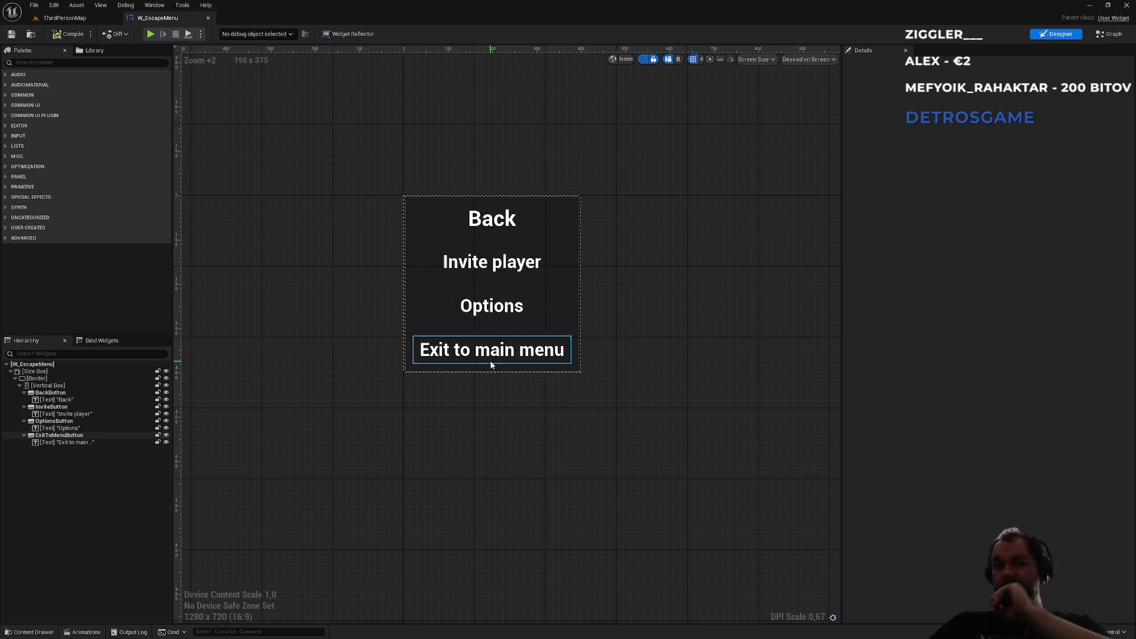
left_click(81, 437)
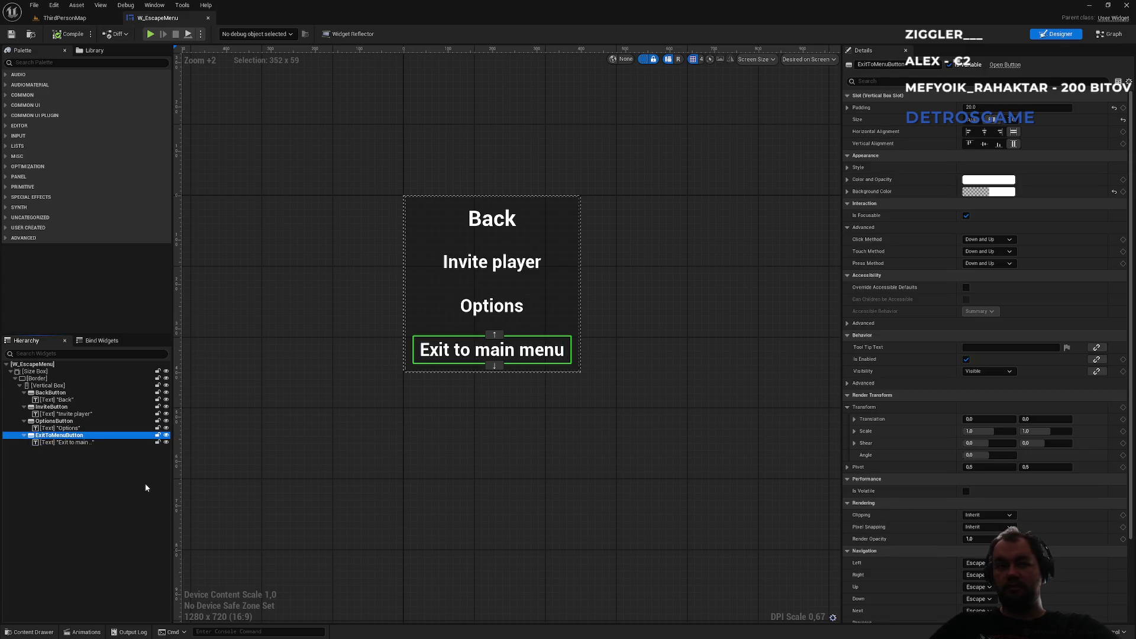
Step: Duplicate ExitToMenuButton and set the Size Box's Height Override to 450
key("ctrl+d")
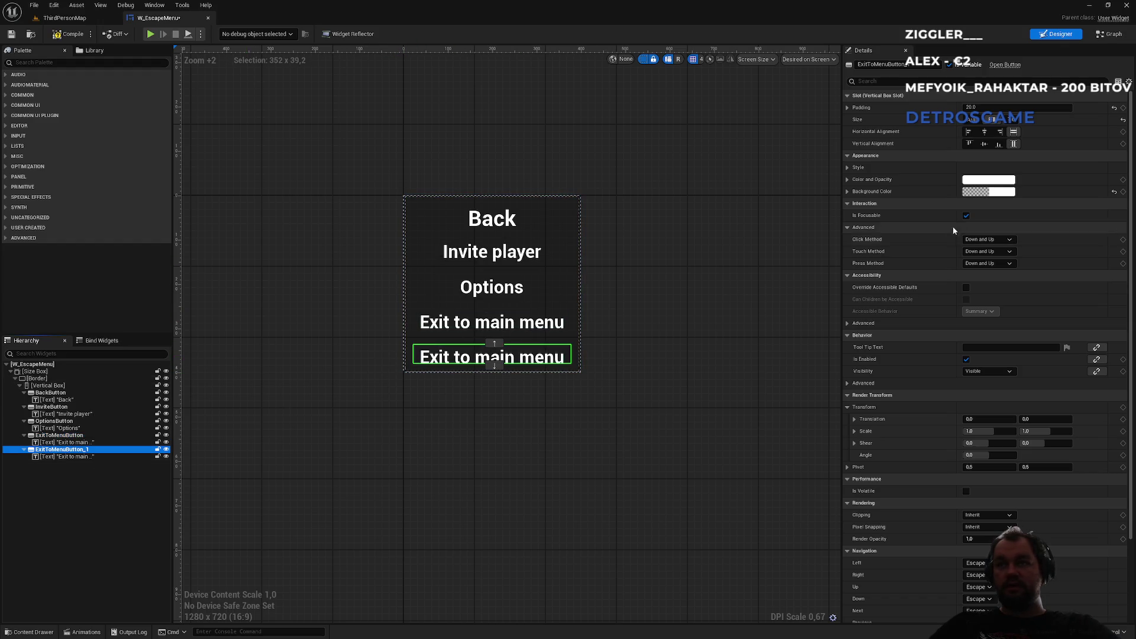
left_click(570, 239)
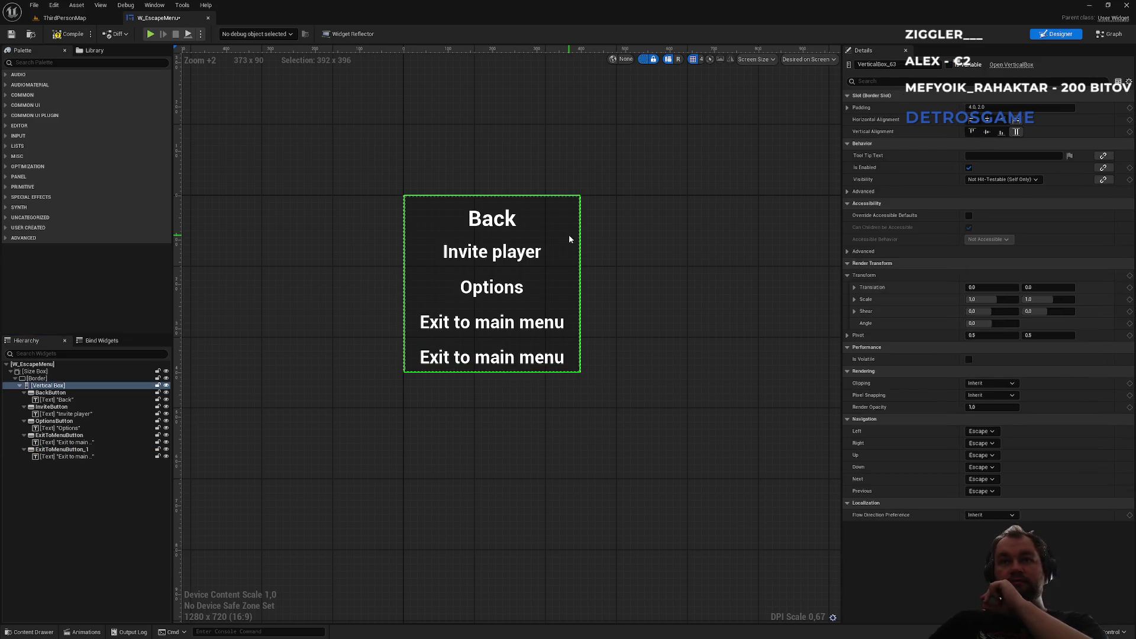
left_click(36, 378)
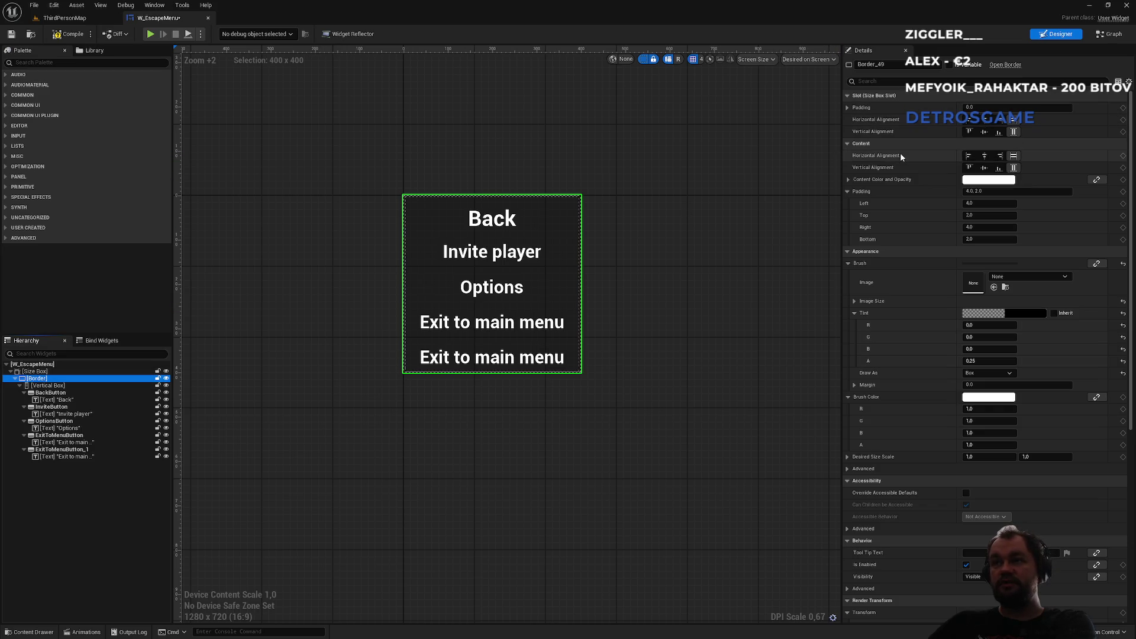
left_click(65, 371)
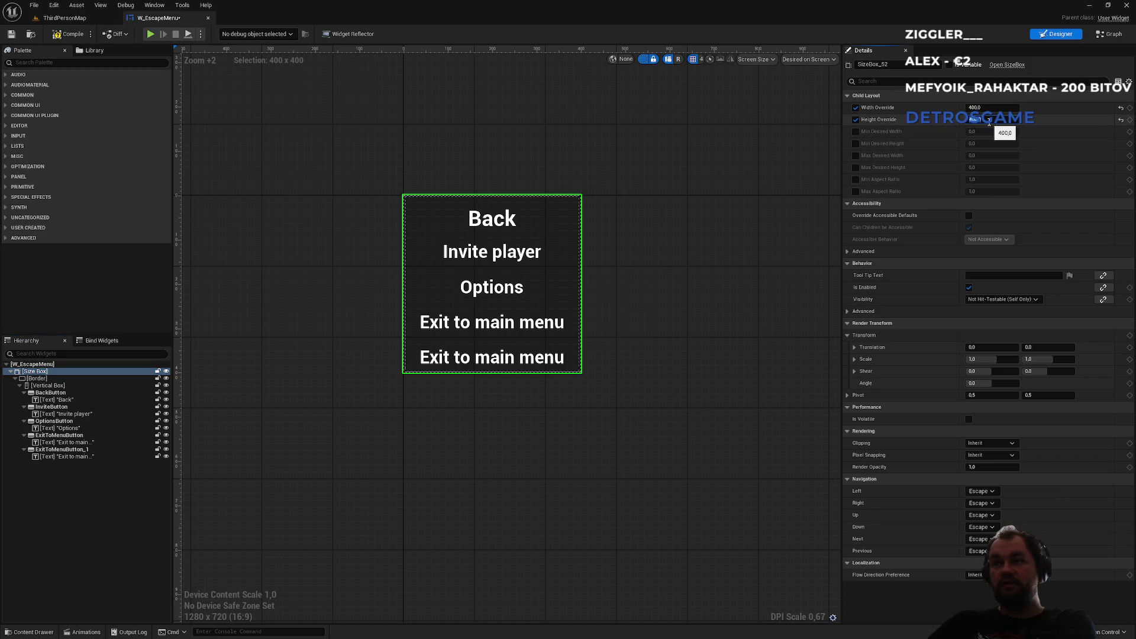
type("0")
key("Return")
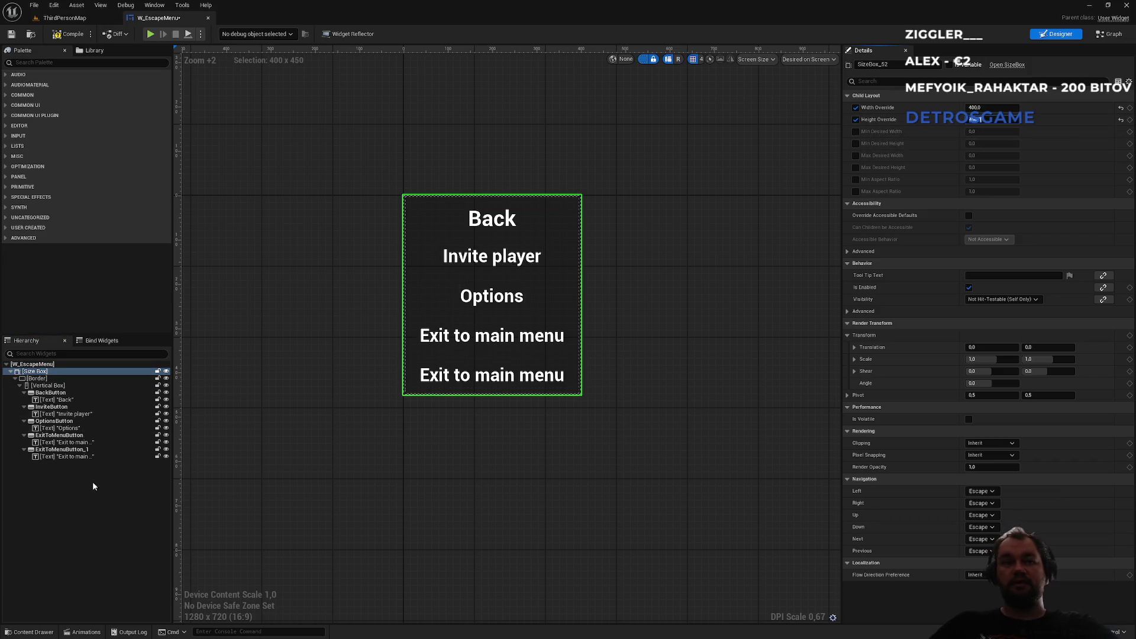
left_click(70, 451)
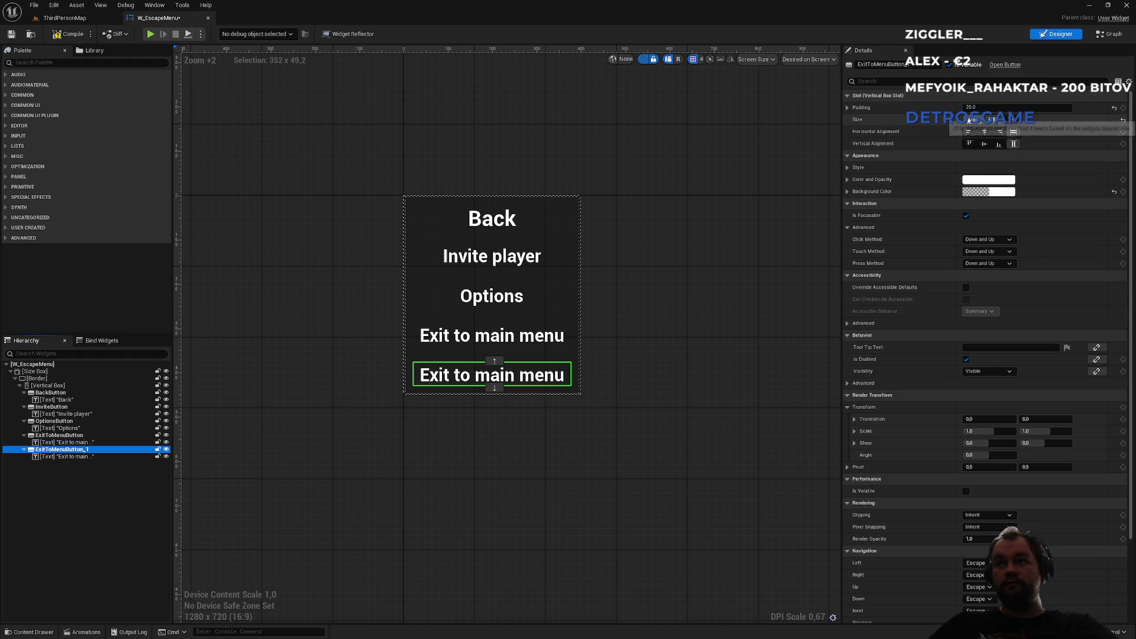
Step: Rename the duplicate to QuitButton, change its label to 'Quit', and compile W_EscapeMenu
left_click(913, 66)
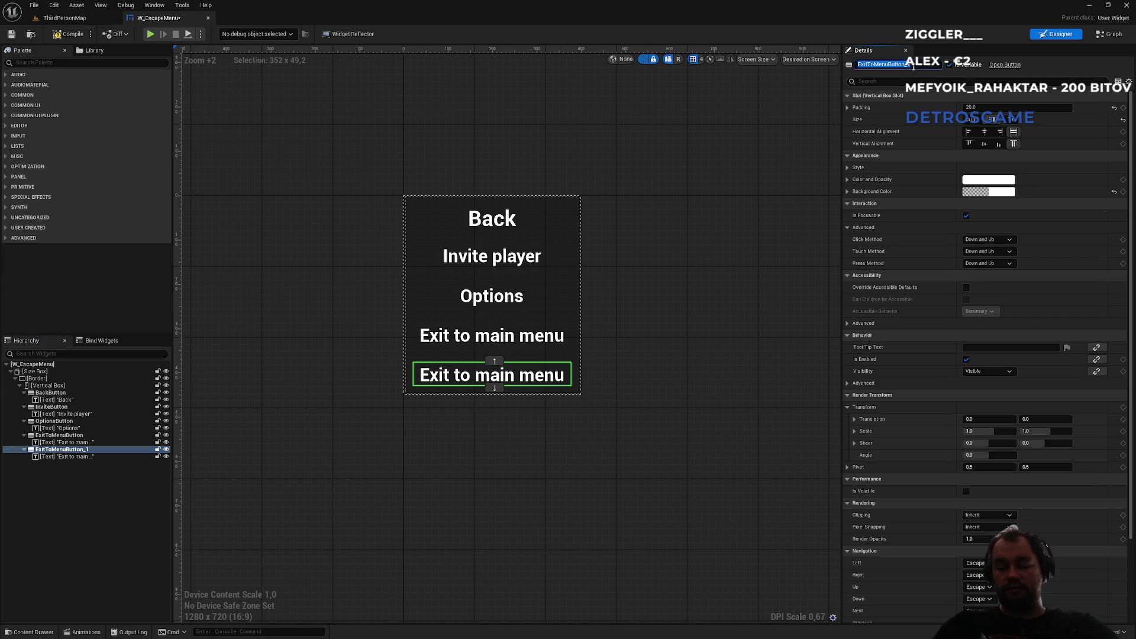
type("QuitButton")
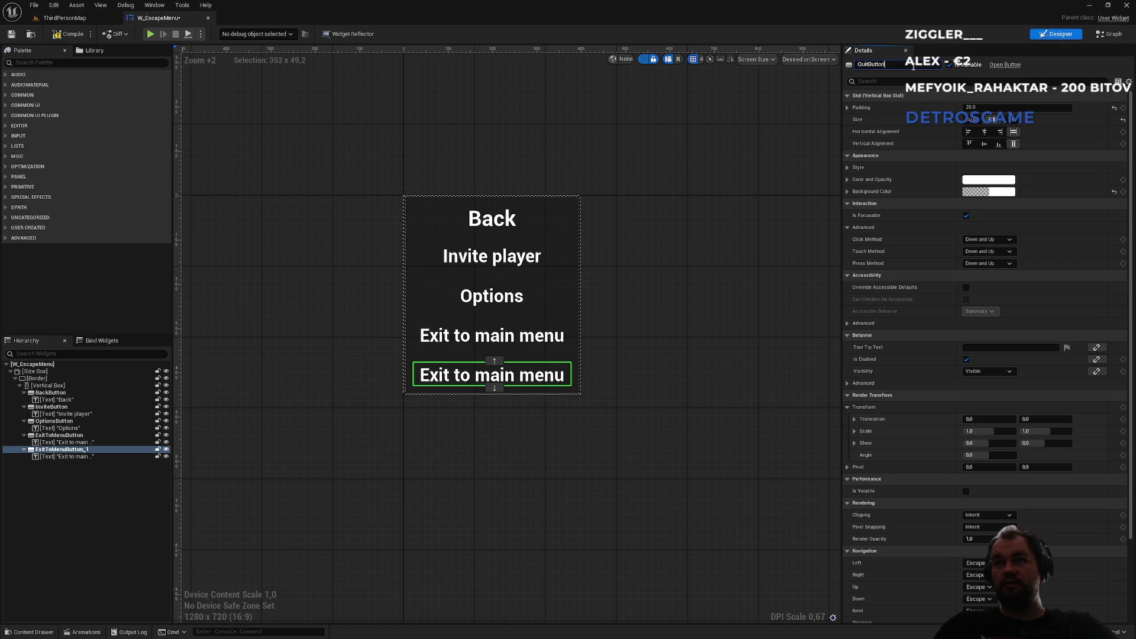
key("Return")
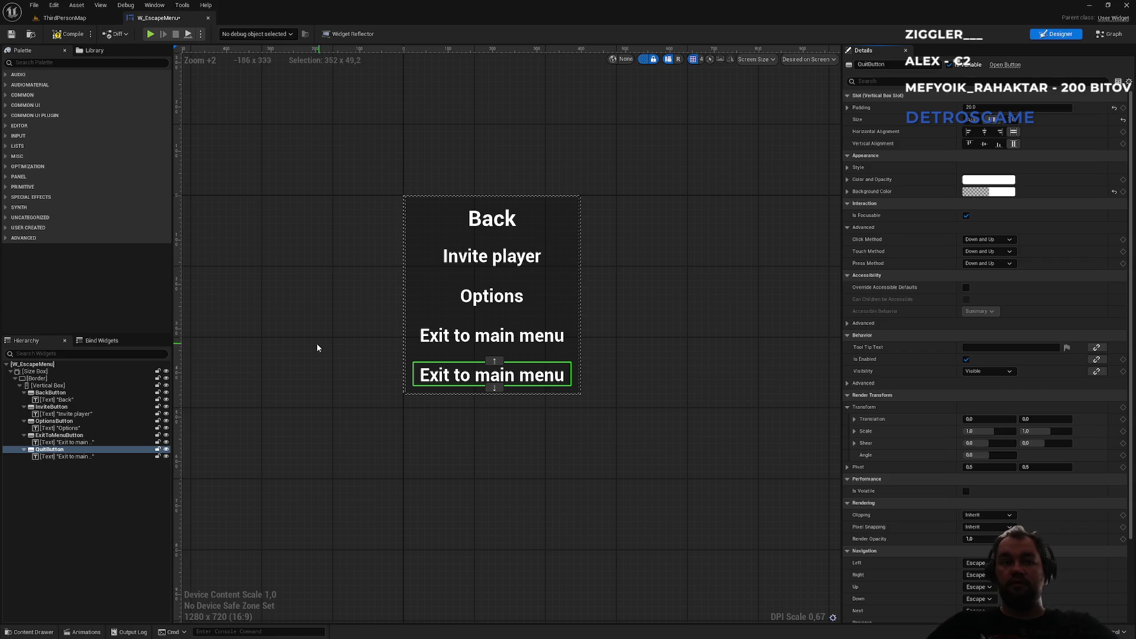
left_click(58, 456)
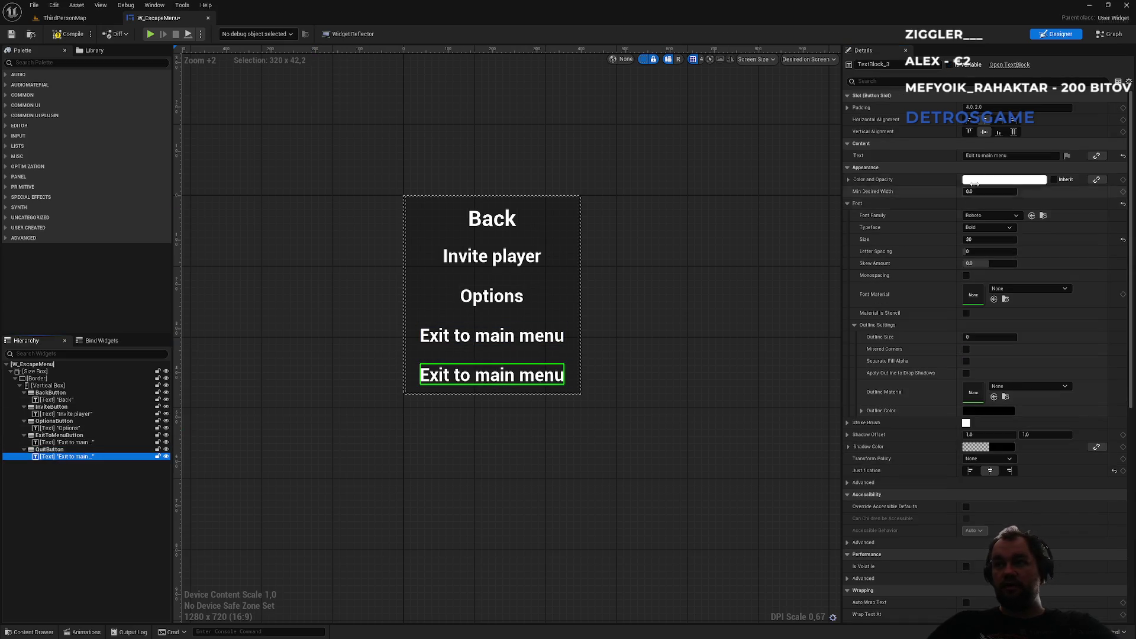
double_click(985, 156)
key("ctrl+a")
type("Quit")
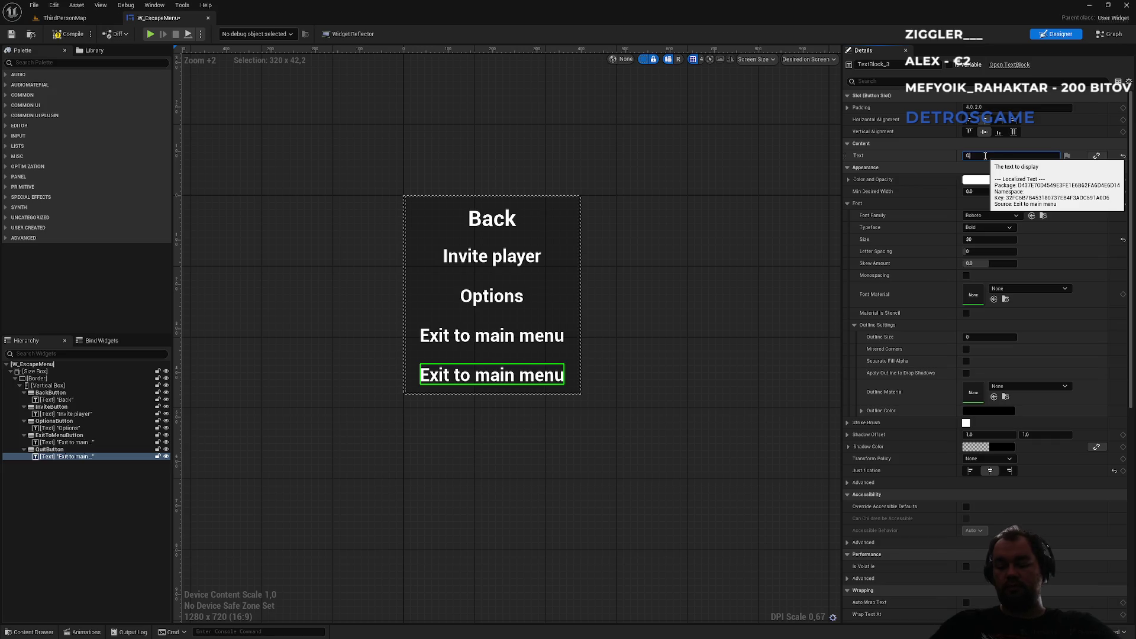
key("Return")
left_click(704, 340)
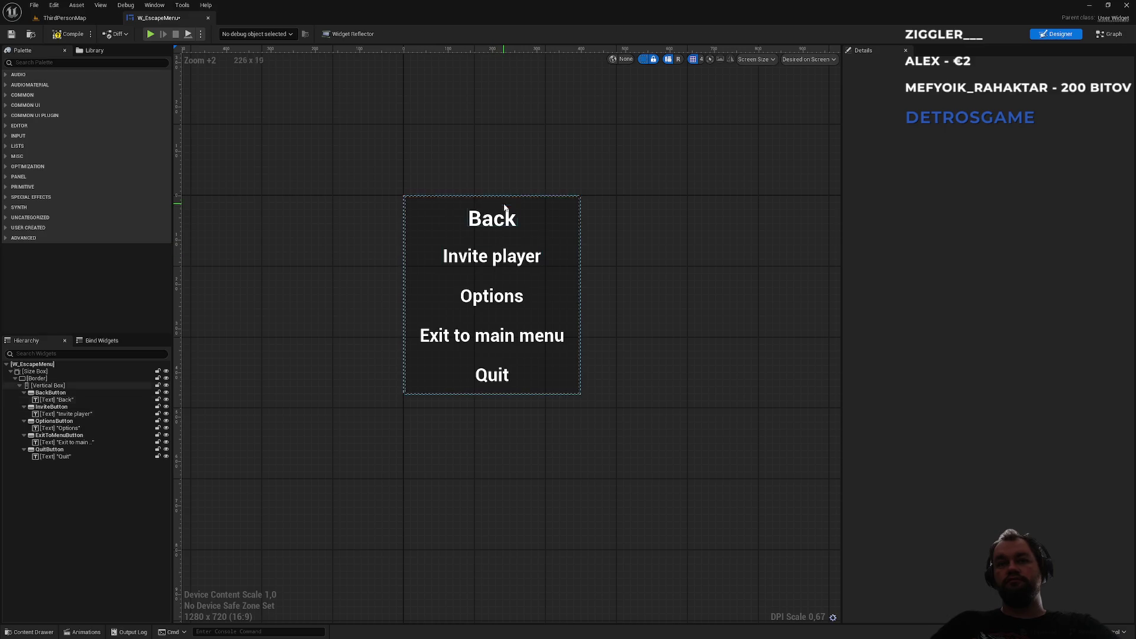
left_click(65, 35)
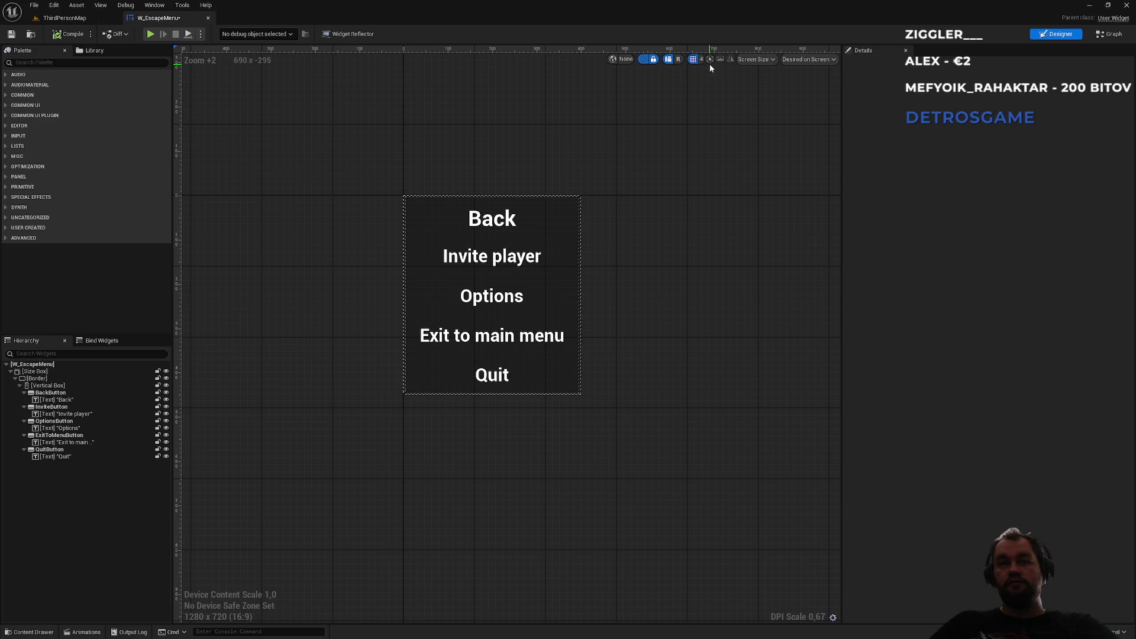
left_click(1094, 34)
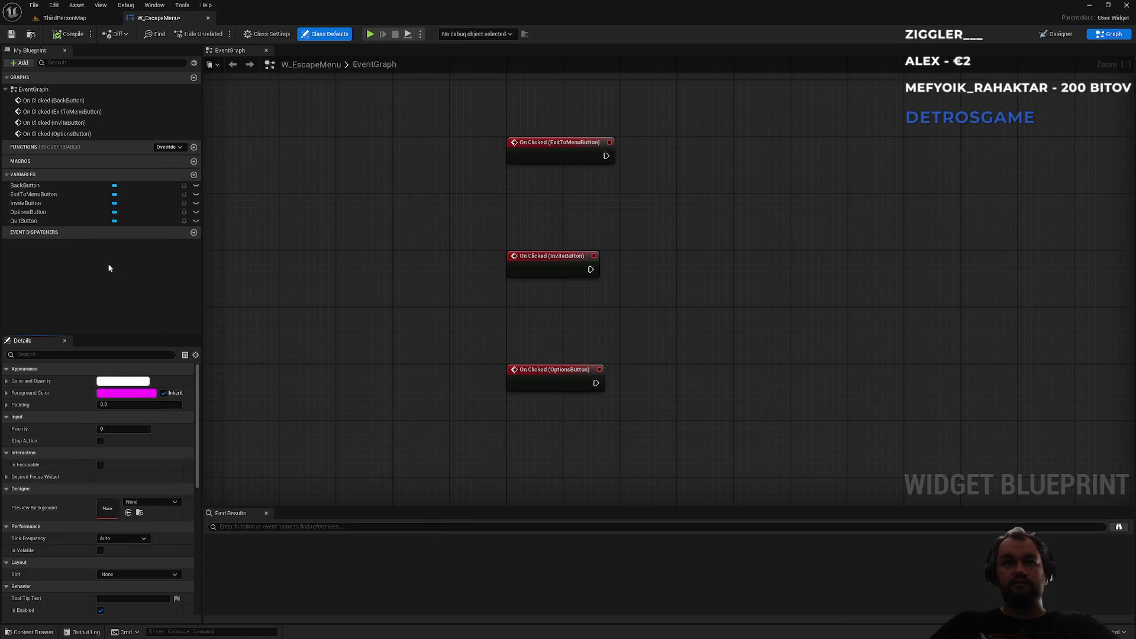
Step: Add a QuitButton On Clicked event wired to a Quit Game node
left_click(43, 222)
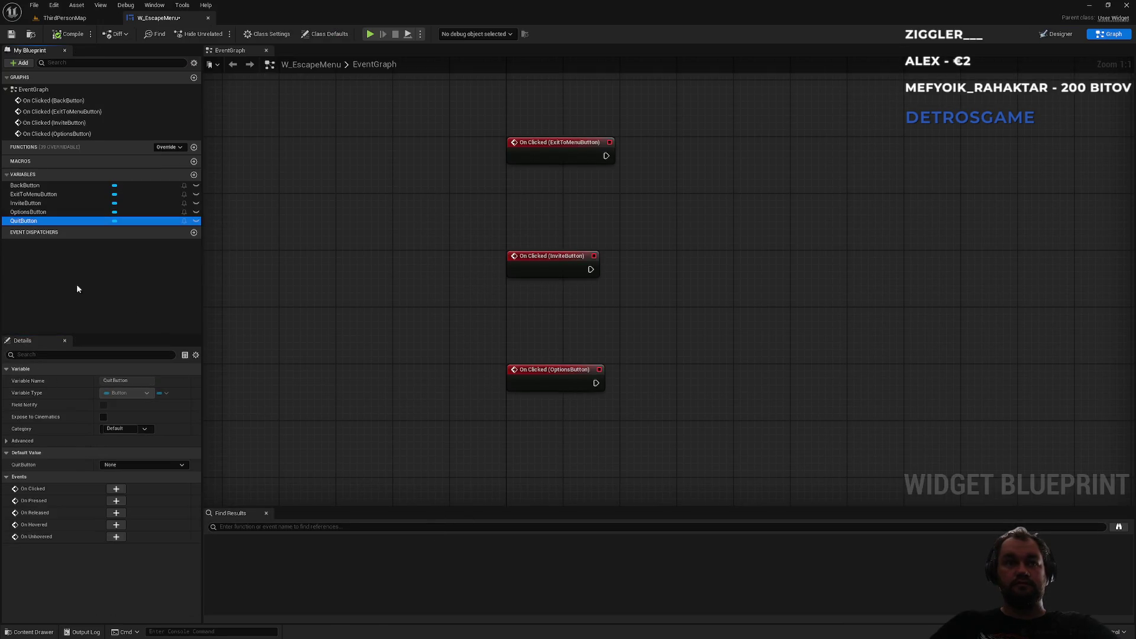
left_click(116, 490)
left_click_drag(704, 287, 754, 290)
type("quit")
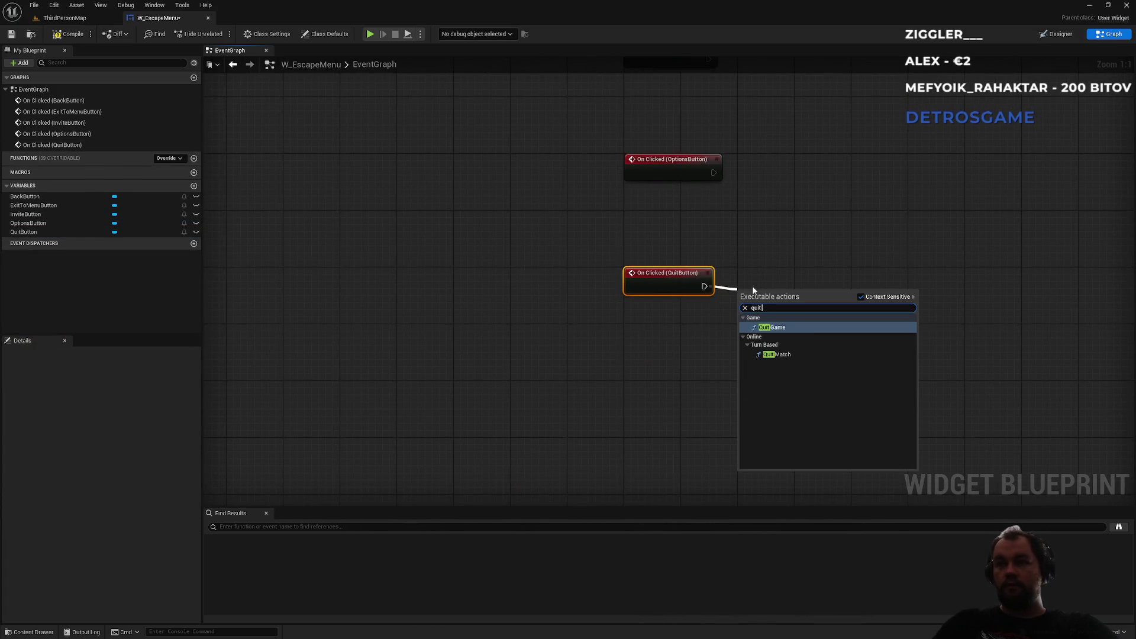
key("Return")
left_click_drag(763, 297, 757, 283)
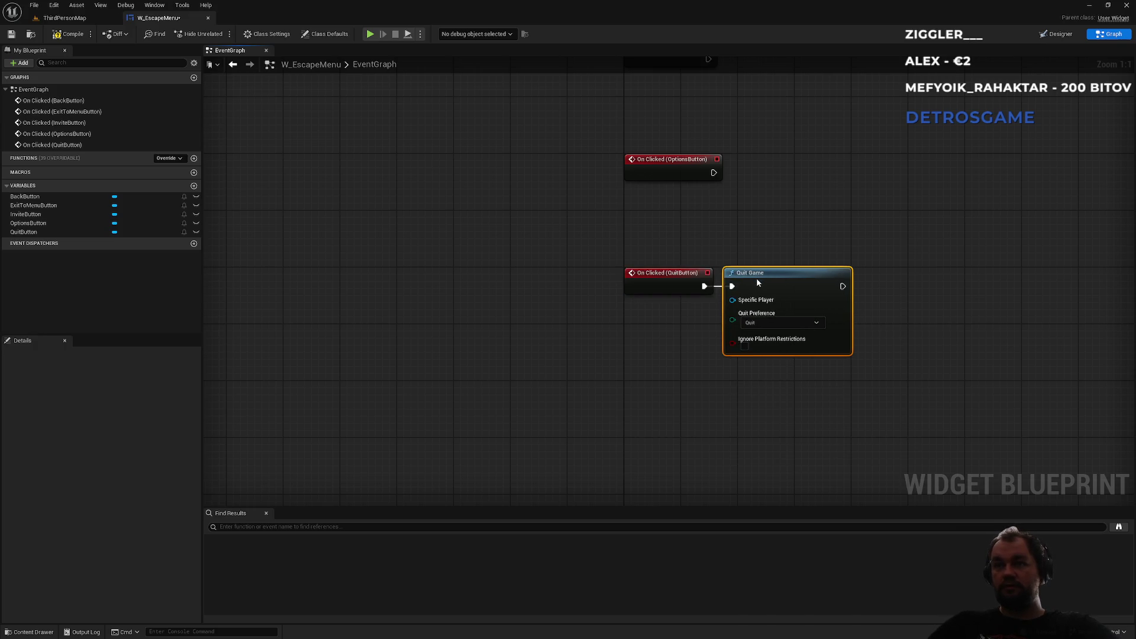
left_click_drag(798, 215, 609, 235)
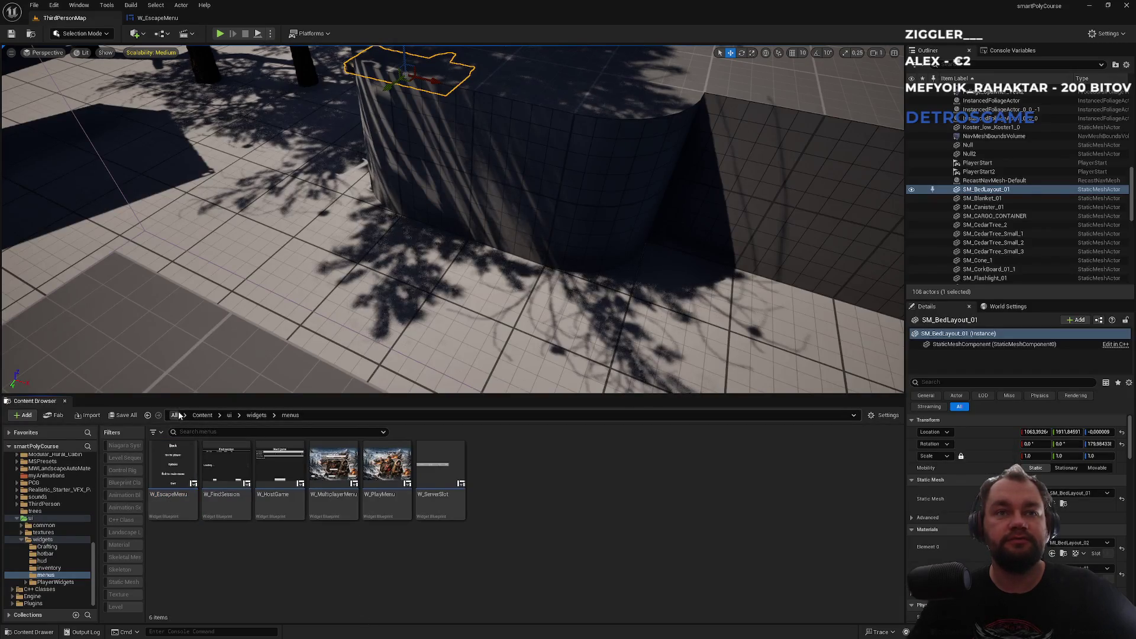
Step: Browse Content > ThirdPerson > Input and open the IMC_Default input mapping context
left_click(203, 415)
scroll(477, 573, "down", 3)
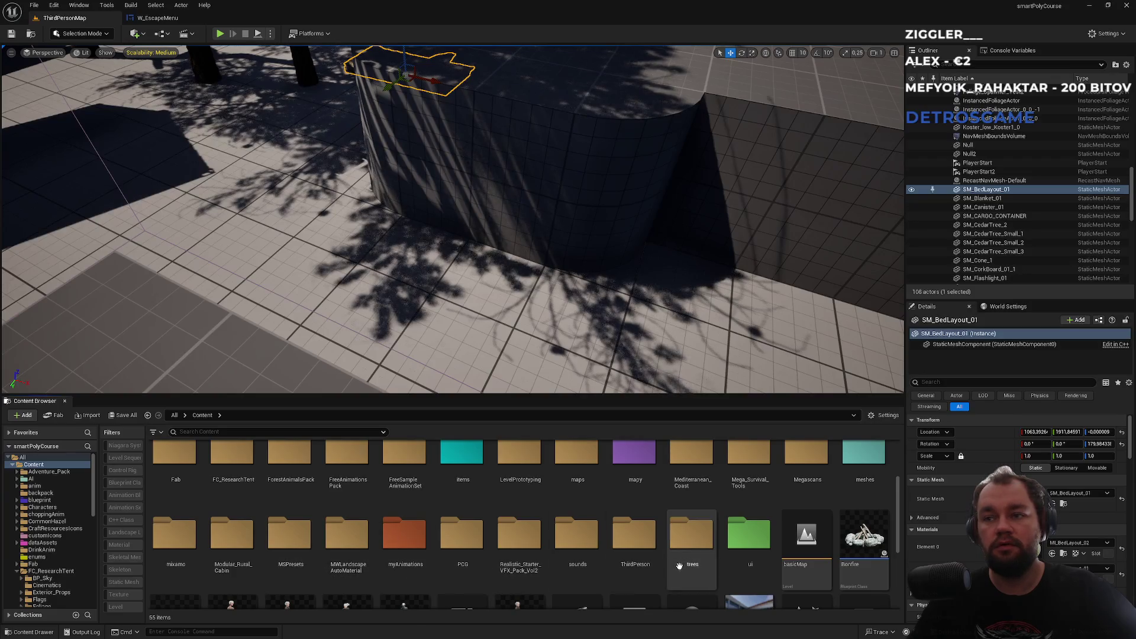
scroll(573, 523, "up", 3)
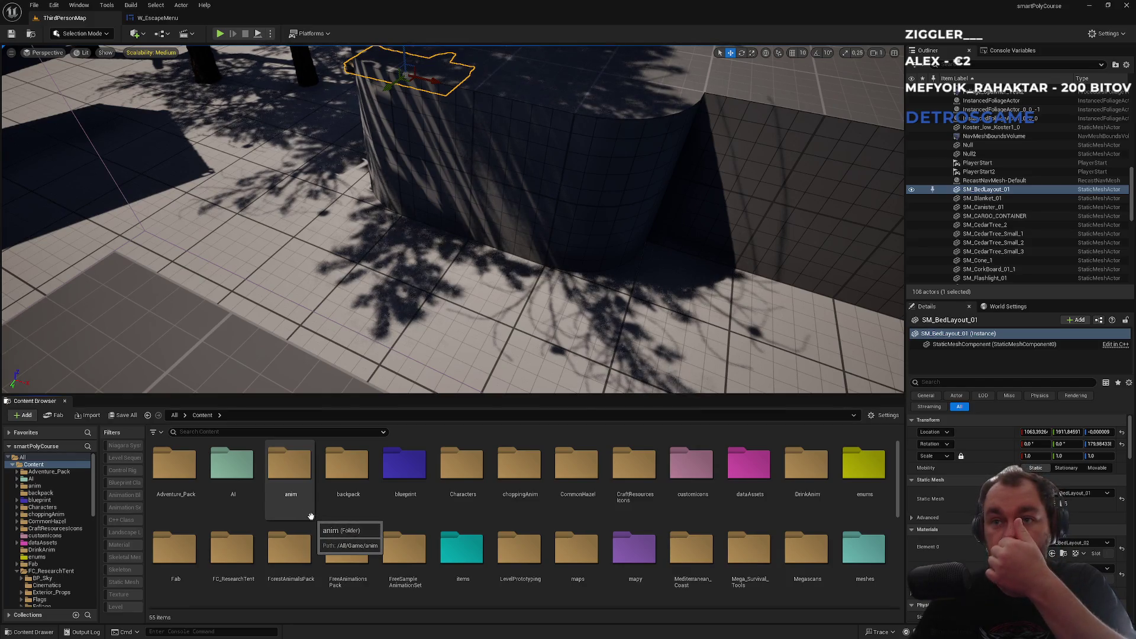
scroll(331, 518, "down", 2)
scroll(335, 519, "down", 4)
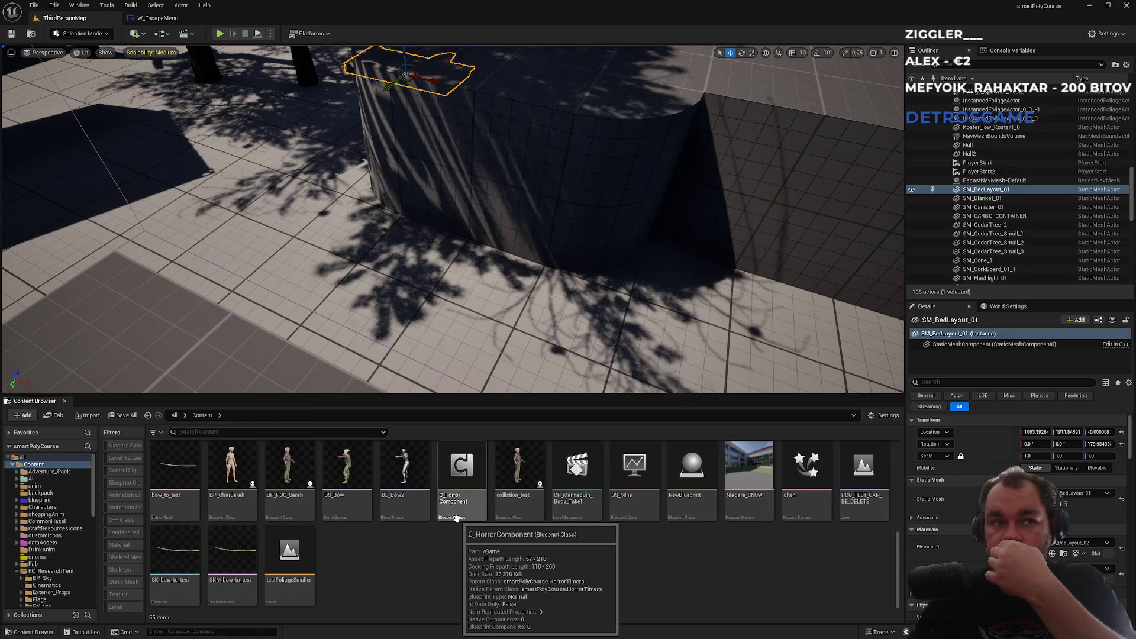
scroll(456, 519, "up", 2)
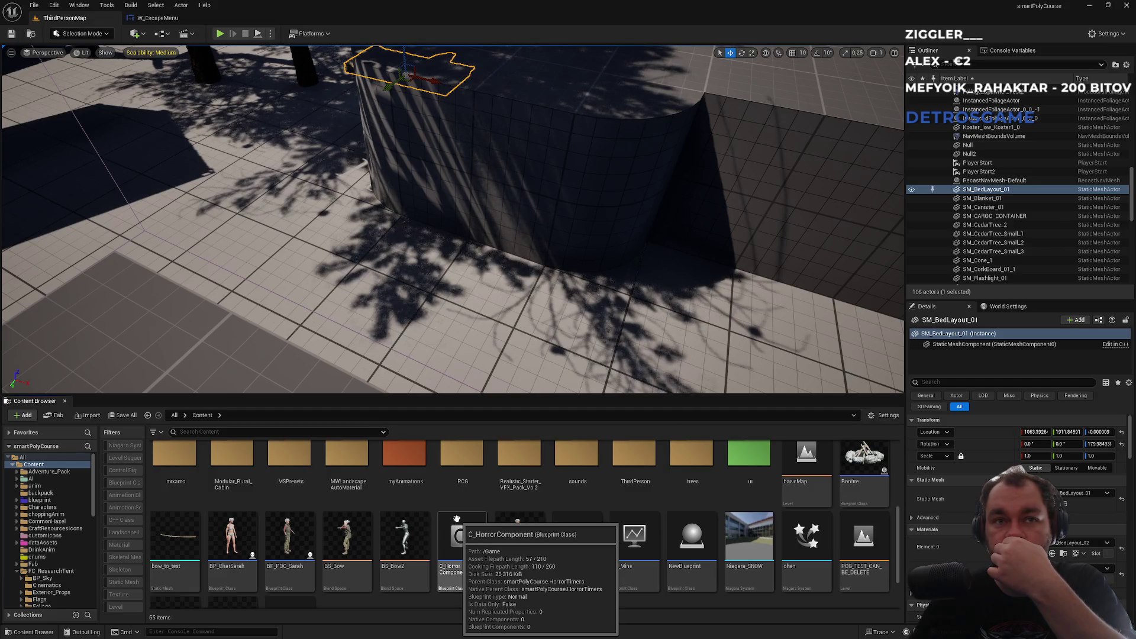
scroll(456, 519, "up", 3)
double_click(634, 524)
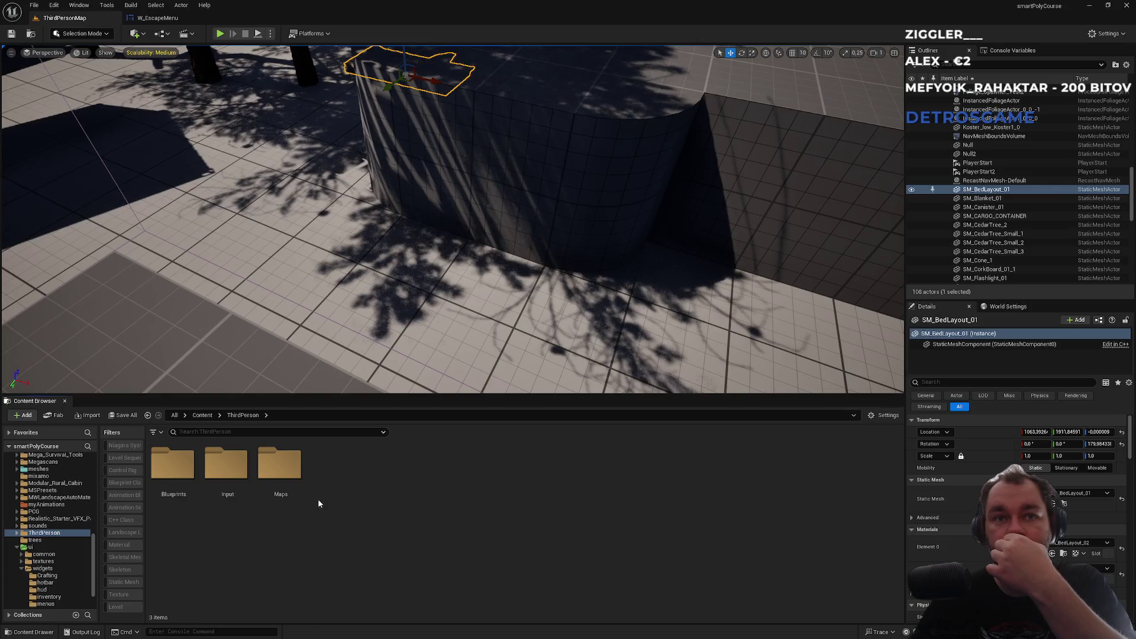
double_click(226, 467)
double_click(225, 473)
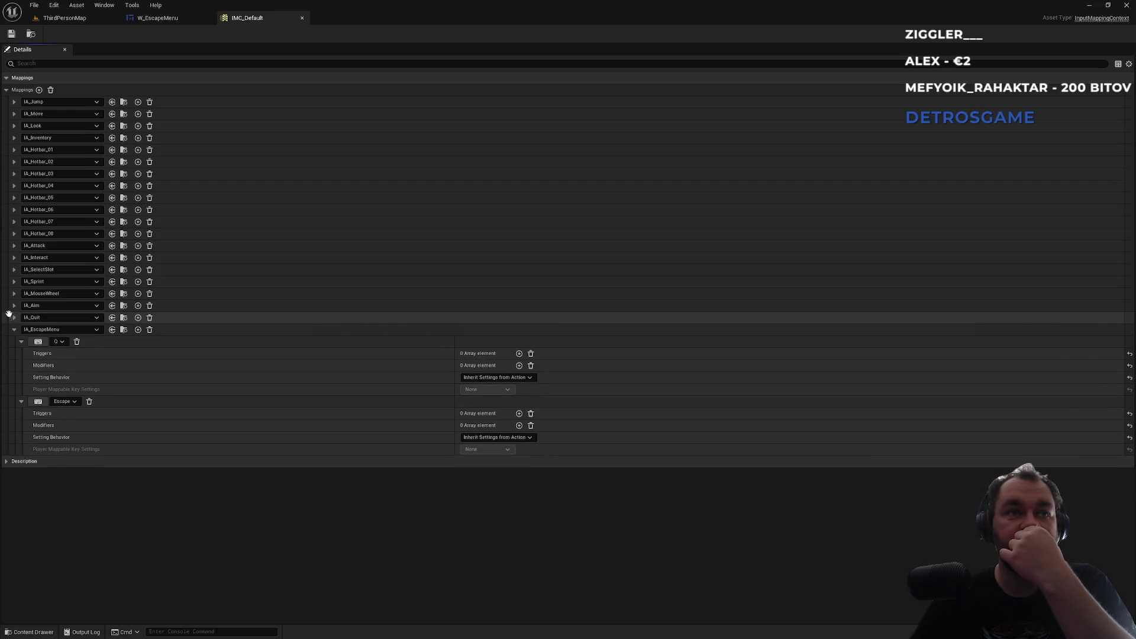
left_click(14, 305)
left_click(12, 307)
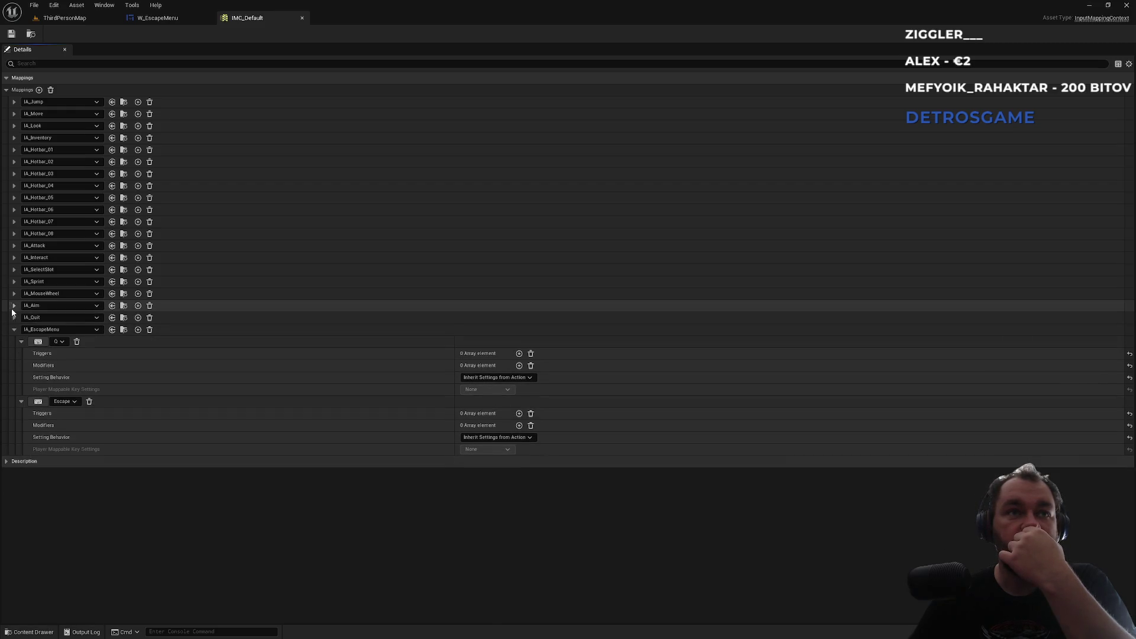
left_click(15, 294)
left_click(14, 294)
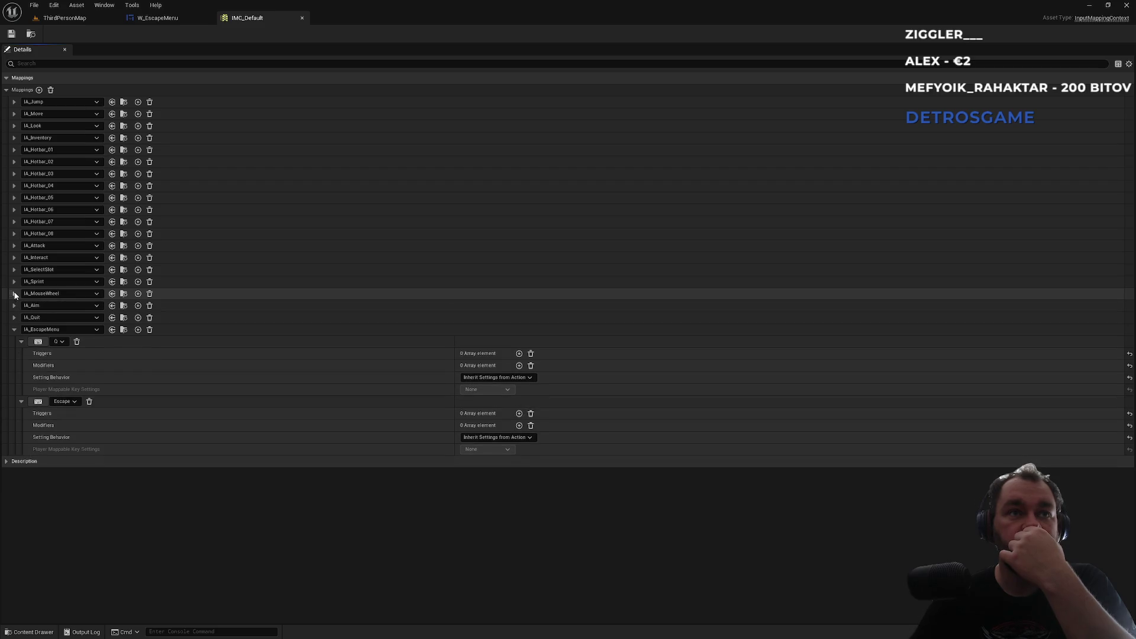
left_click(13, 282)
left_click(13, 281)
left_click(14, 270)
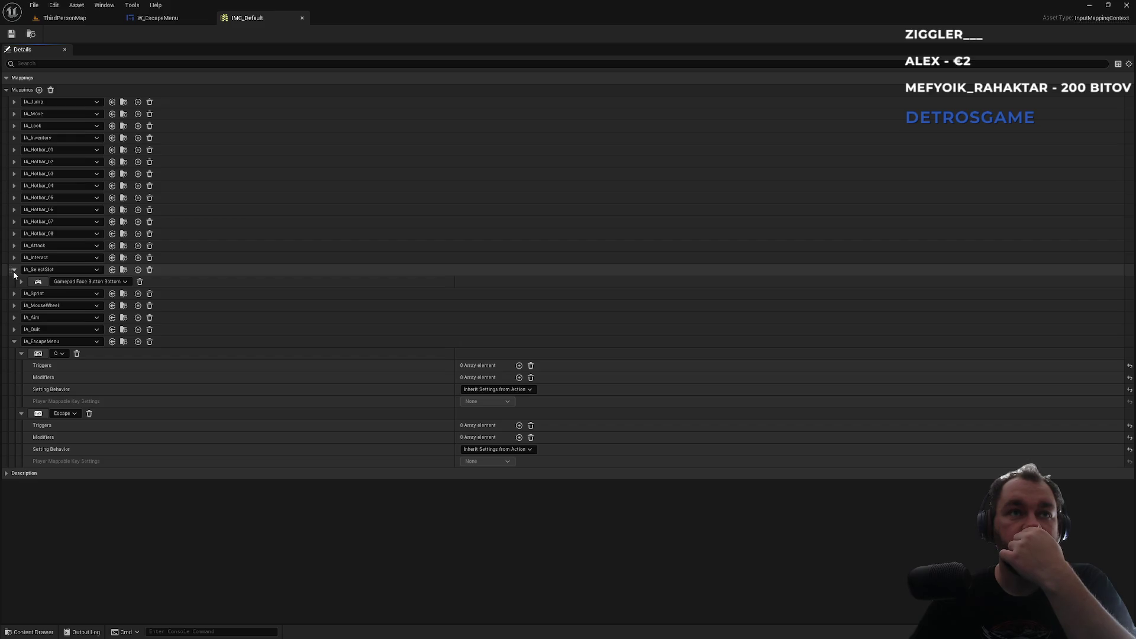
left_click(13, 271)
left_click(14, 259)
left_click(14, 259)
left_click(13, 246)
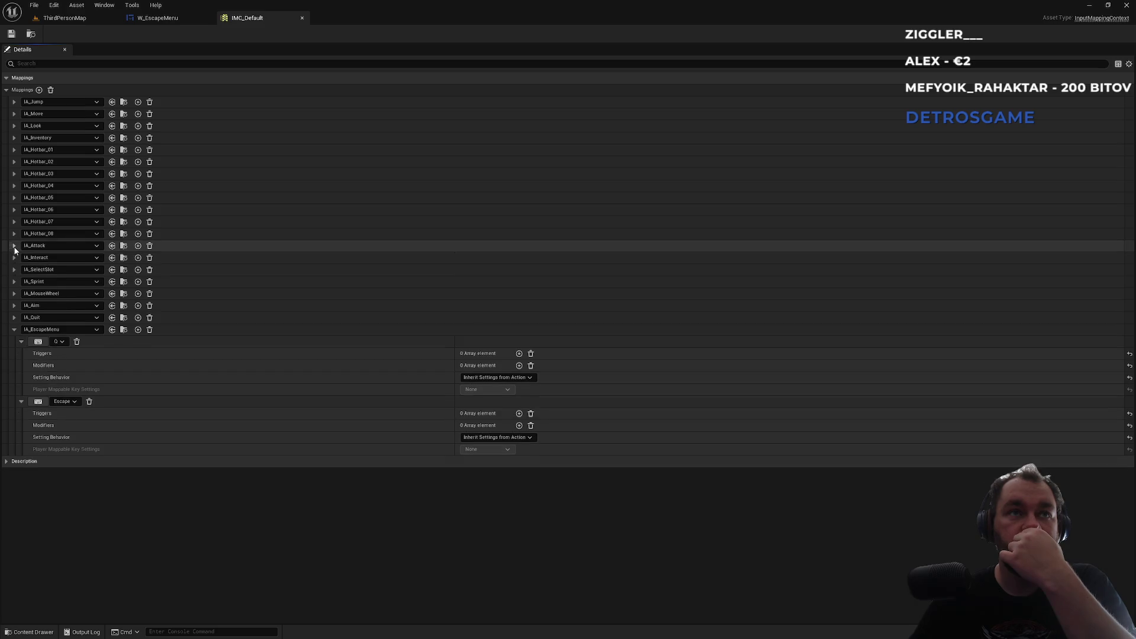
left_click(14, 245)
left_click(13, 234)
left_click(14, 235)
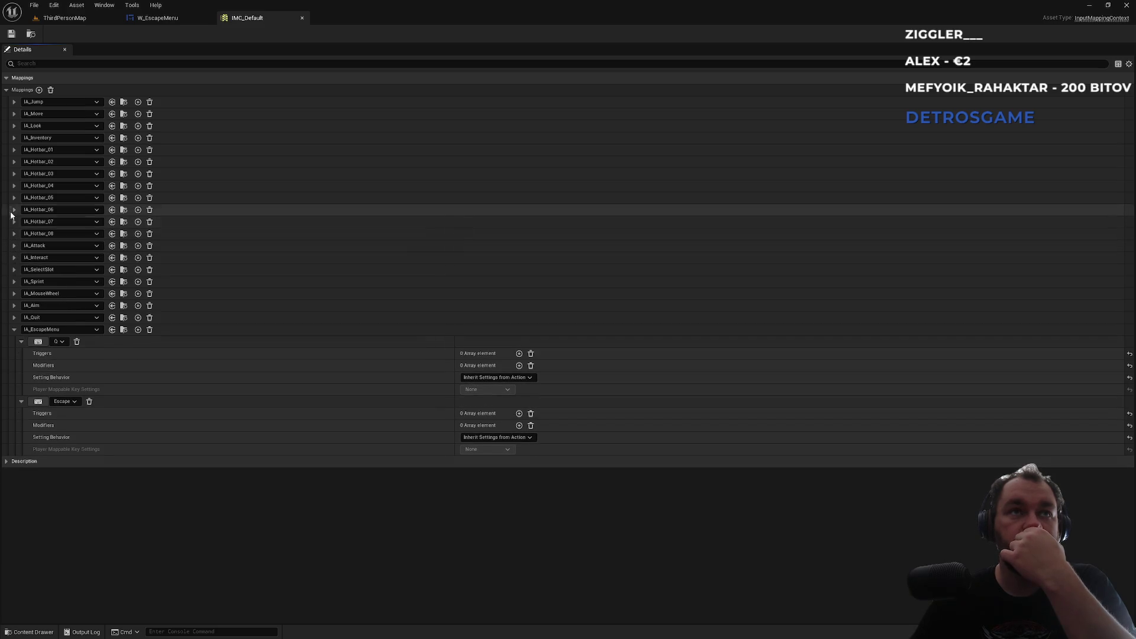
left_click(14, 126)
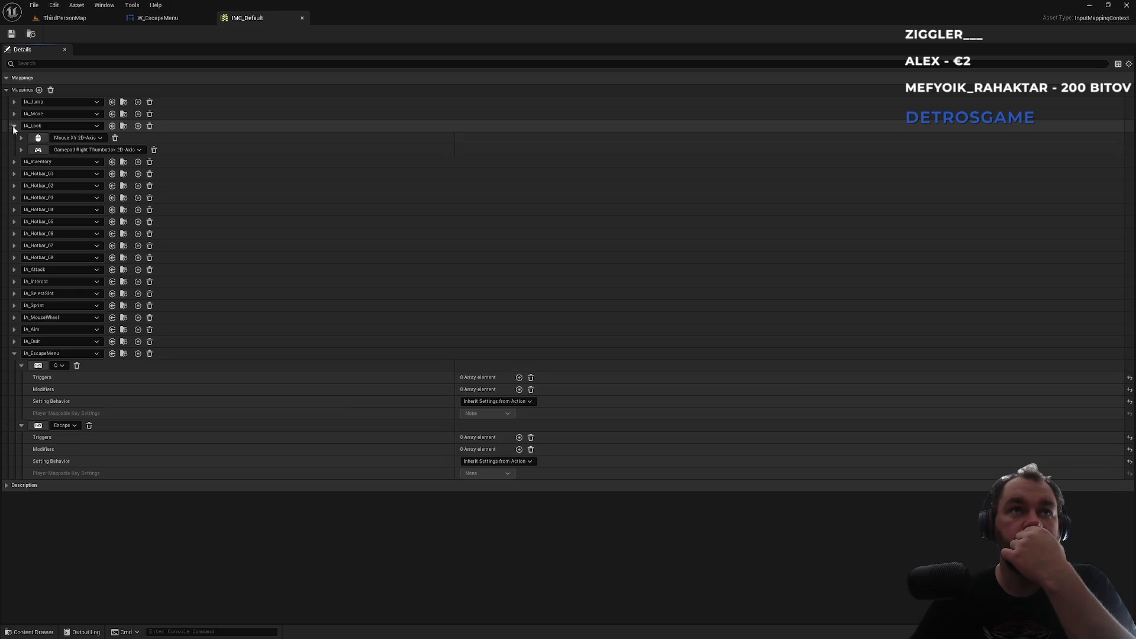
left_click(14, 128)
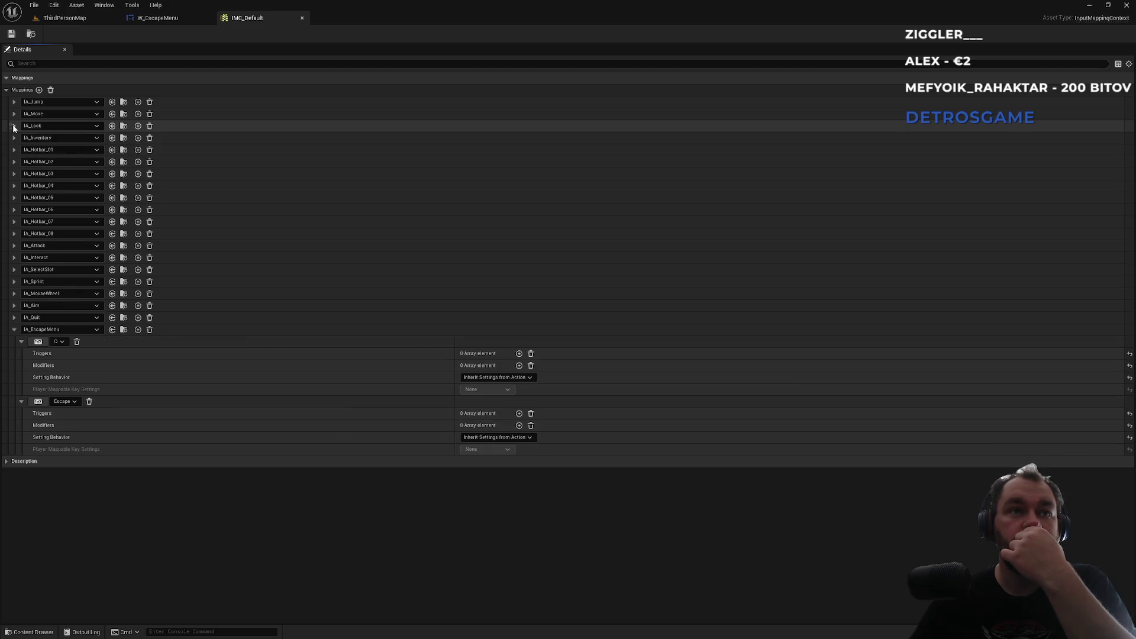
left_click(14, 294)
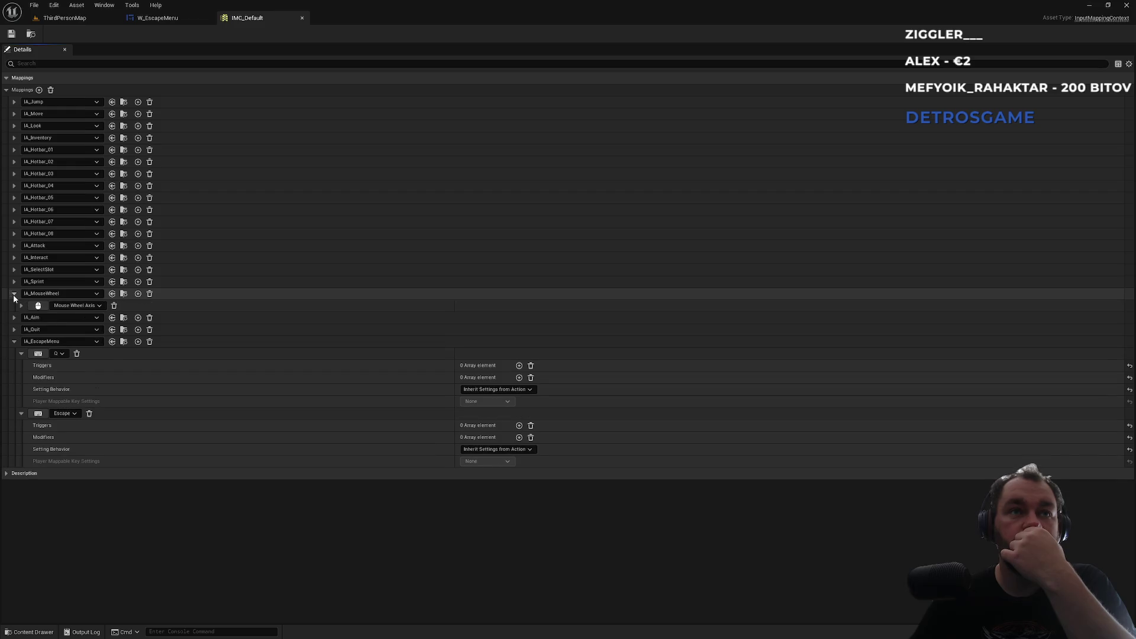
left_click(14, 294)
left_click(14, 114)
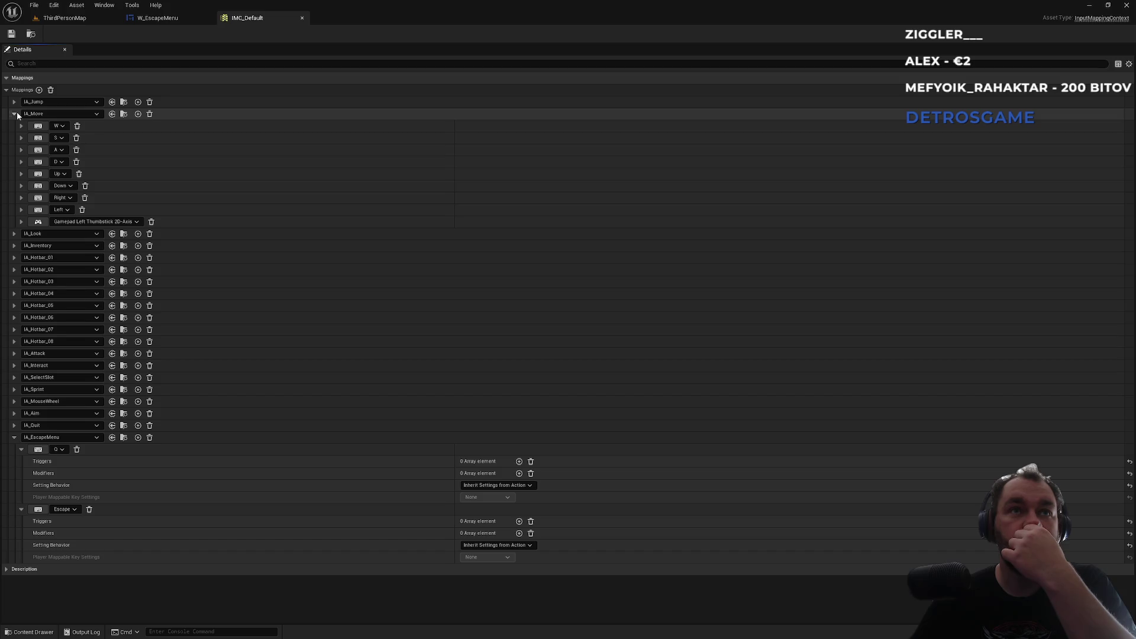
left_click(14, 113)
left_click(14, 114)
left_click(14, 114)
left_click(14, 102)
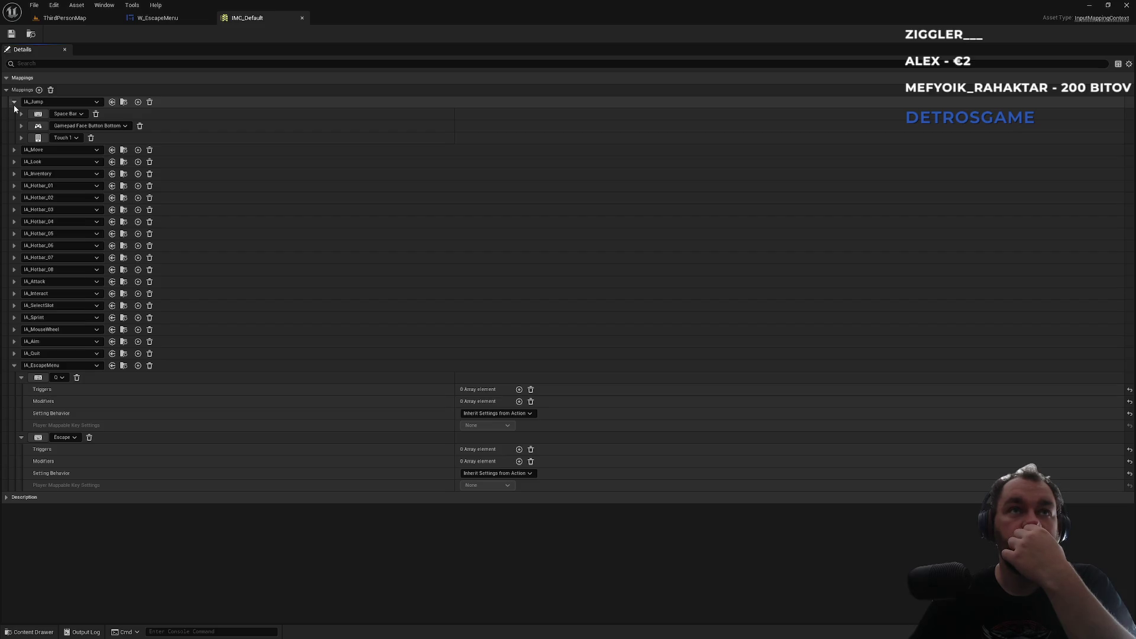
left_click(13, 102)
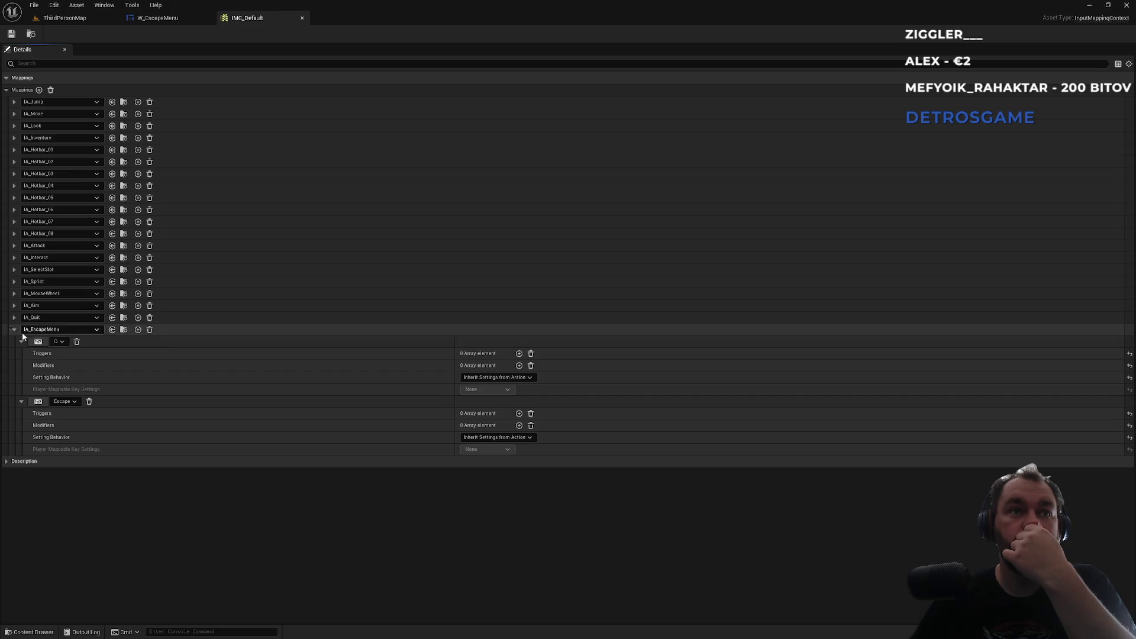
left_click(14, 318)
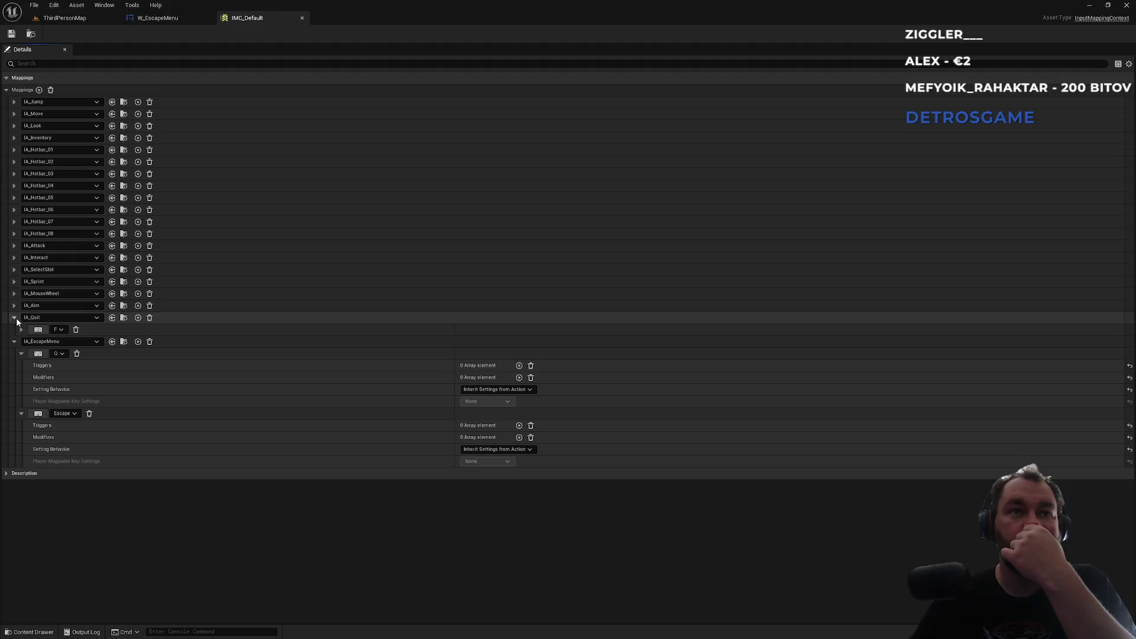
left_click(16, 316)
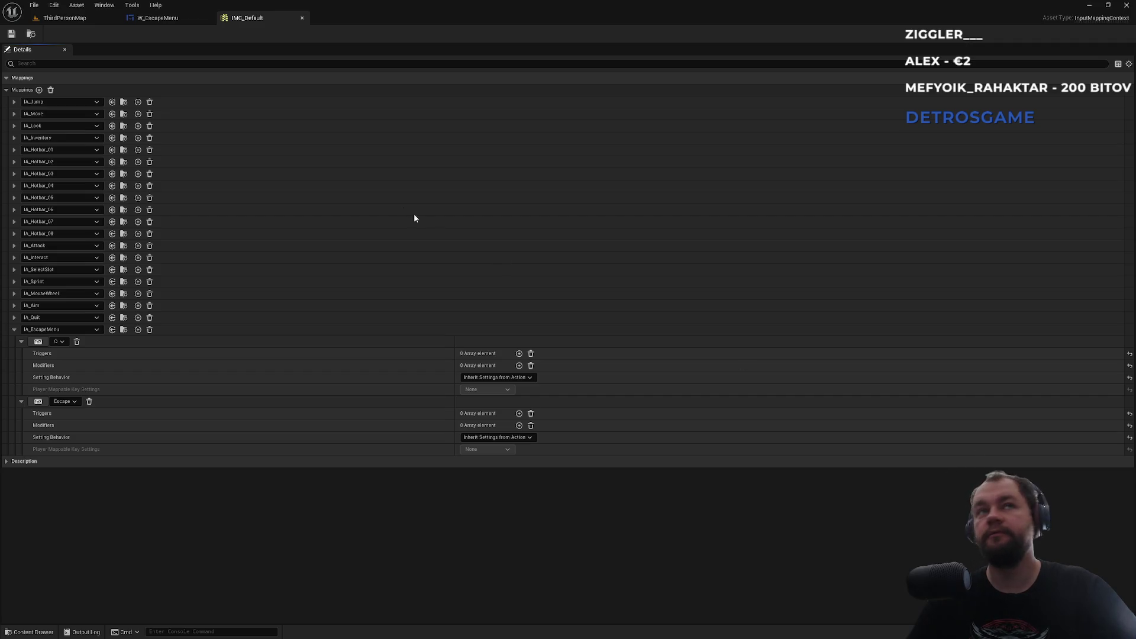
Step: From the ThirdPersonMap level, open BP_CustomPlayerController from the blueprint folder
left_click(95, 21)
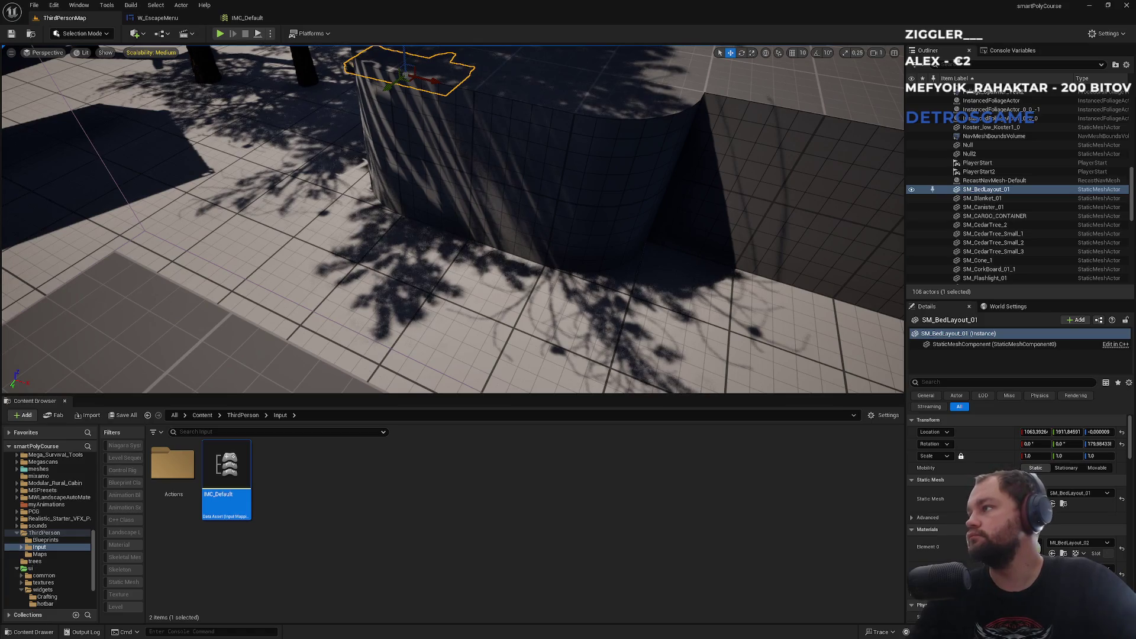
left_click(202, 415)
scroll(529, 548, "down", 3)
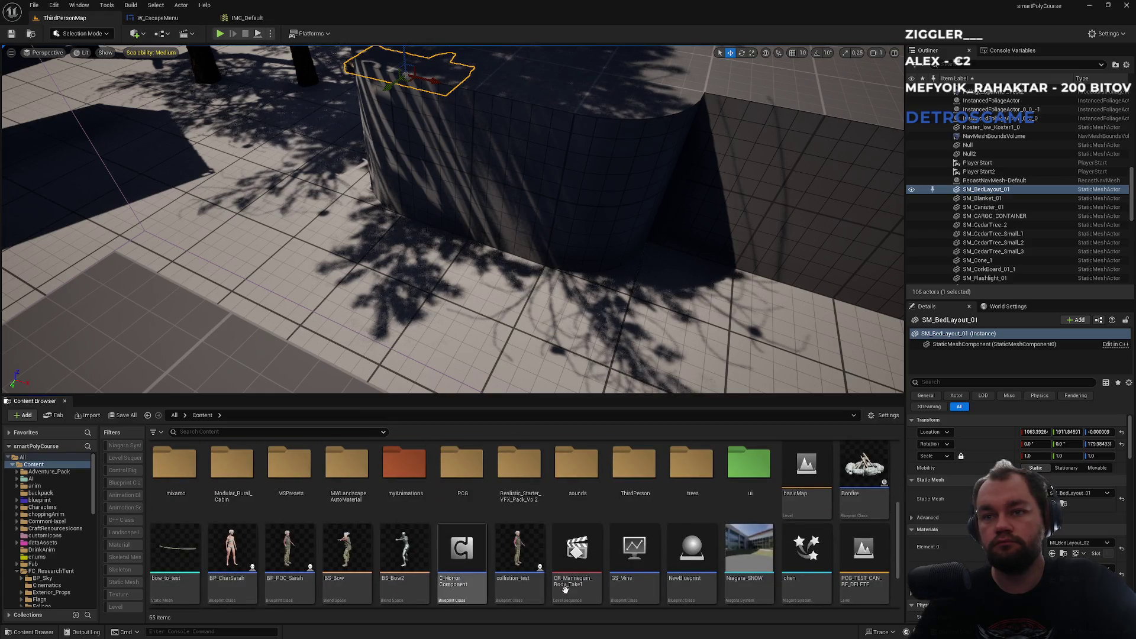
scroll(718, 583, "up", 2)
scroll(717, 583, "up", 5)
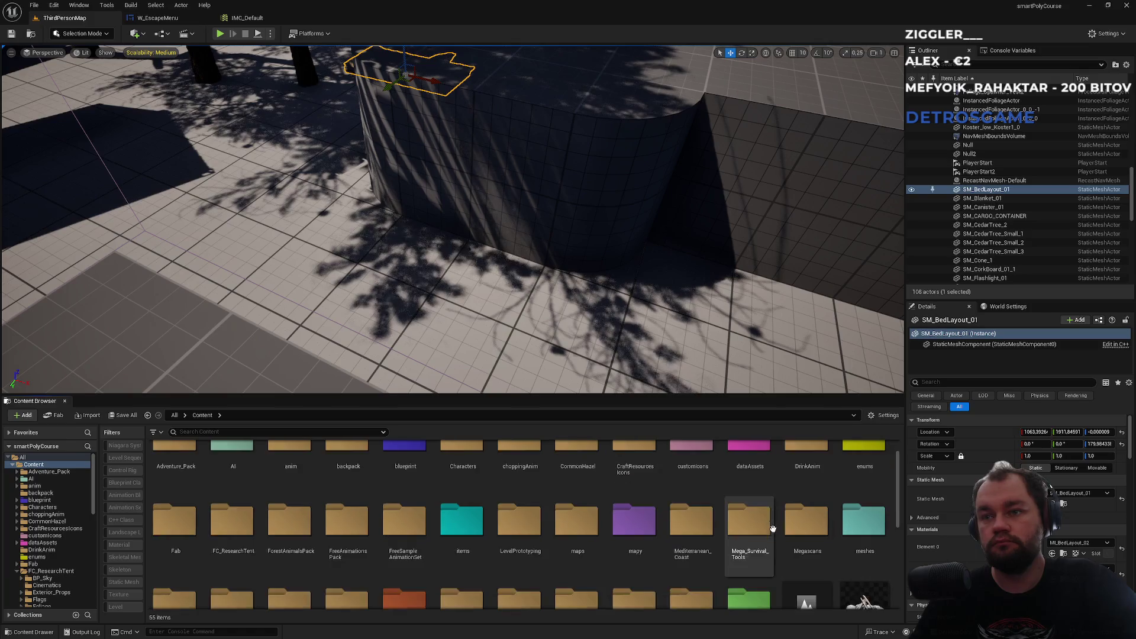
double_click(402, 471)
double_click(709, 471)
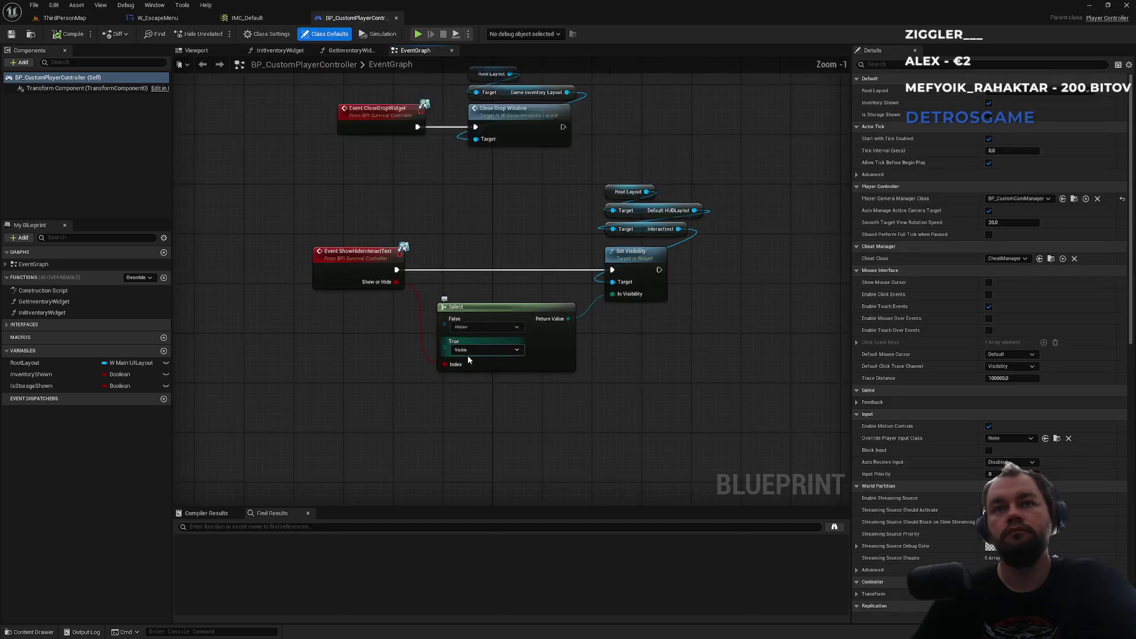
Step: Pan through BP_CustomPlayerController's event graph to review its comment groups
scroll(467, 355, "down", 5)
left_click_drag(454, 396, 365, 501)
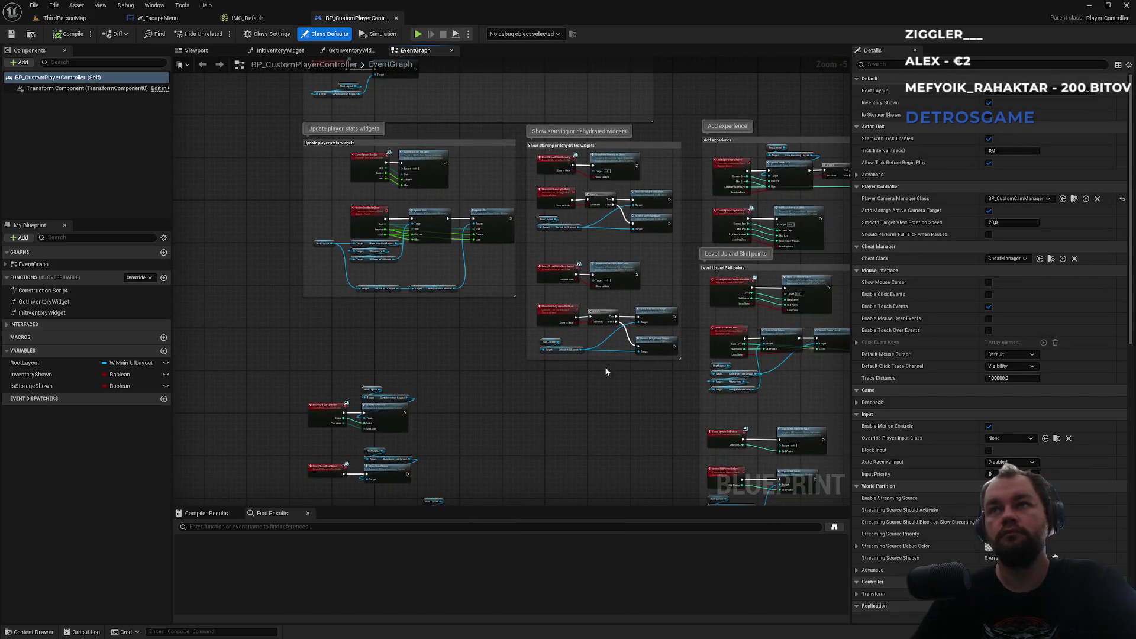
scroll(645, 395, "up", 4)
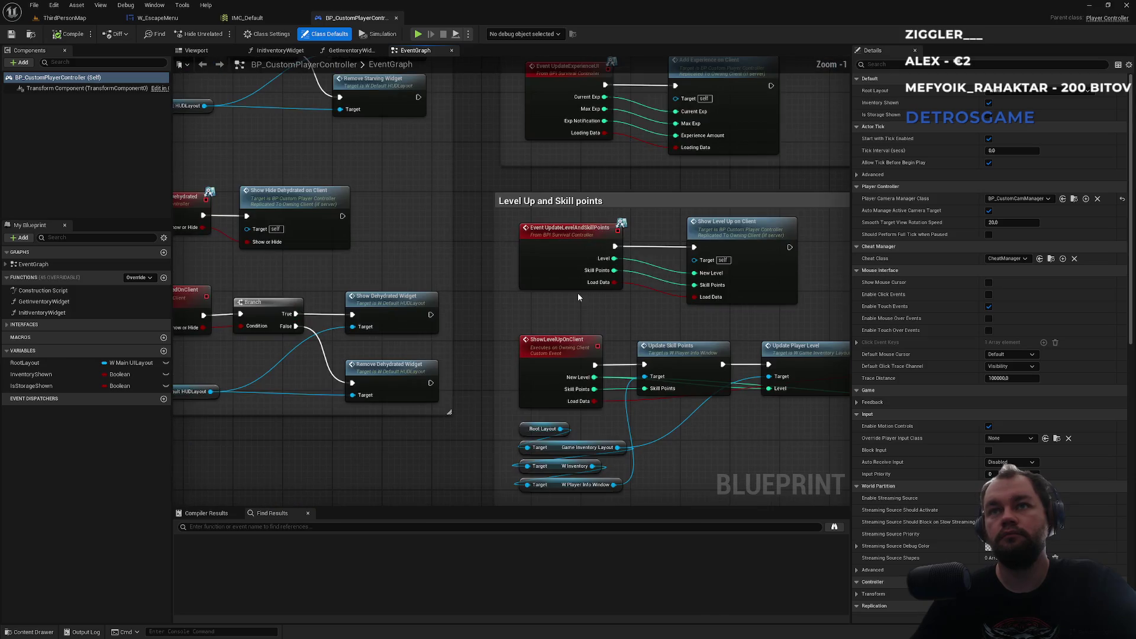
scroll(551, 306, "down", 5)
scroll(549, 307, "up", 3)
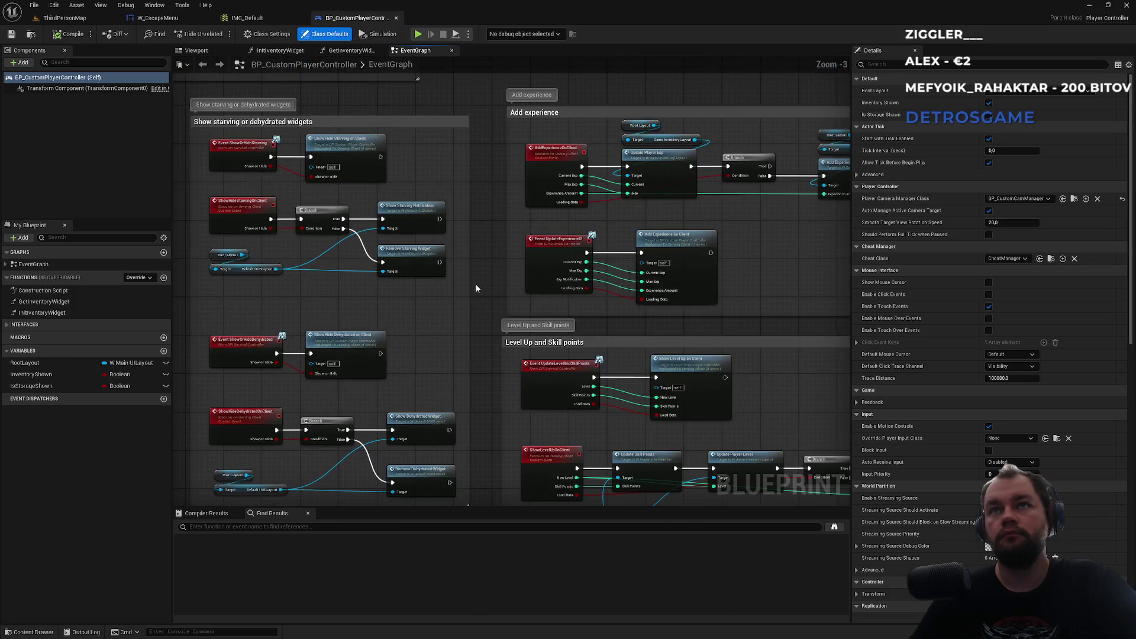
scroll(549, 310, "down", 4)
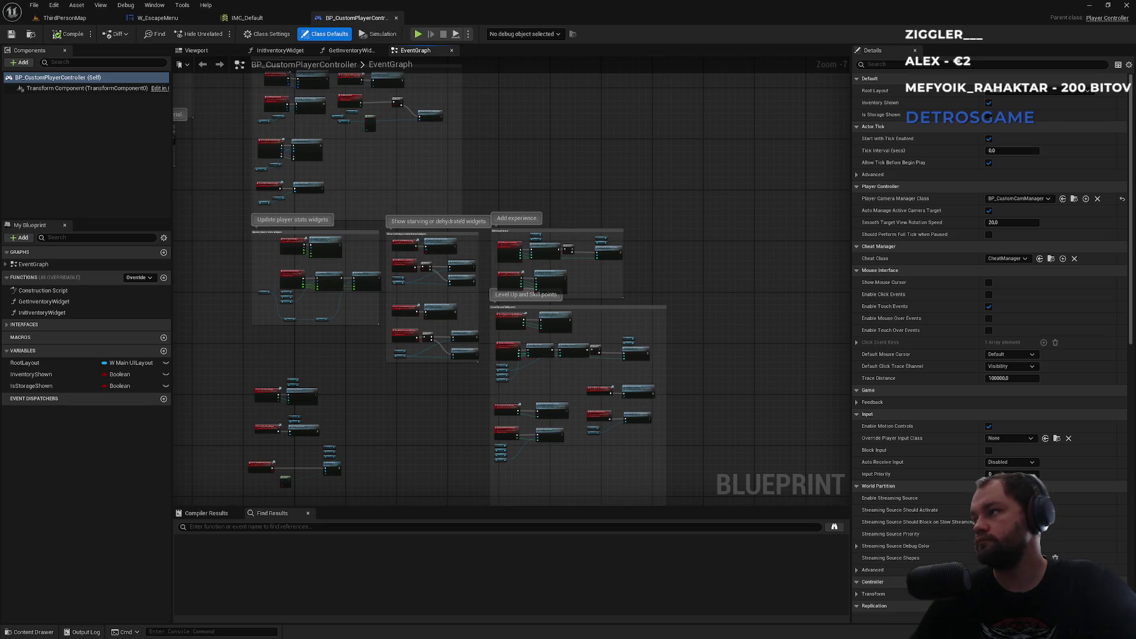
left_click_drag(637, 500, 683, 142)
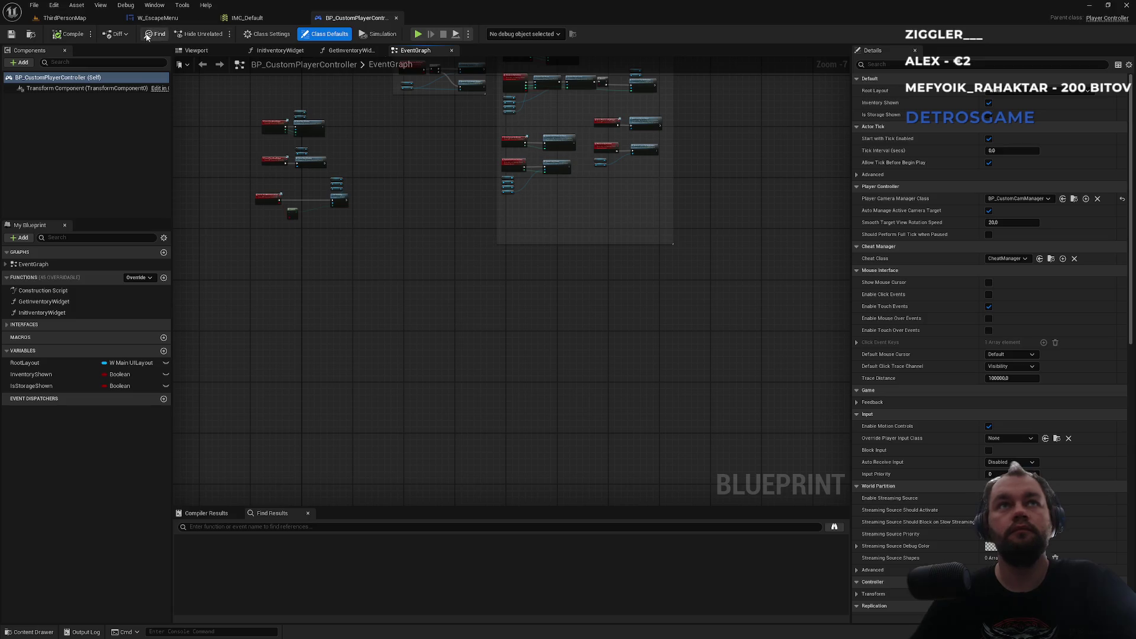
Step: Open BP_ThirdPersonCharacter from Content > ThirdPerson > Blueprints
left_click(64, 18)
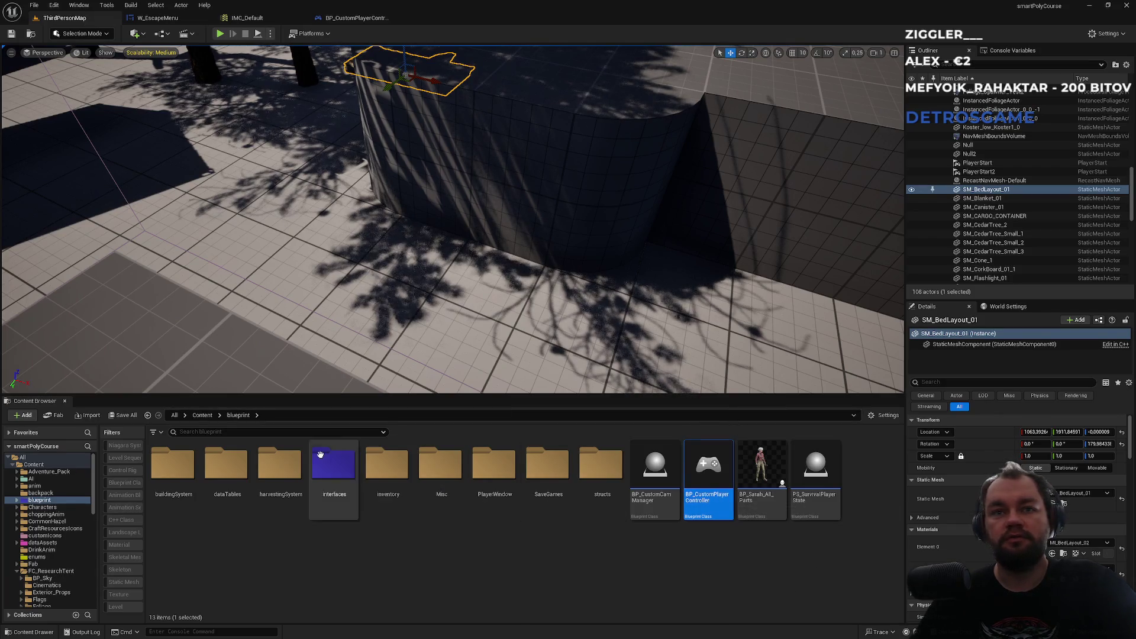
key("alt+Left")
scroll(473, 521, "down", 2)
left_click(599, 518)
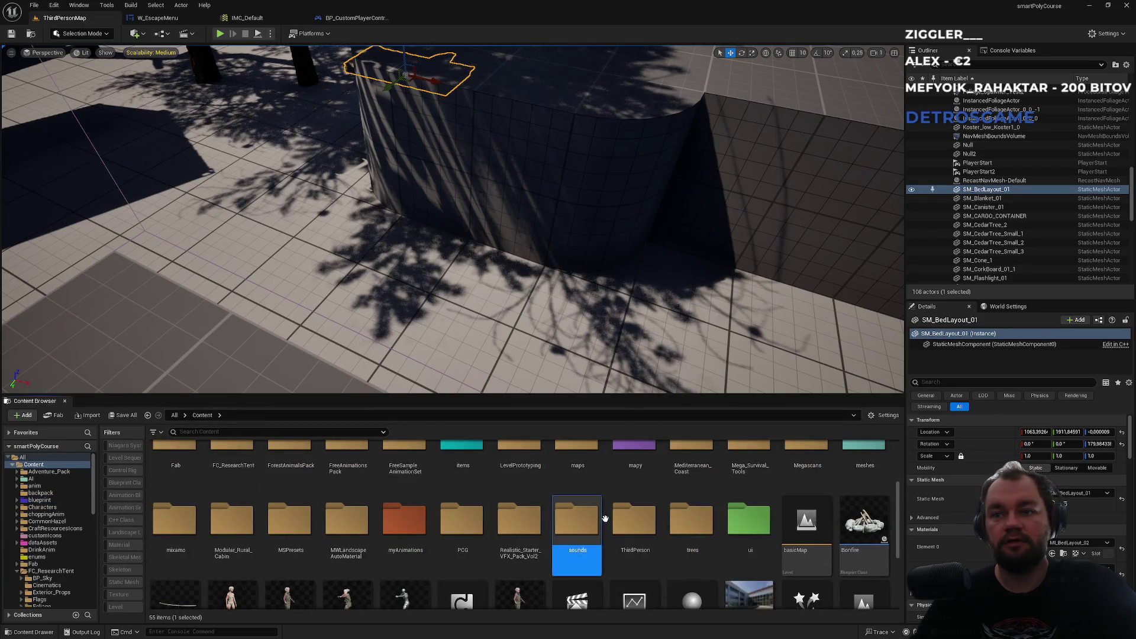
double_click(607, 519)
left_click(176, 509)
double_click(179, 508)
double_click(180, 506)
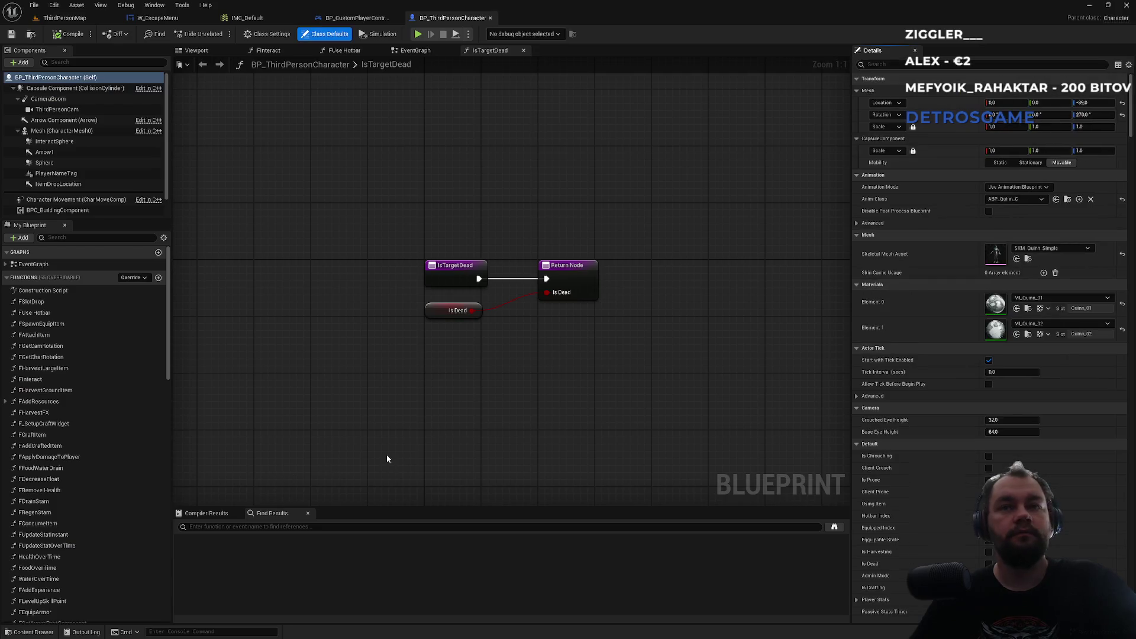
Step: Check the character's FInteract and EventGraph, search it for escape logic, then return to the controller
left_click(270, 51)
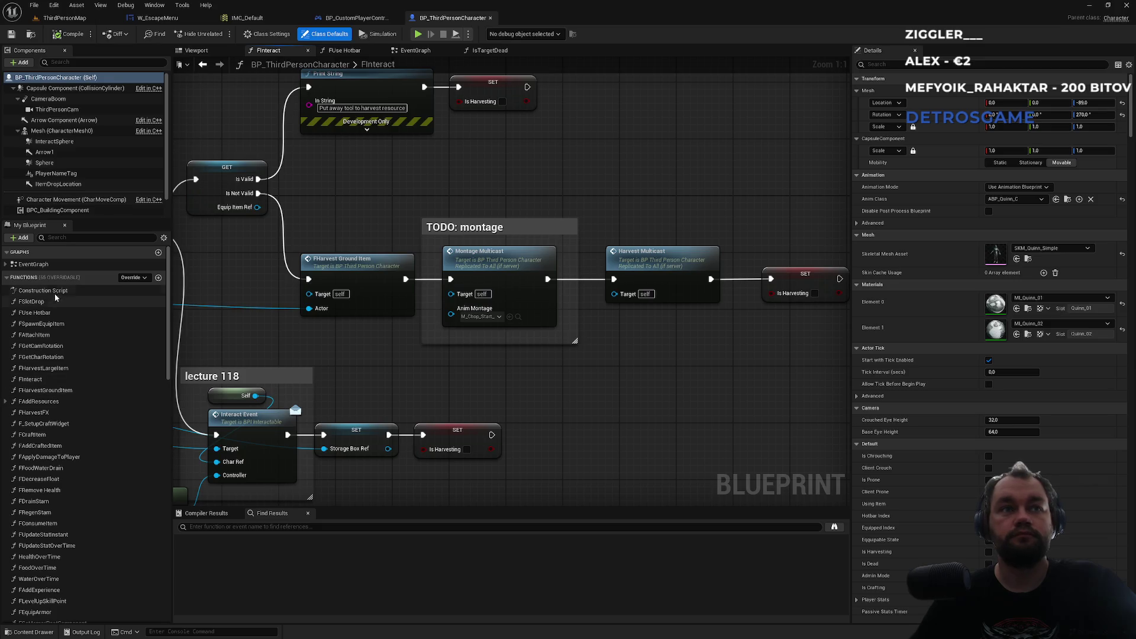
left_click(41, 277)
left_click(43, 266)
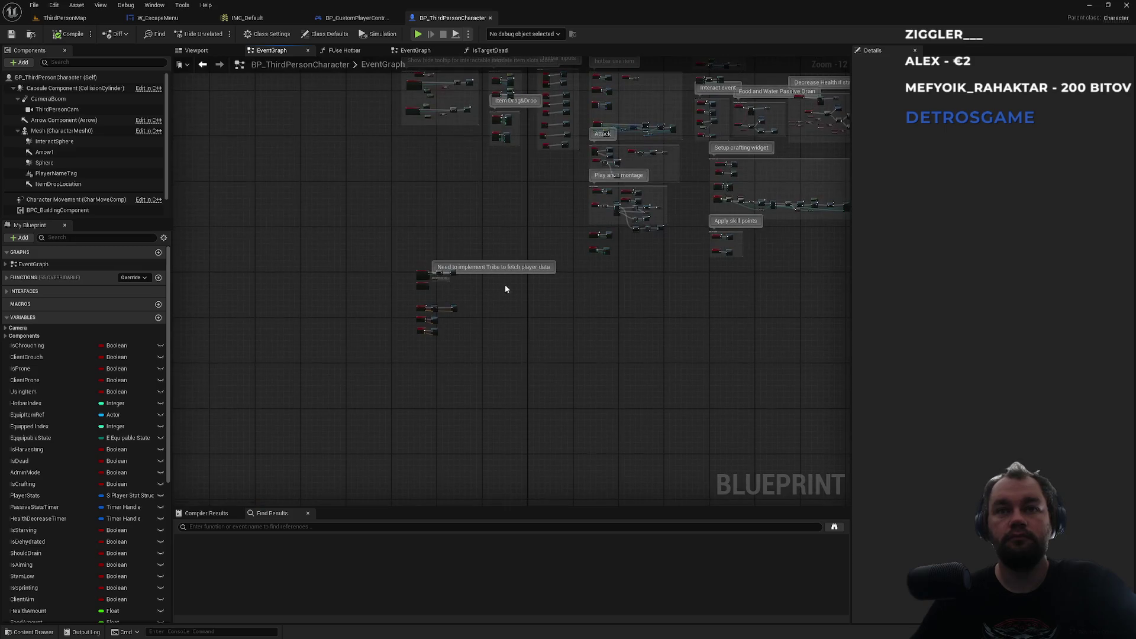
key("ctrl+f")
type("escape")
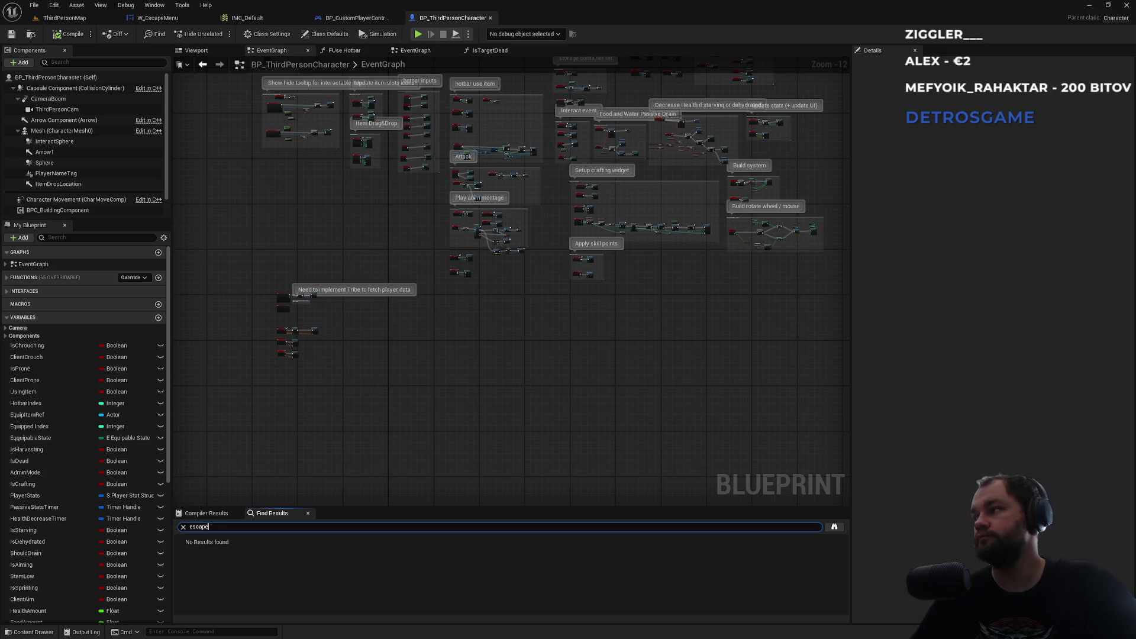
left_click(355, 18)
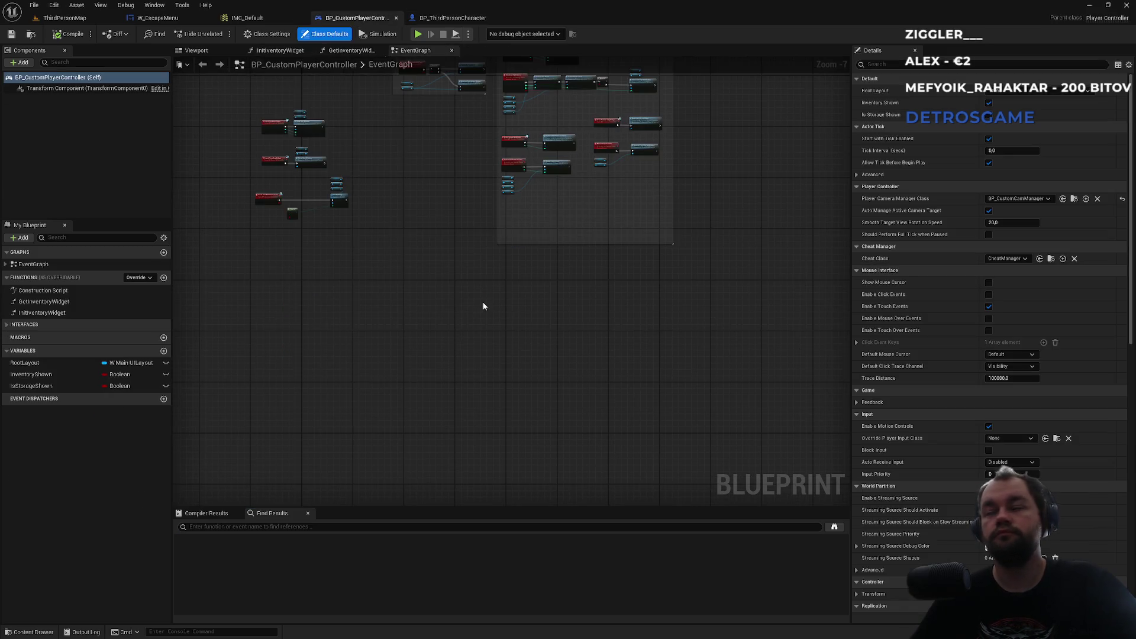
Step: Search 'escapemenu' in the graph and add an IA_EscapeMenu value node
right_click(506, 300)
type("escape")
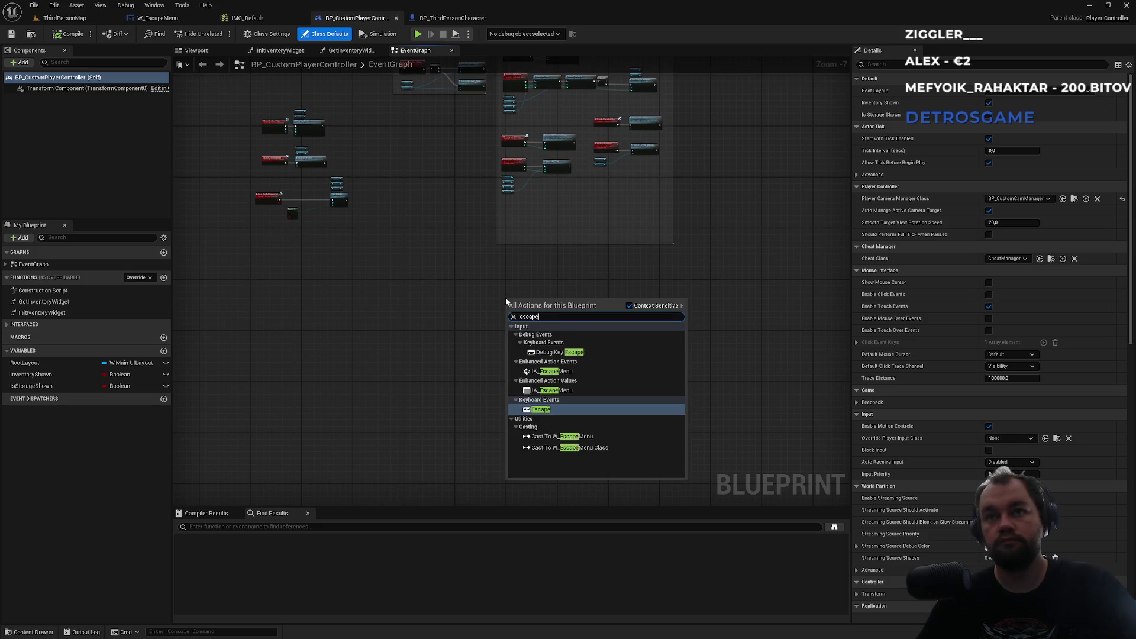
type("menu")
key("Return")
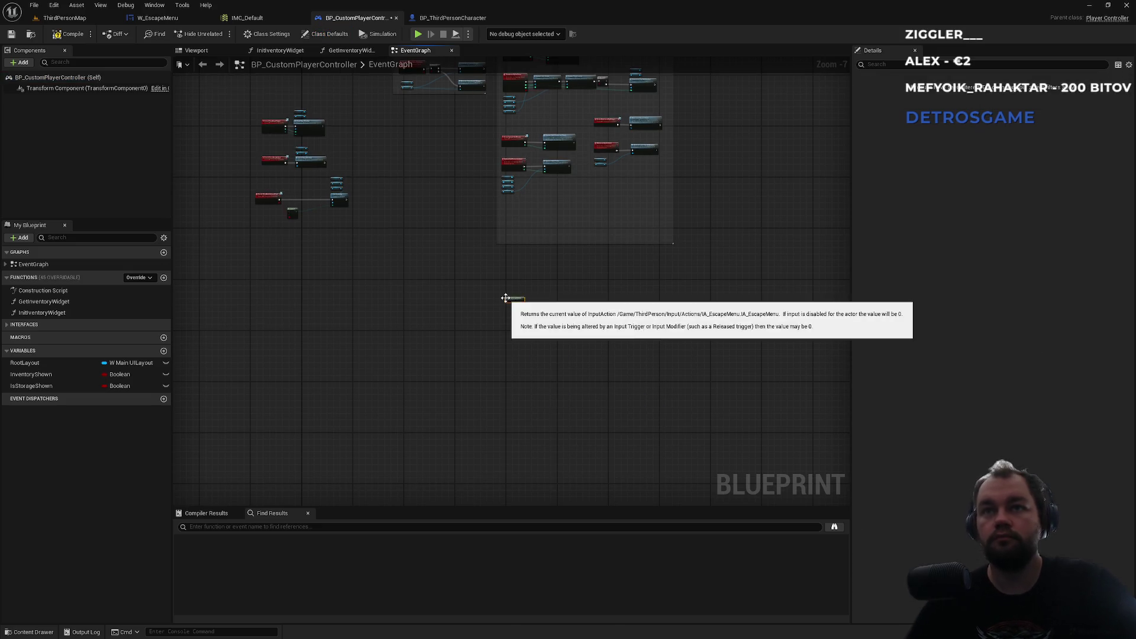
scroll(399, 190, "up", 6)
left_click_drag(419, 203, 405, 195)
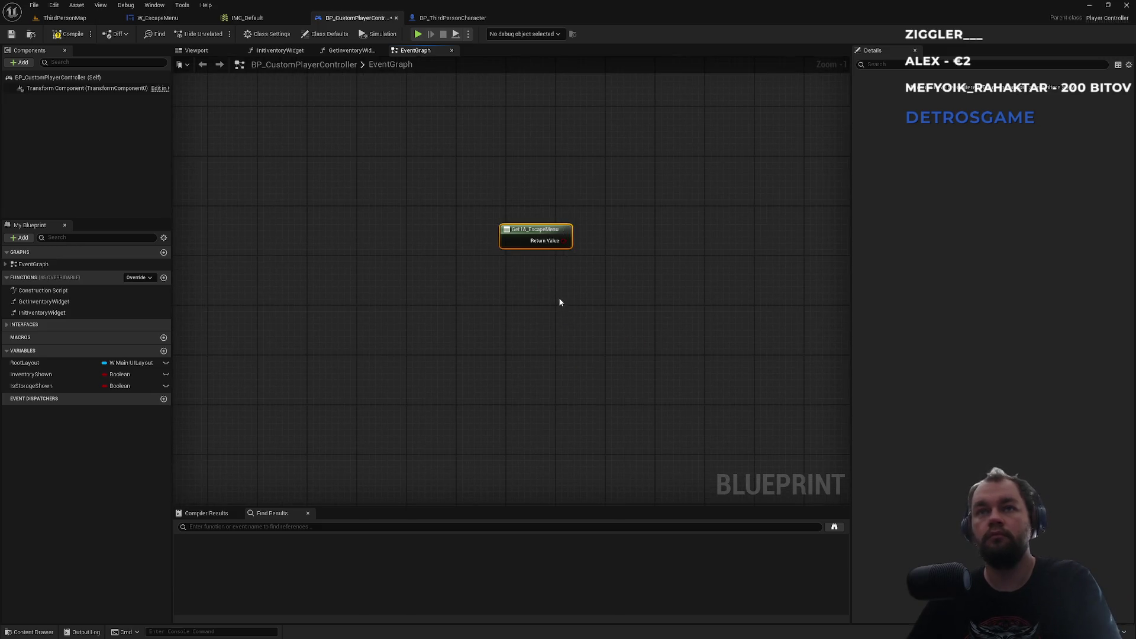
Step: Place and delete two mistaken Get IA_EscapeMenu nodes
right_click(503, 193)
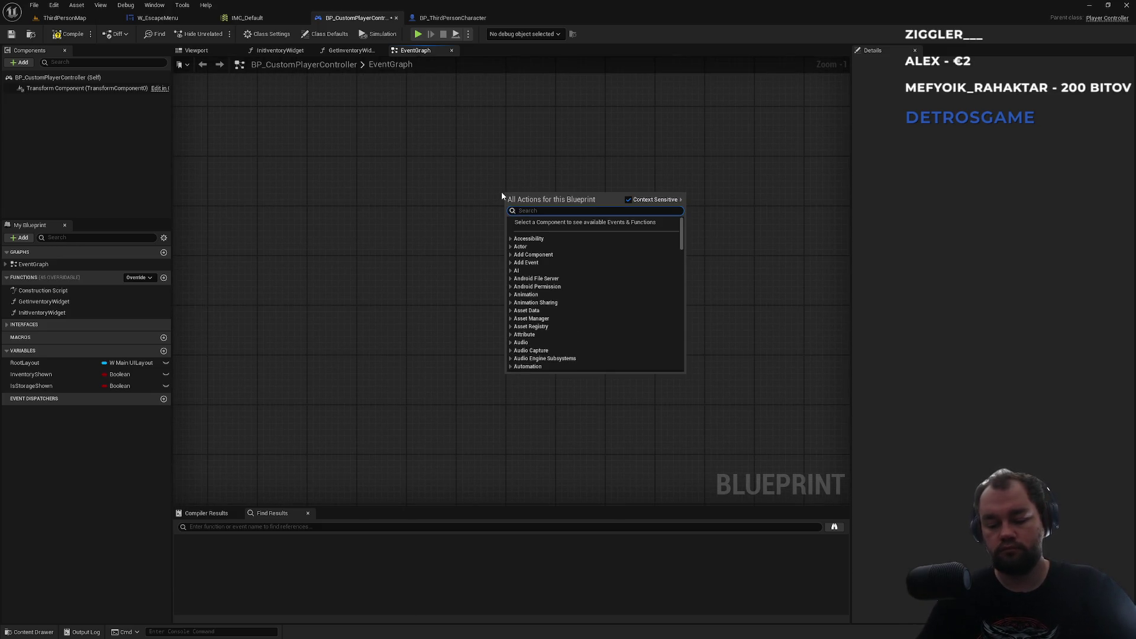
type("escape menu")
key("Up")
key("Return")
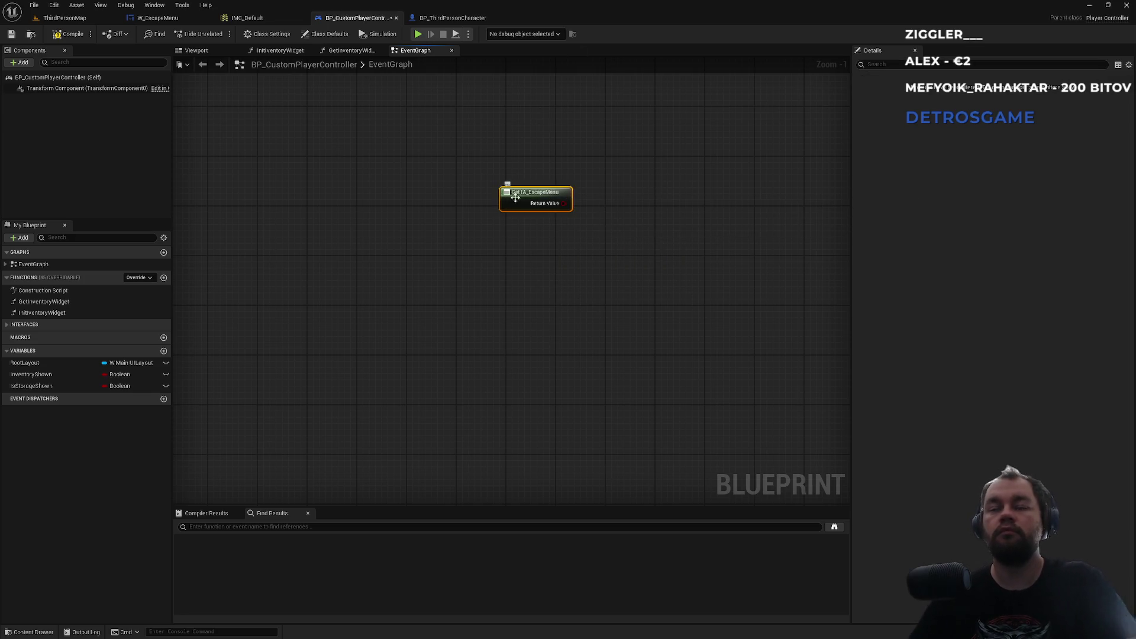
key("Delete")
right_click(494, 239)
type("IA_EscapeMenu")
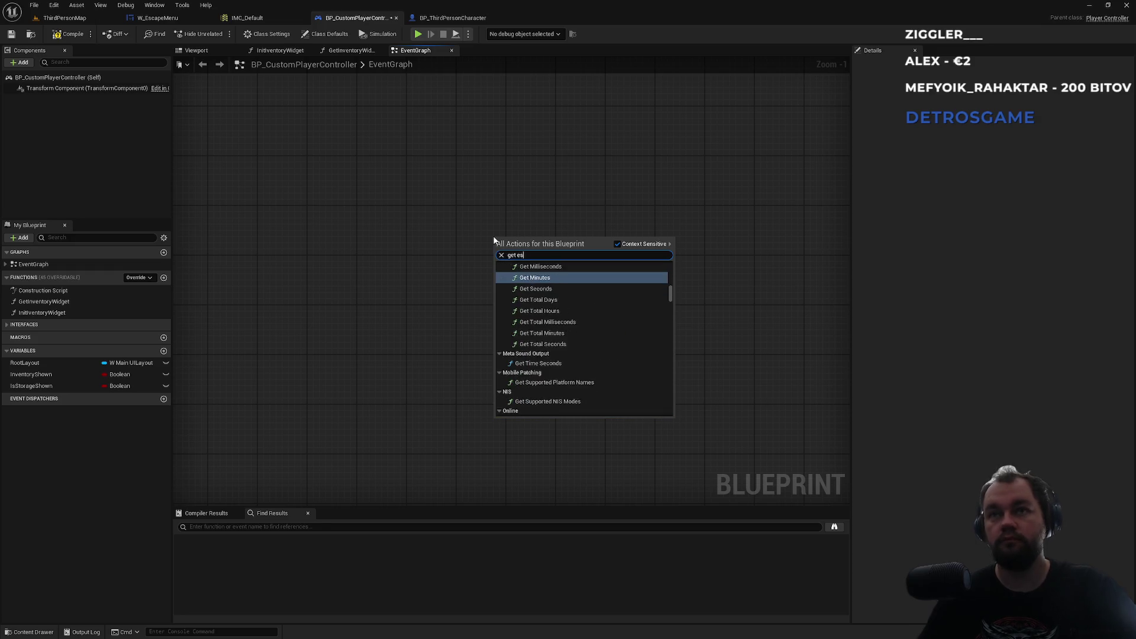
key("Return")
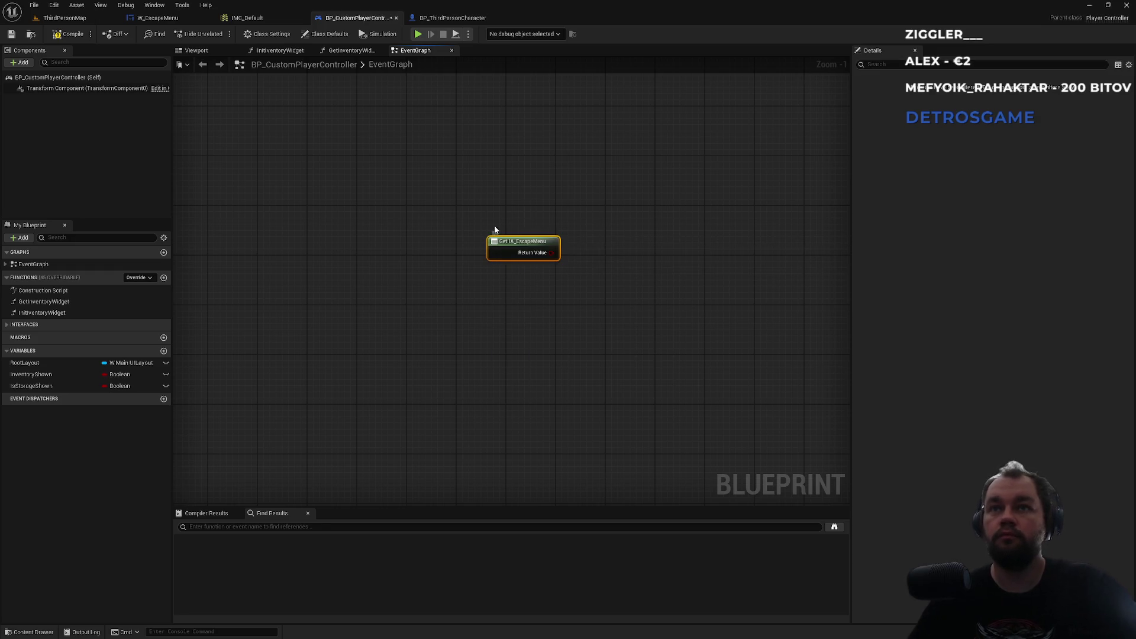
key("Delete")
Step: Search 'escape' and place the Enhanced Input Action IA_EscapeMenu event node
right_click(495, 231)
type("escape")
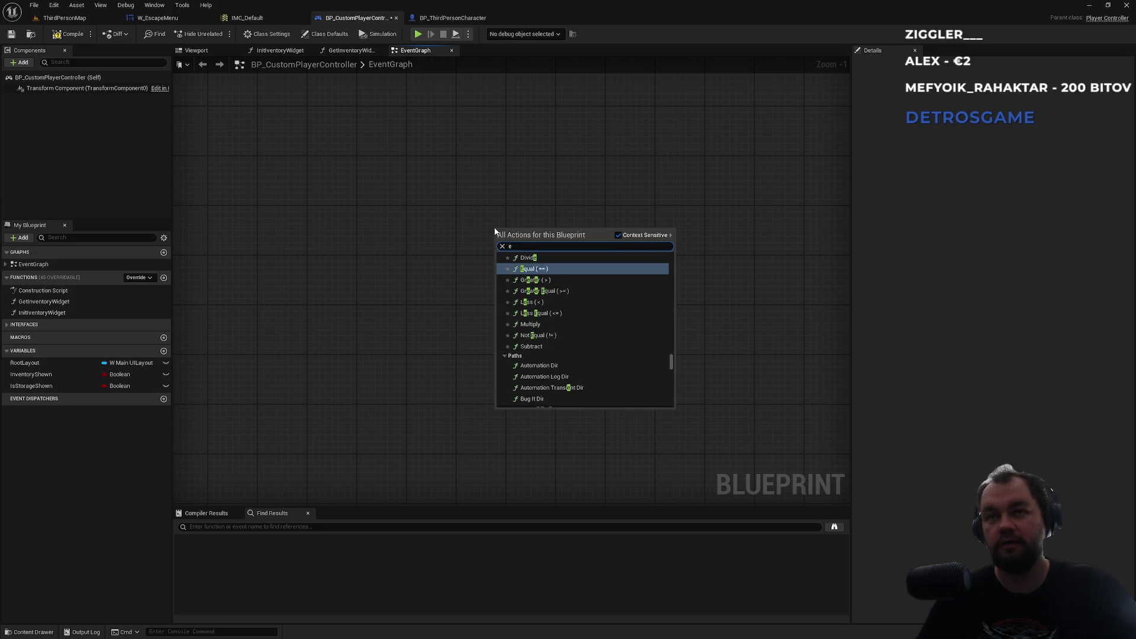
key("Up")
key("Up")
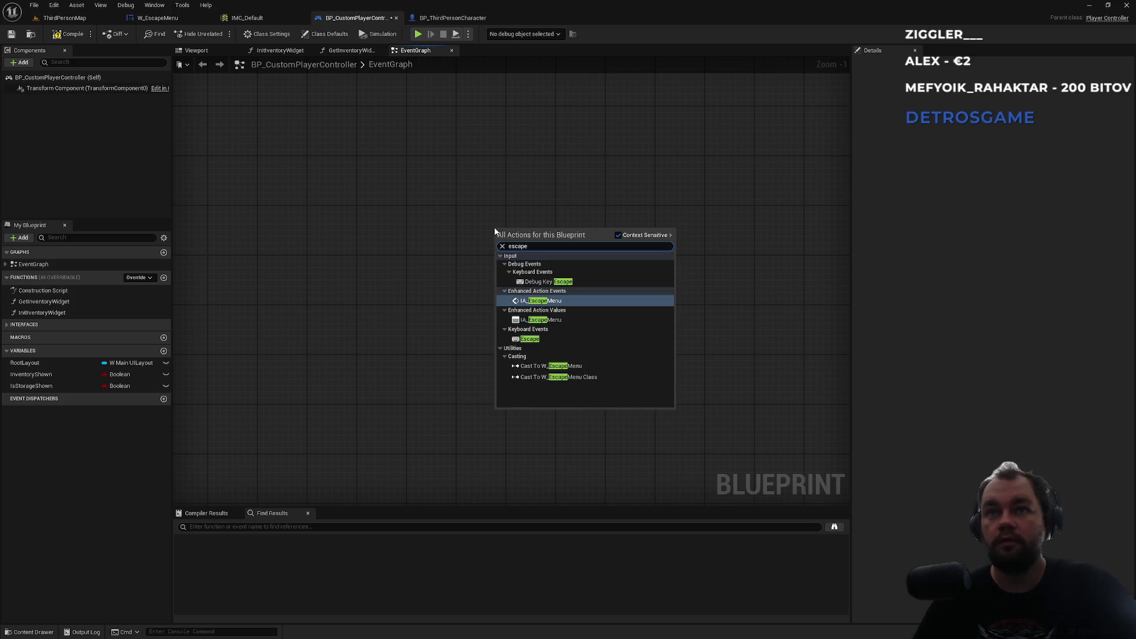
key("Return")
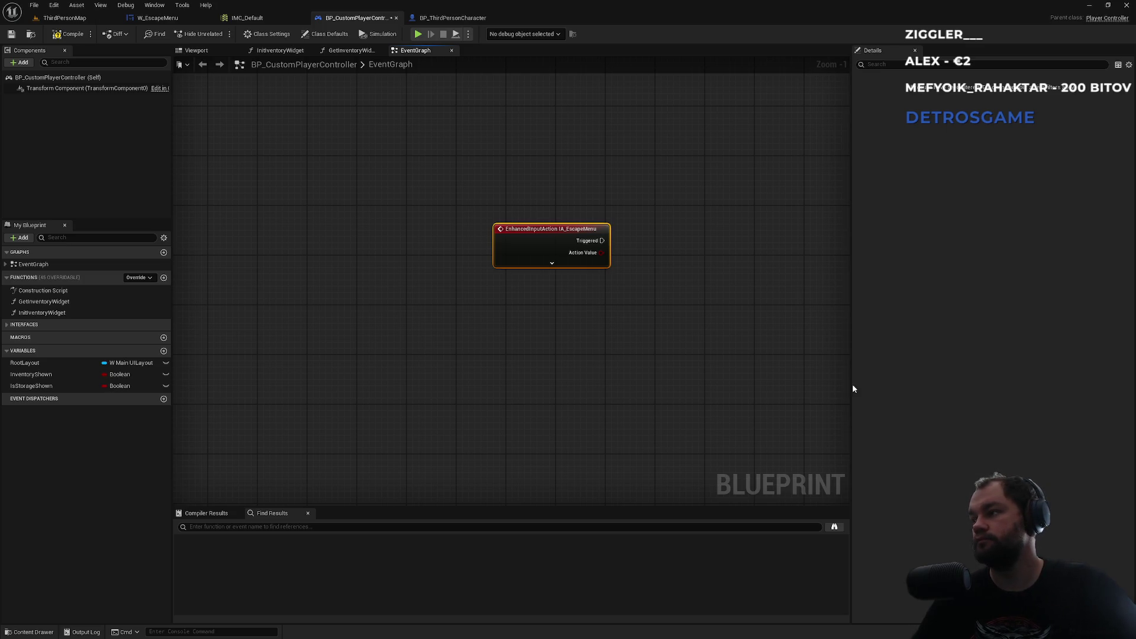
right_click(489, 336)
Step: Add custom event ShowEscapeMenuOnClient and set its replication to Run on owning Client
type("custom event")
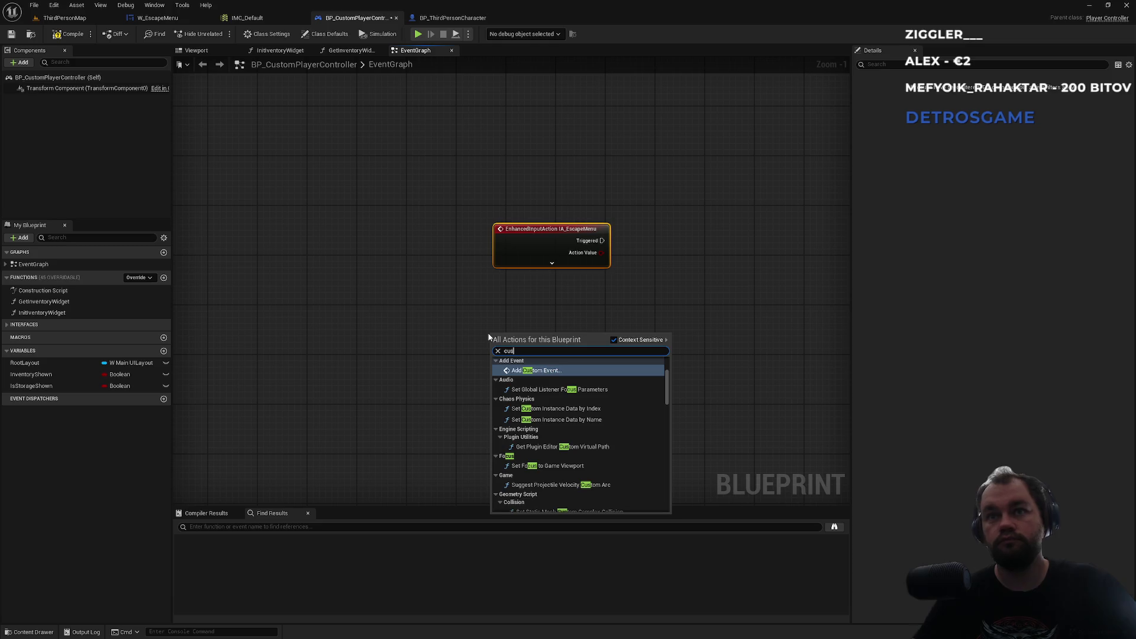
key("Return")
type("ShowE")
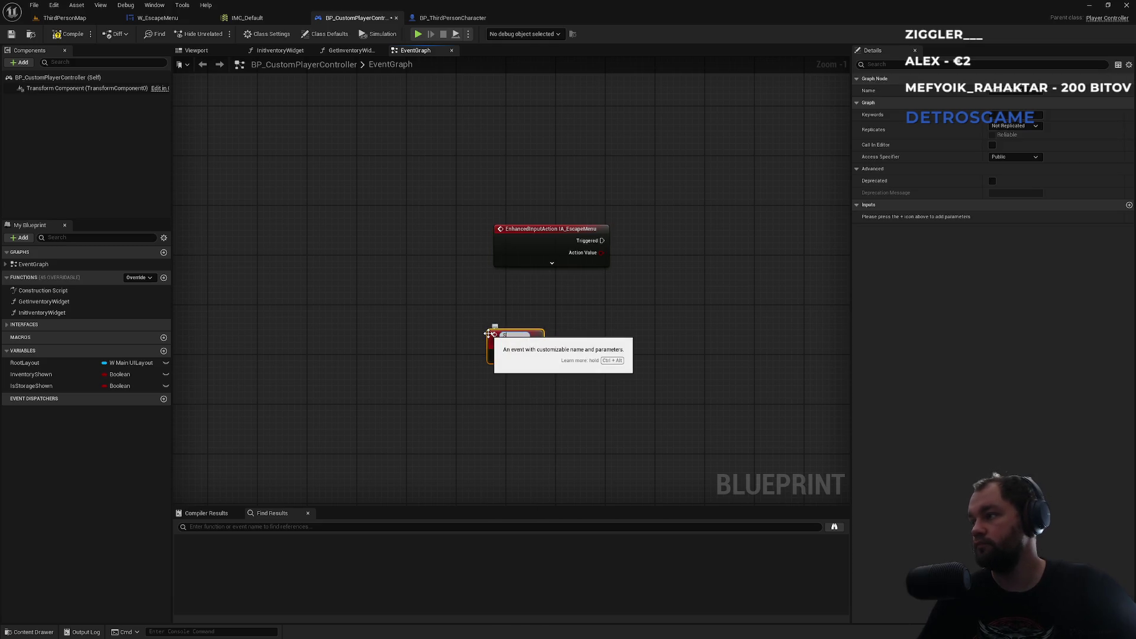
type("scapeMe")
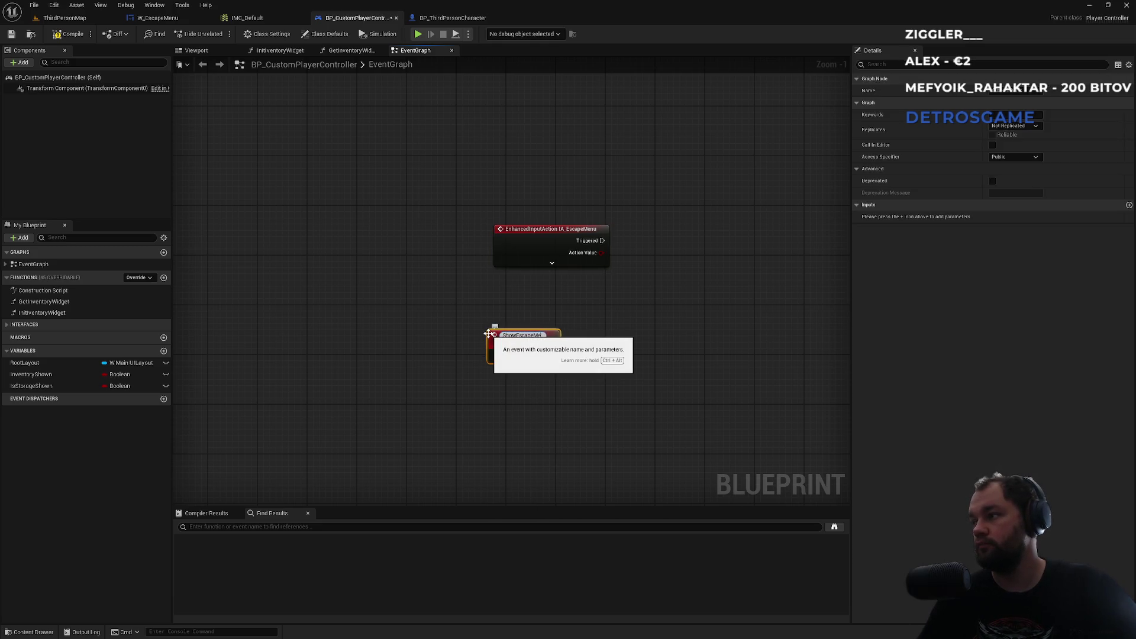
type("nuOnClient")
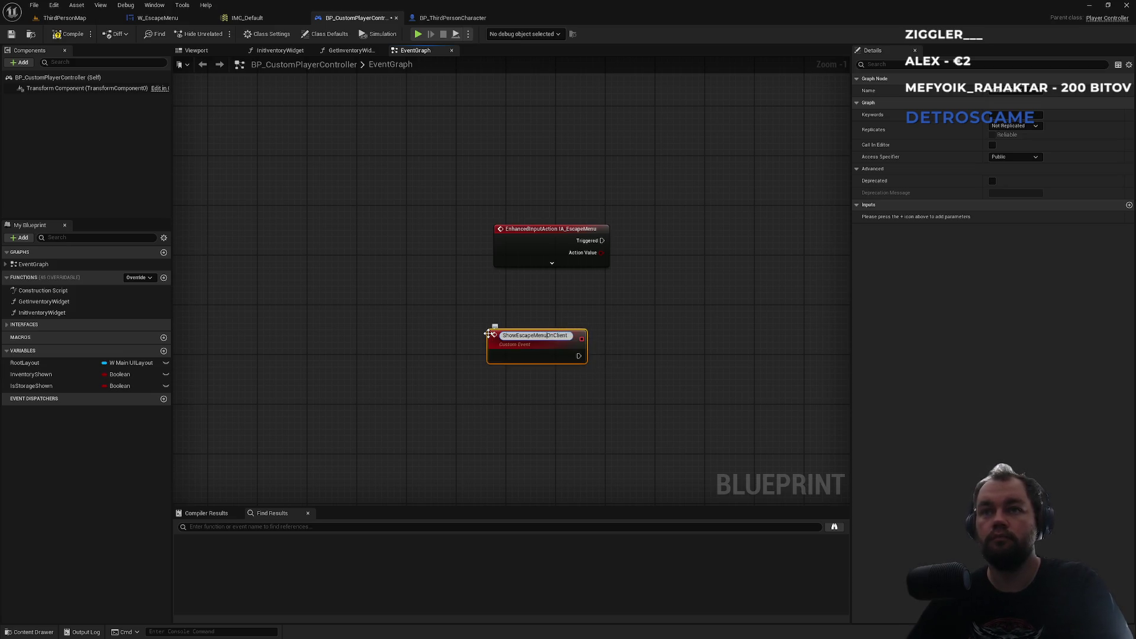
key("Return")
left_click(1037, 128)
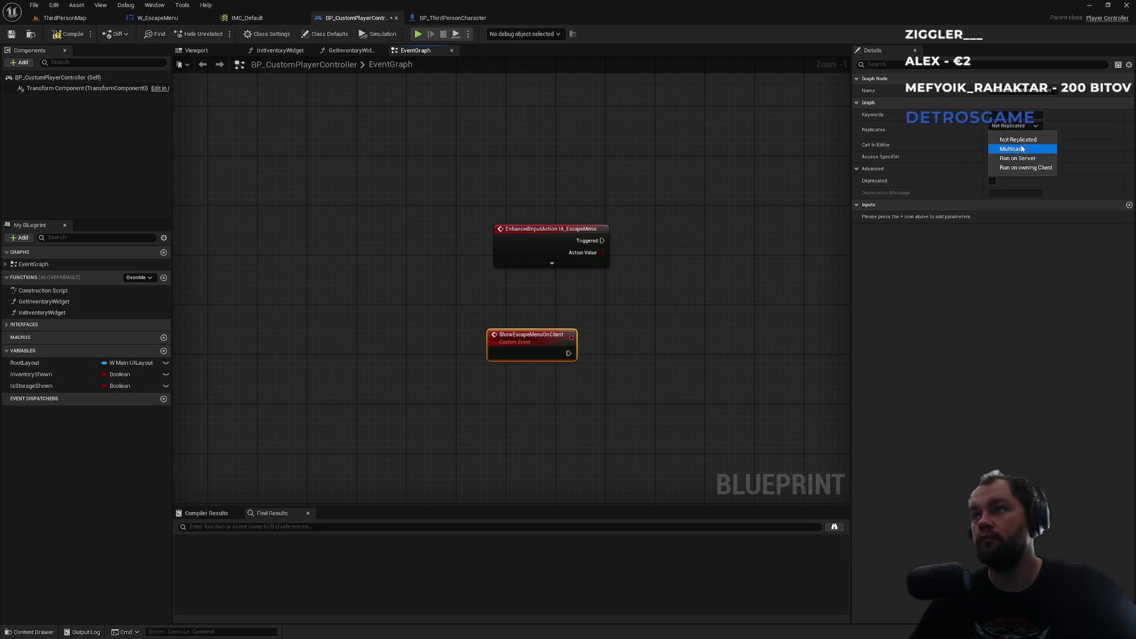
left_click(1032, 171)
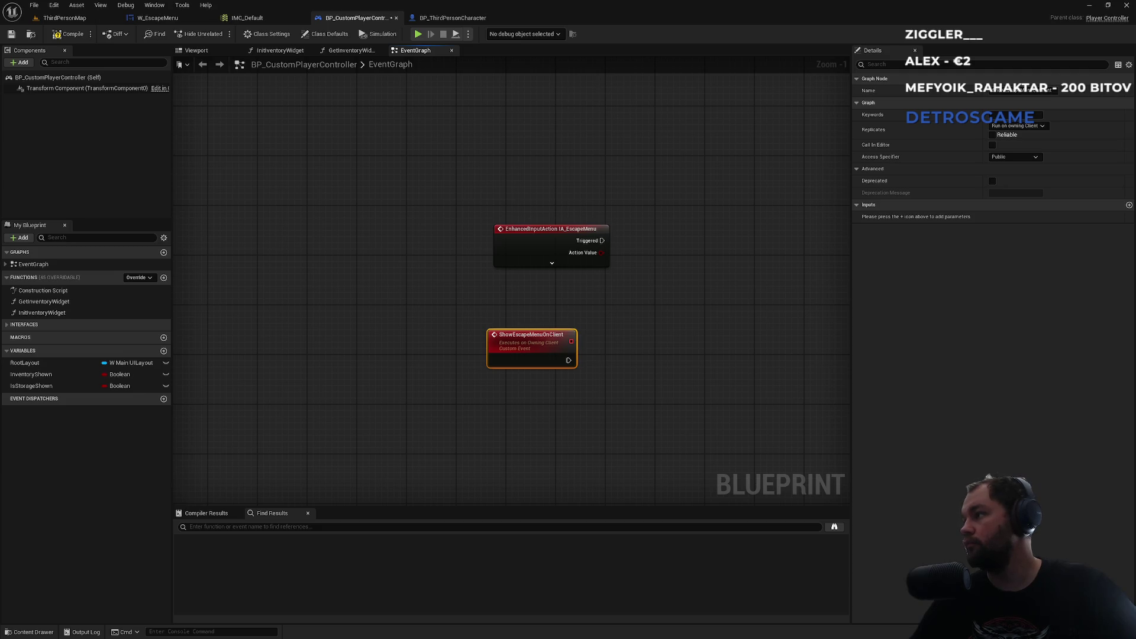
left_click(562, 263)
Step: Wire IA_EscapeMenu's Started pin to a Show Escape Menu on Client call
mouse_move(562, 232)
left_mouse_down()
mouse_move(527, 165)
mouse_move(673, 212)
left_mouse_up()
type("show")
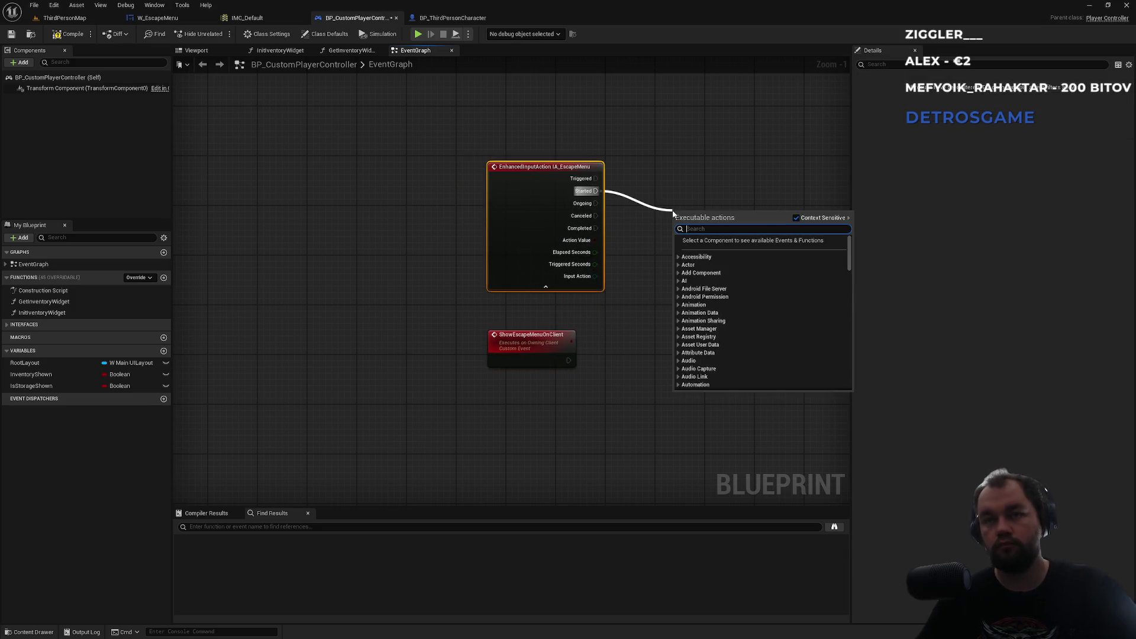
type(" escape")
key("Return")
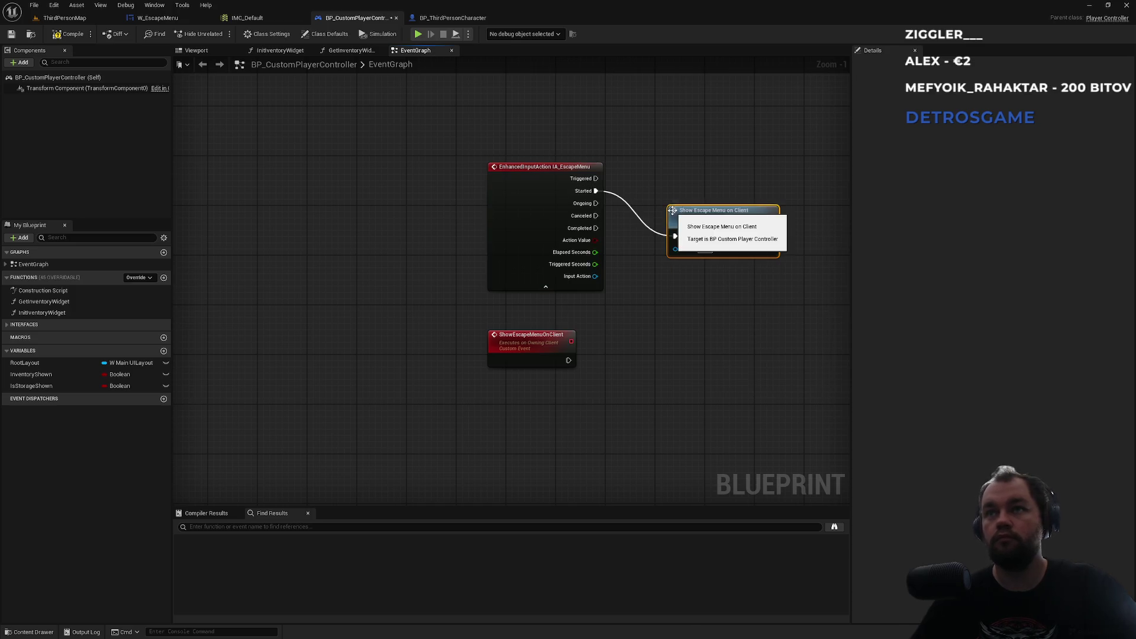
left_click_drag(706, 226, 681, 176)
Step: Place a Branch node near the ShowEscapeMenuOnClient event
left_click_drag(634, 318, 609, 243)
left_click(526, 281)
left_click(620, 303)
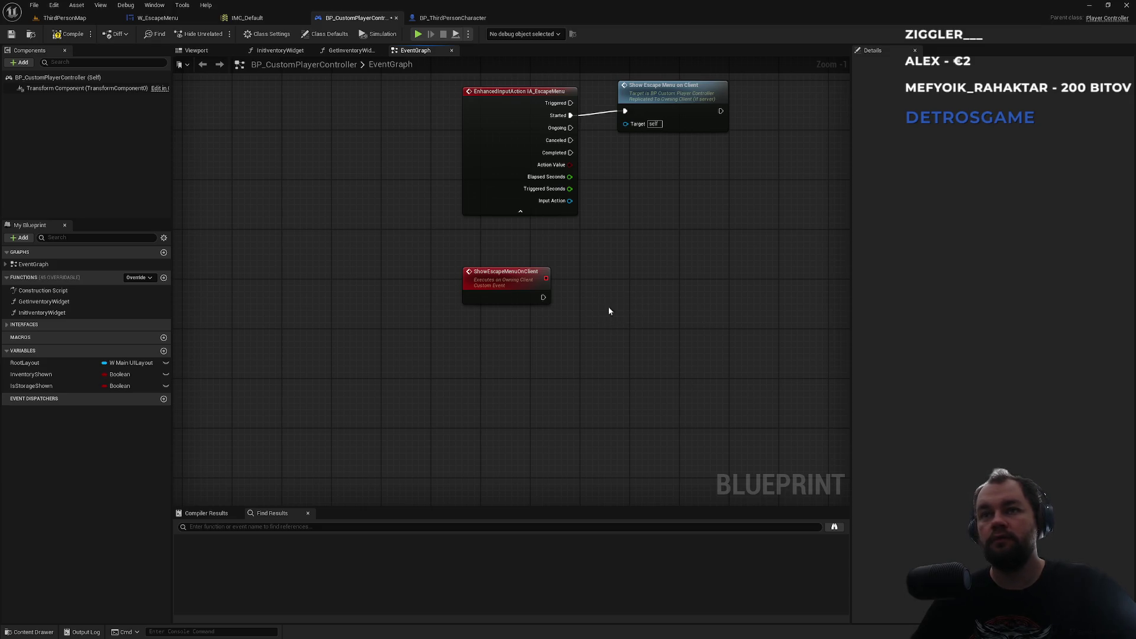
left_click(599, 309)
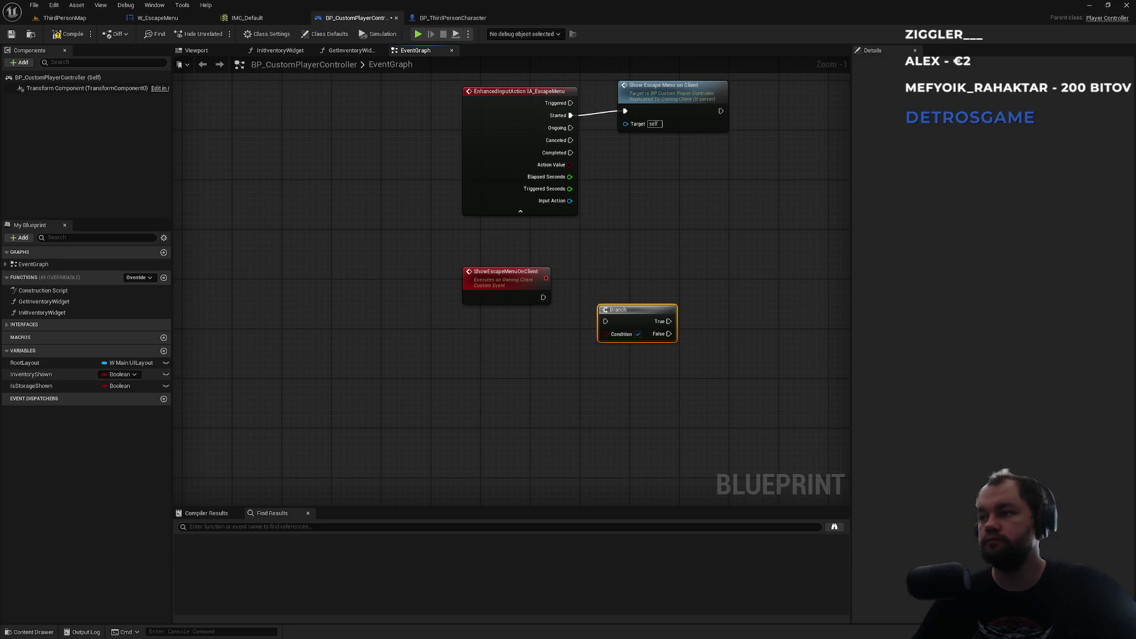
Step: Create Boolean variable EscapeShown and drop its getter into the graph
left_click(164, 350)
type("EscapeS")
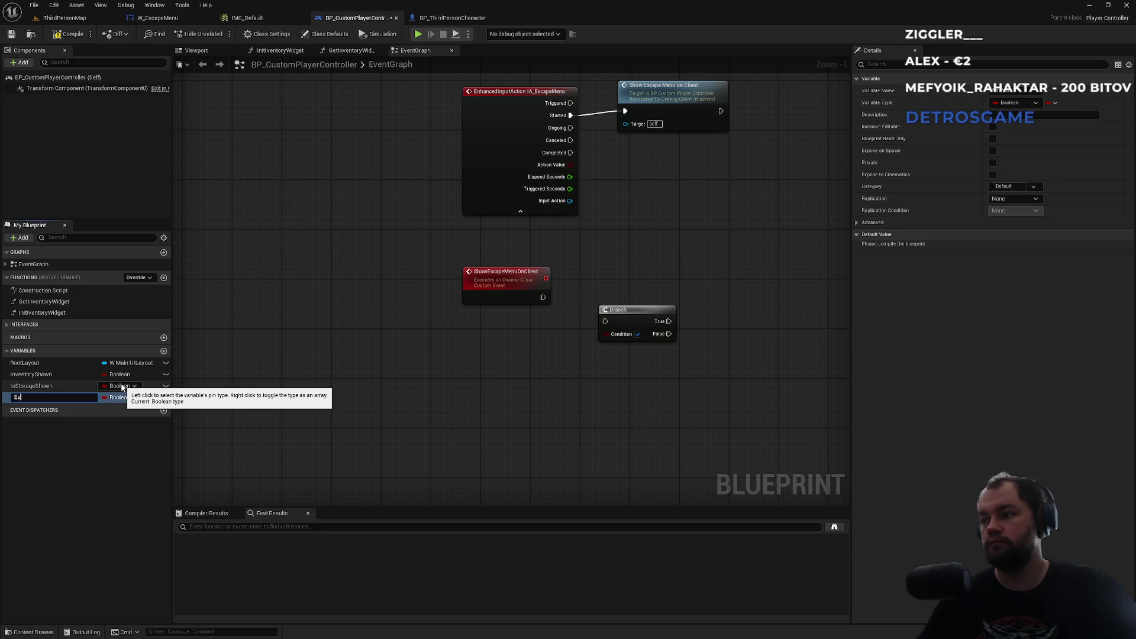
type("hown")
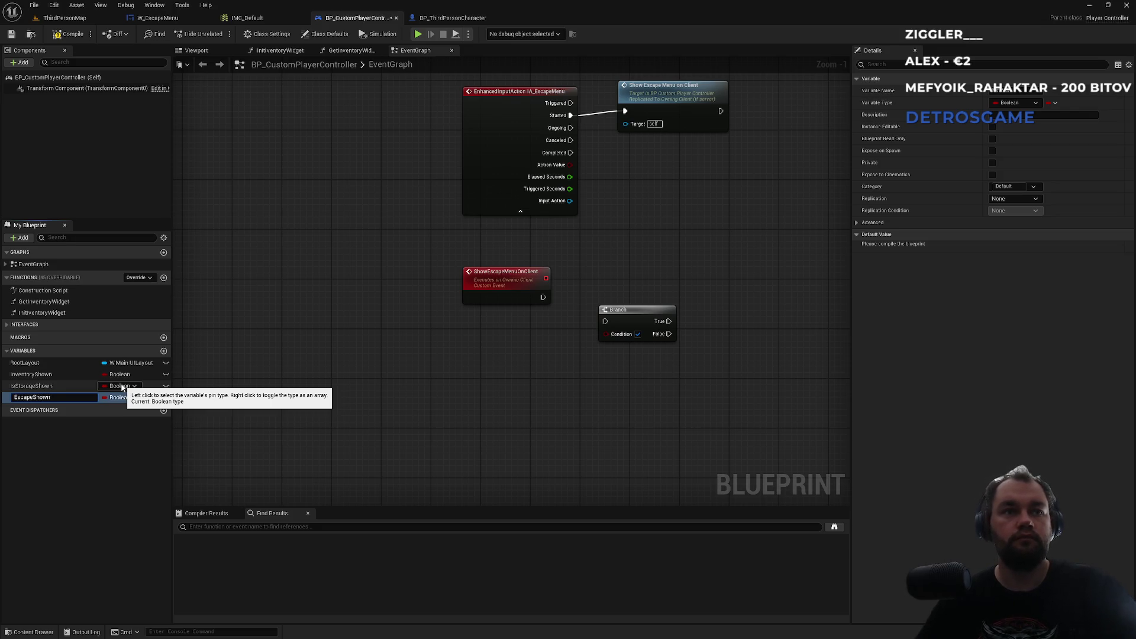
key("Return")
mouse_move(35, 397)
left_mouse_down()
mouse_move(606, 346)
mouse_move(610, 335)
mouse_move(562, 297)
mouse_move(545, 298)
left_mouse_up()
Step: Move the Branch beside ShowEscapeMenuOnClient with Escape Shown above, then browse the hud widgets folder
mouse_move(693, 321)
left_mouse_down()
mouse_move(569, 316)
mouse_move(472, 283)
mouse_move(394, 322)
left_mouse_up()
left_click(405, 331)
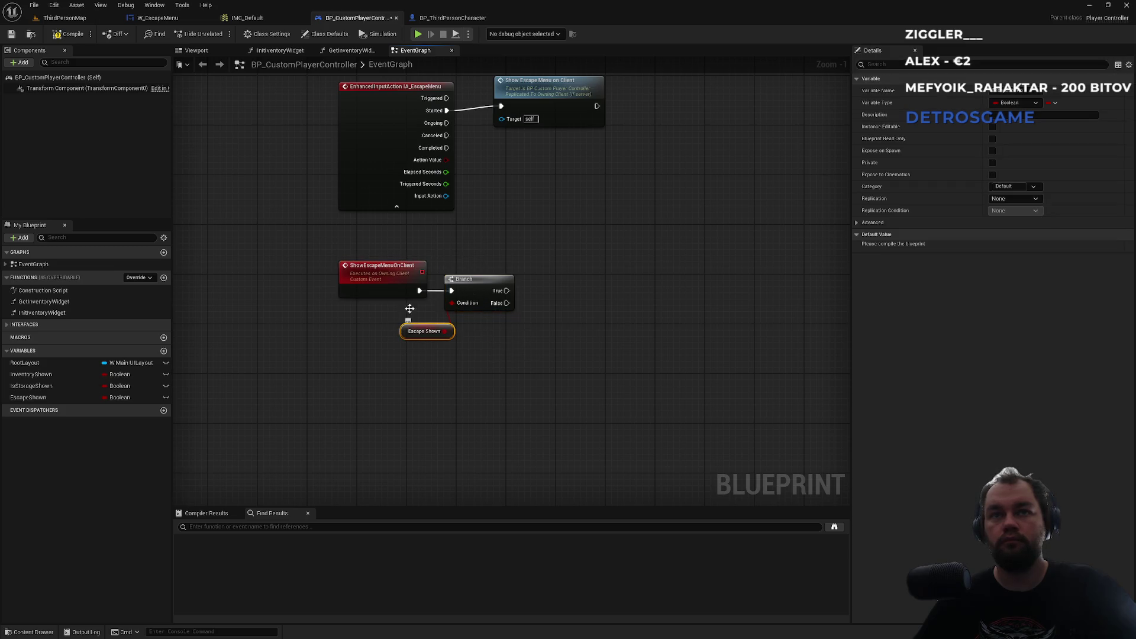
left_click_drag(405, 327, 452, 252)
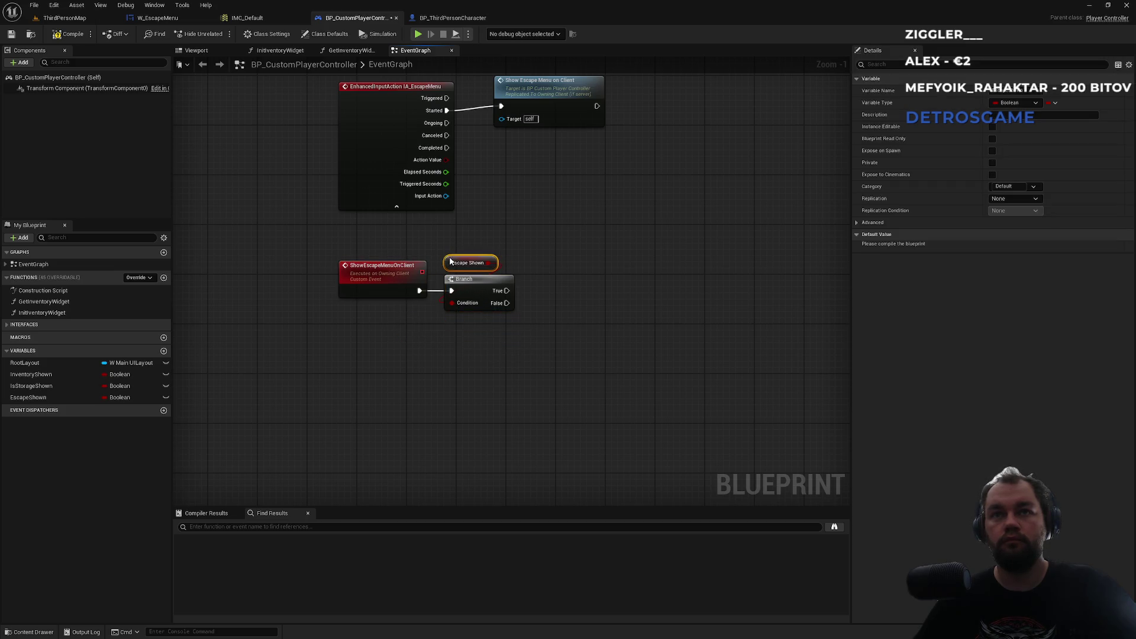
left_click(645, 349)
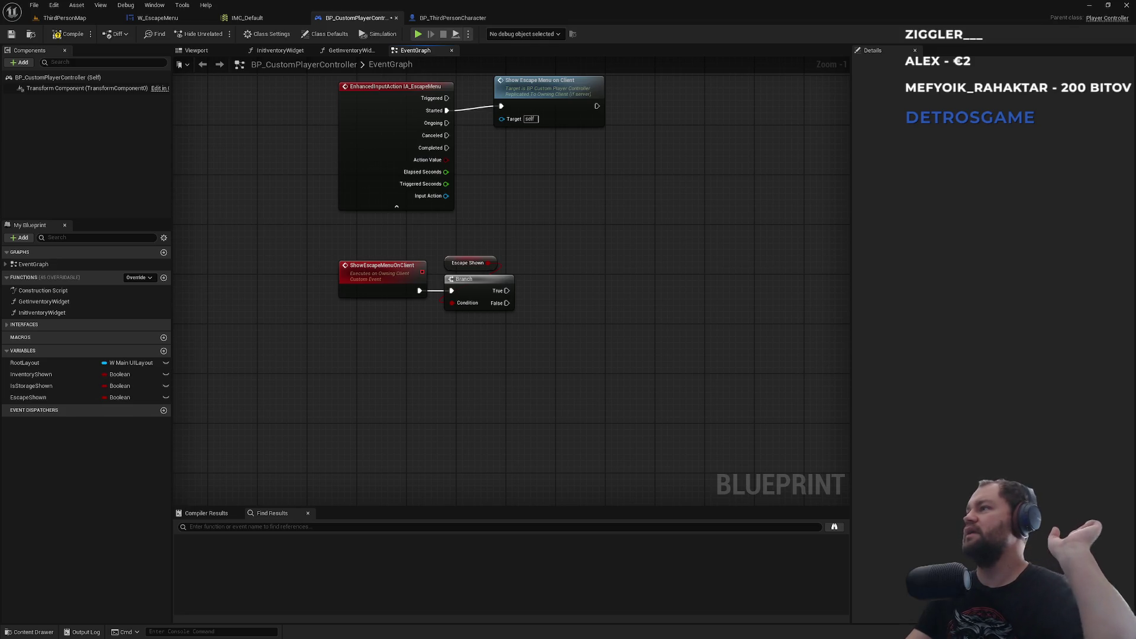
left_click(65, 18)
double_click(299, 508)
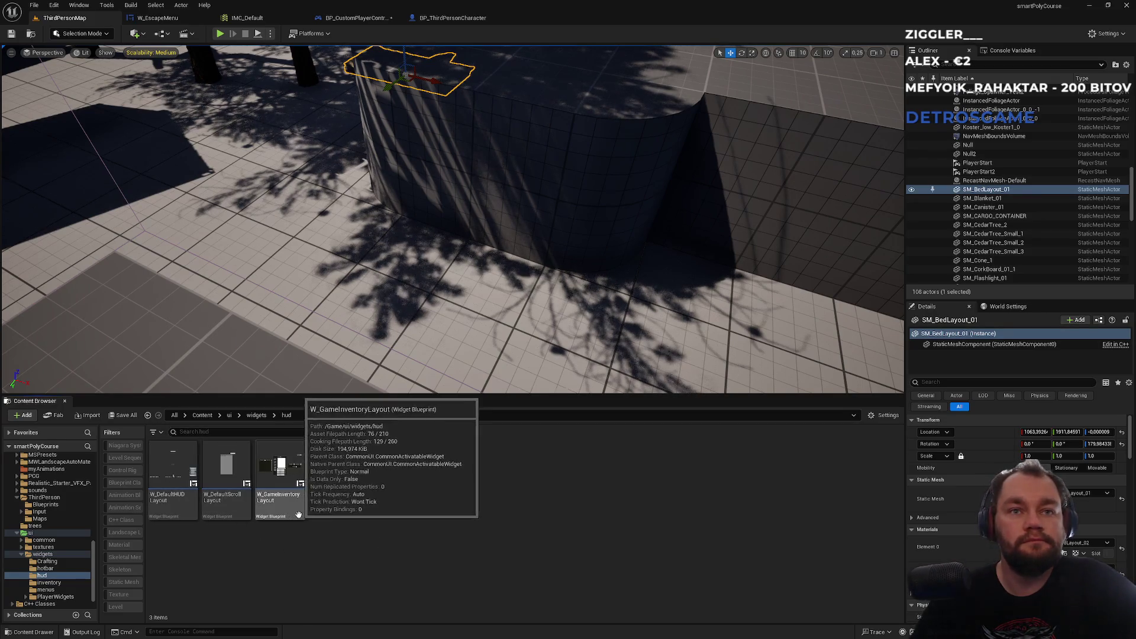
Step: Open W_MainUILayout from the widgets folder and browse the hud folder
left_click(259, 416)
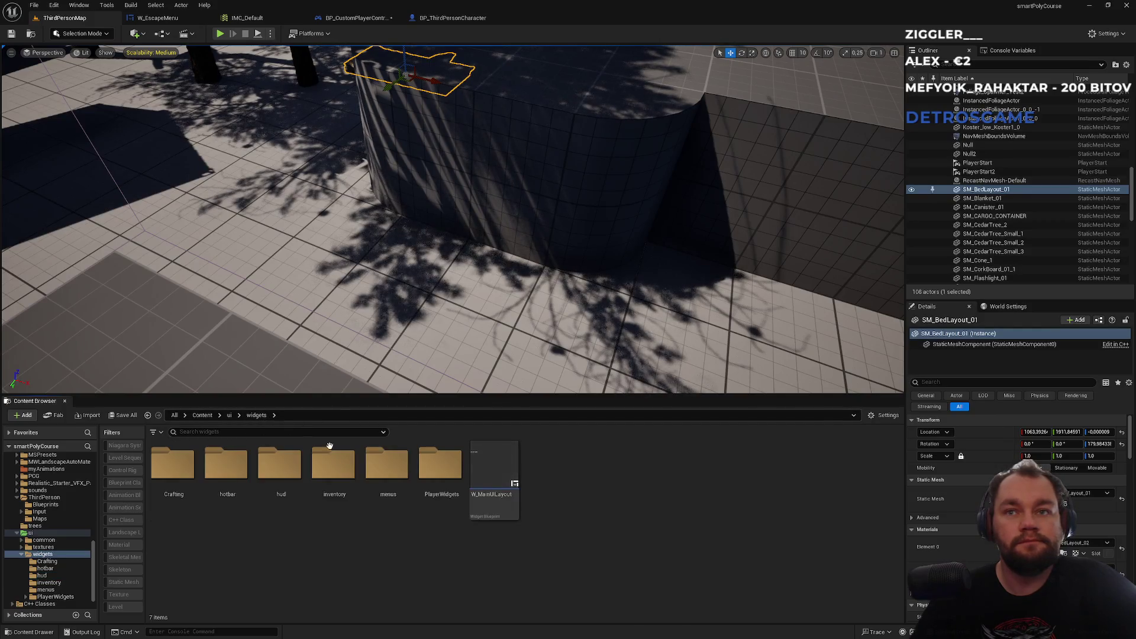
left_click(494, 504)
double_click(494, 506)
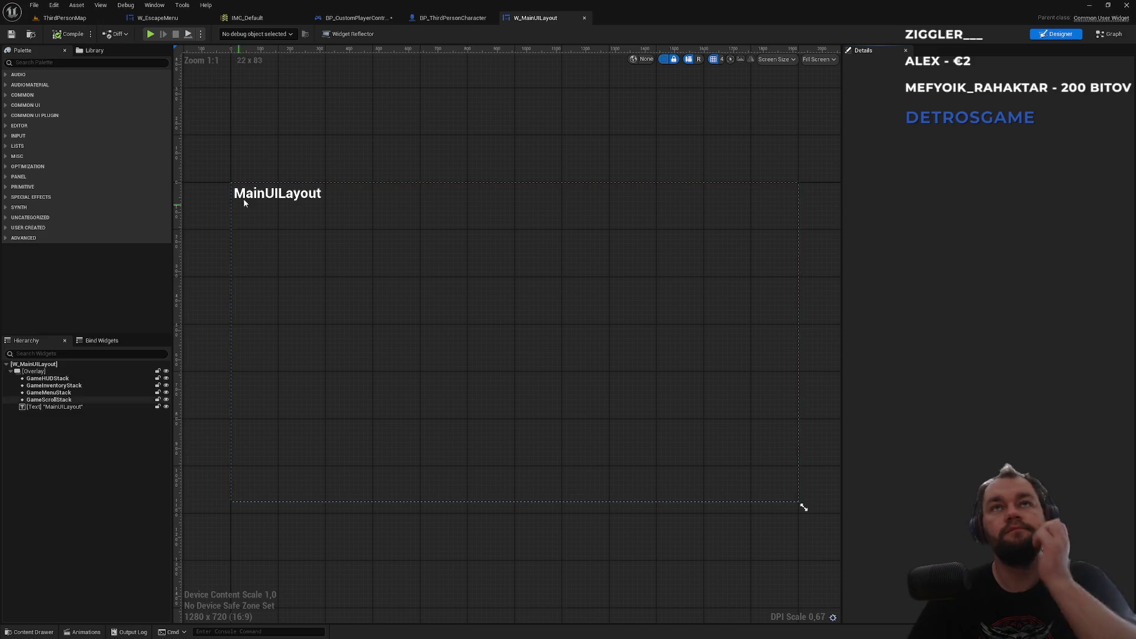
left_click(64, 19)
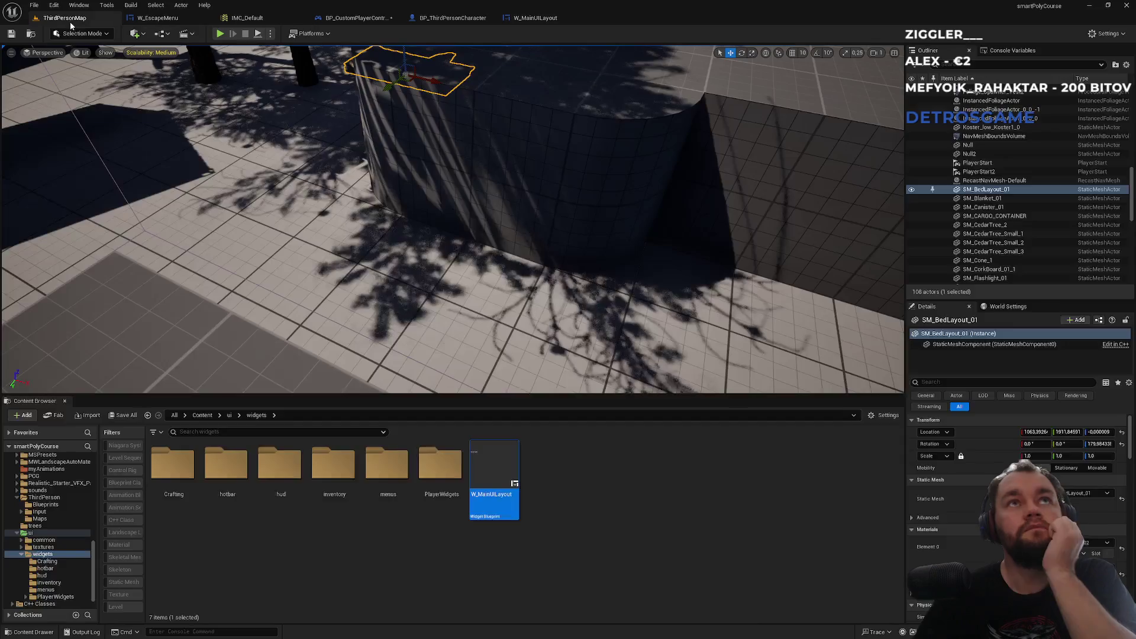
double_click(289, 510)
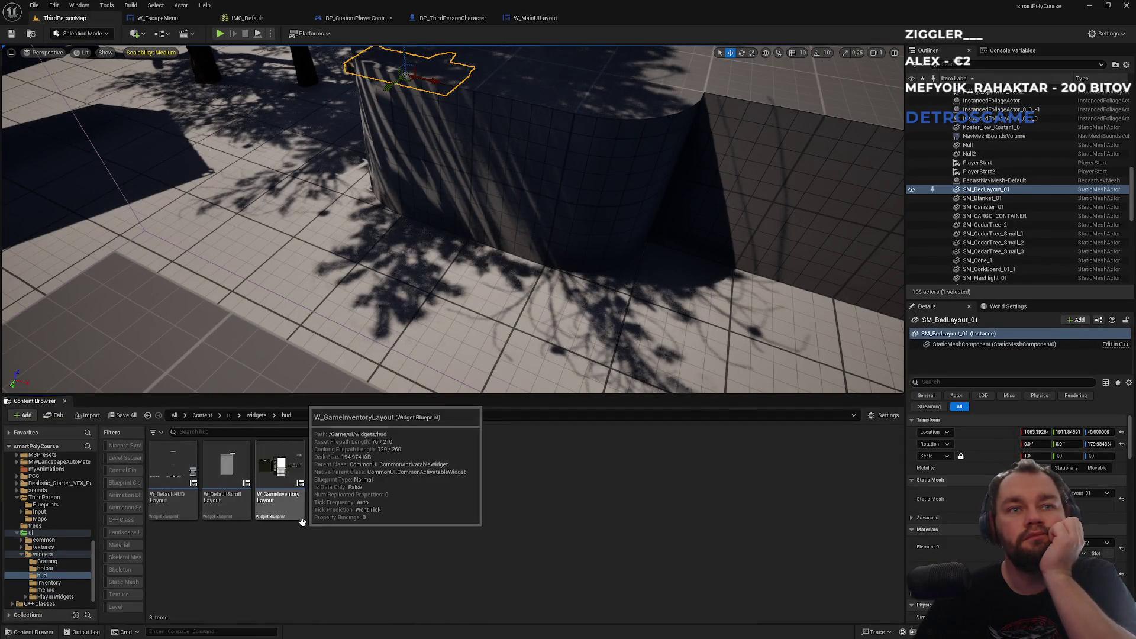
left_click(535, 19)
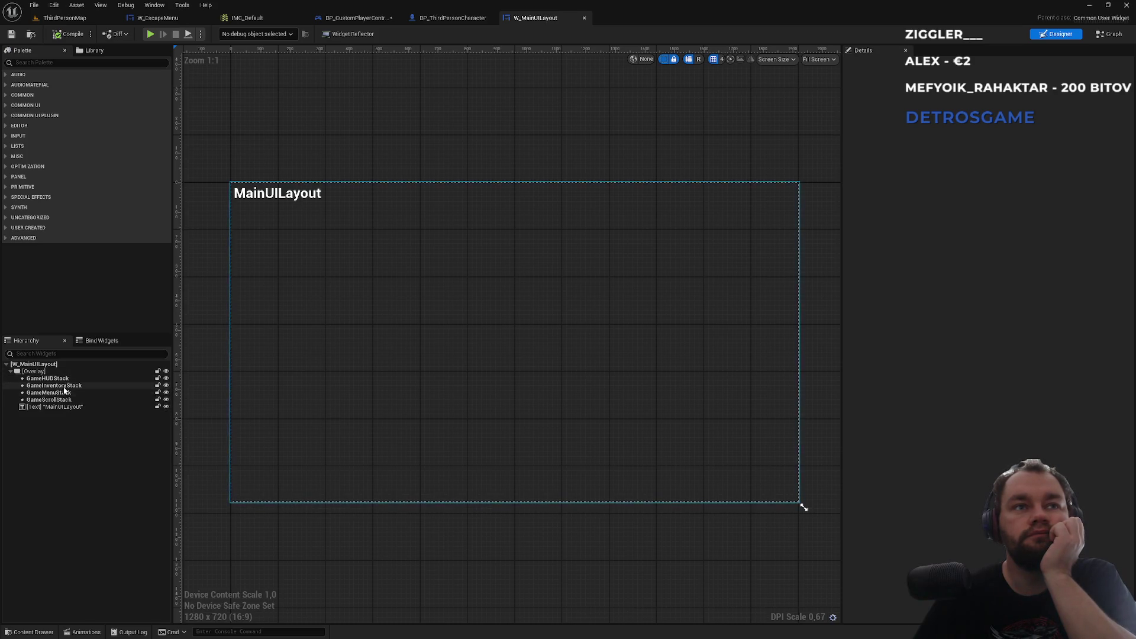
left_click(77, 18)
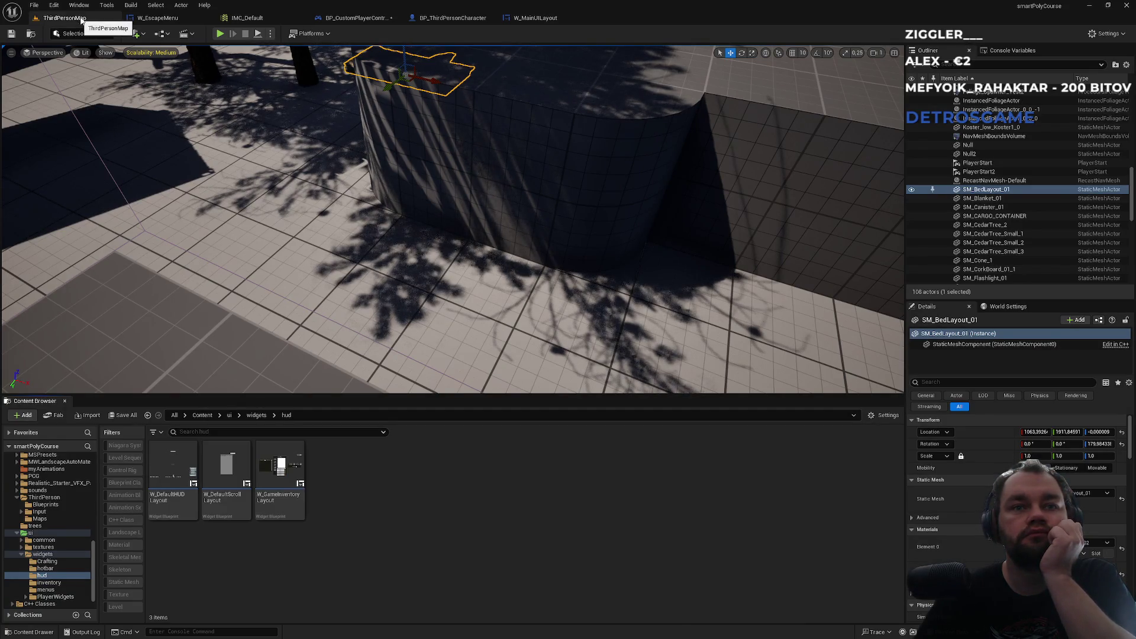
Step: Inspect GameMenuStack in W_MainUILayout's hierarchy, then search and clear the widgets folder filter
left_click(539, 17)
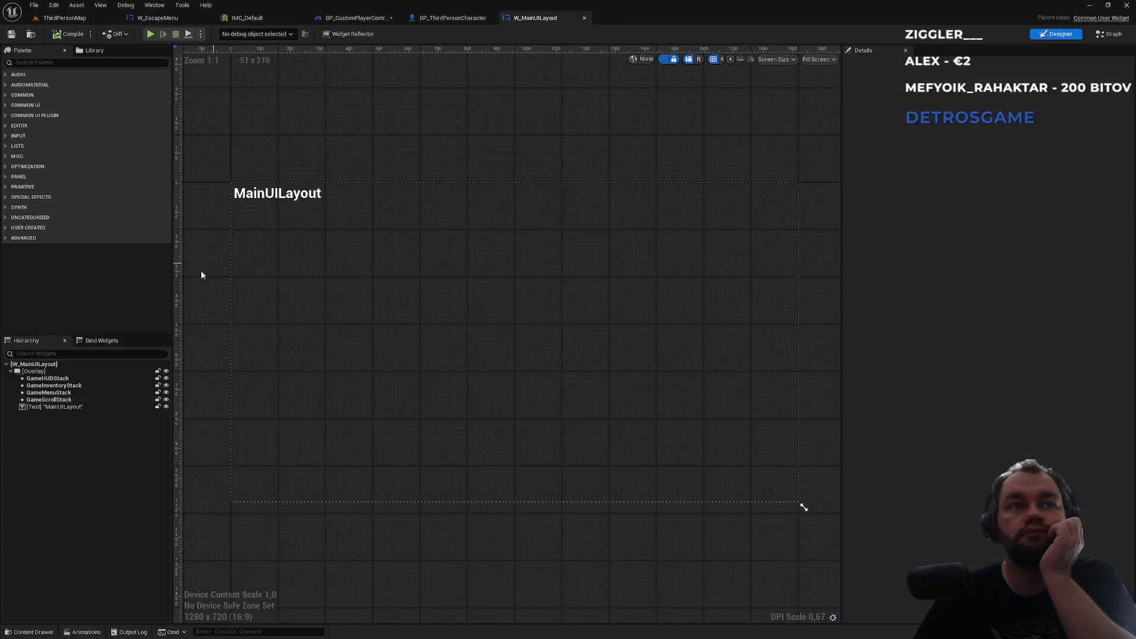
left_click(87, 394)
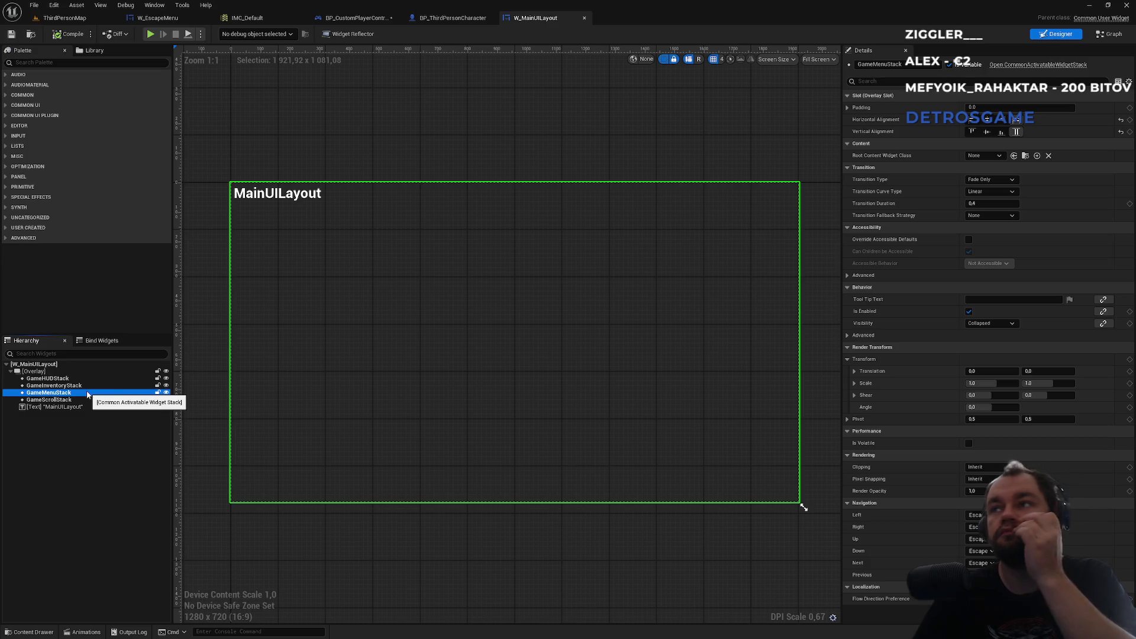
left_click(94, 18)
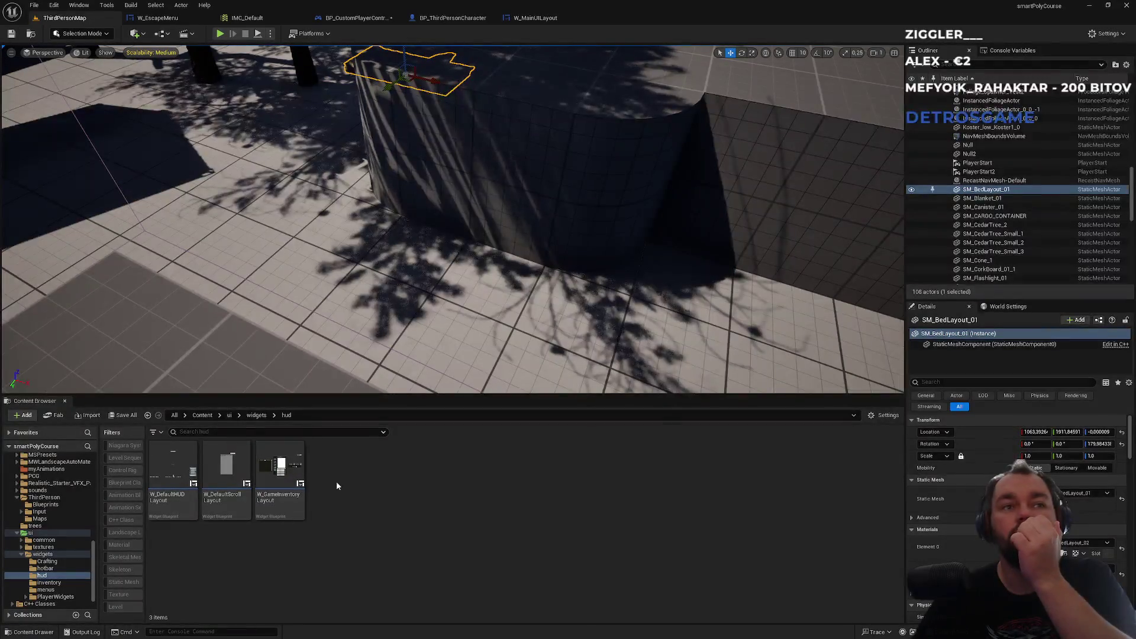
left_click(253, 417)
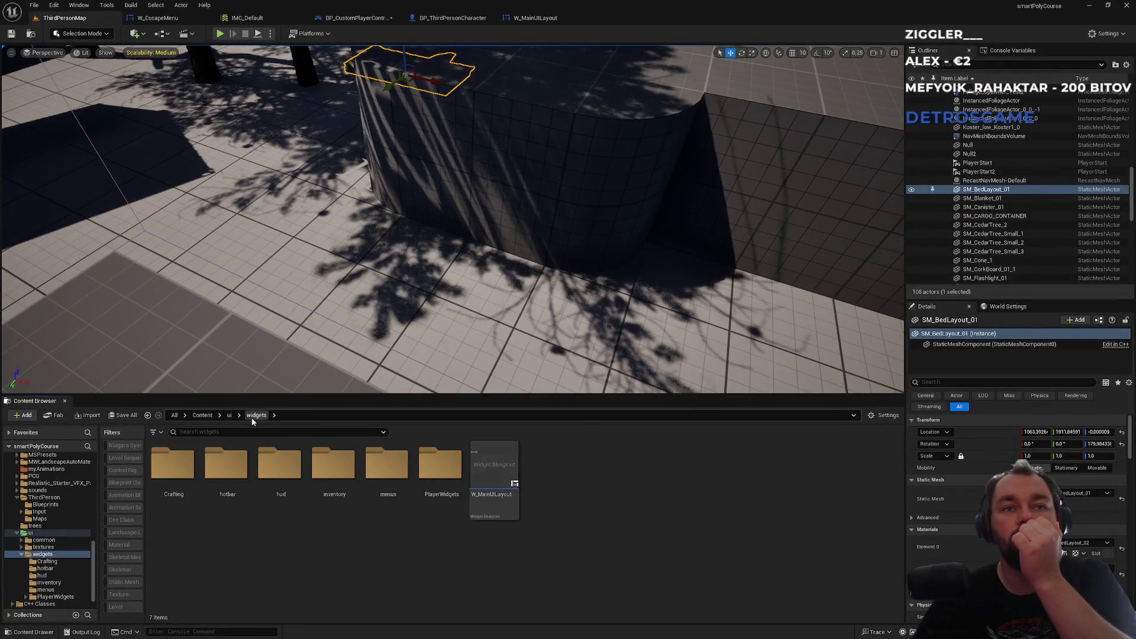
left_click(229, 433)
type("menu")
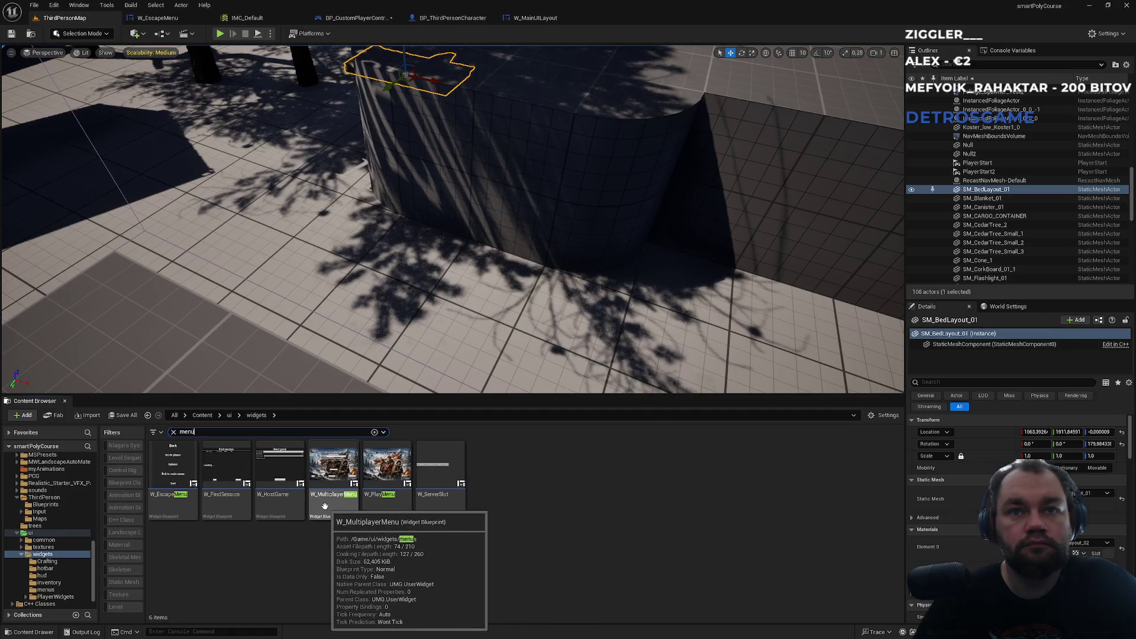
left_click(173, 433)
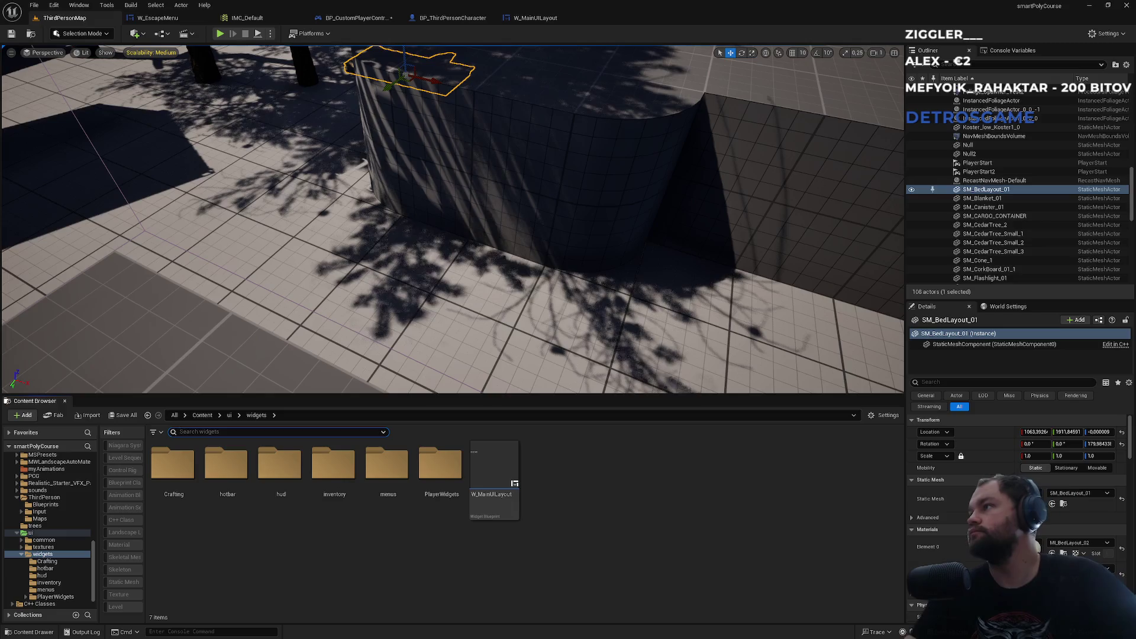
Step: Review W_MainUILayout's event graph and the W_EscapeMenu graph, then return to the level
left_click(542, 21)
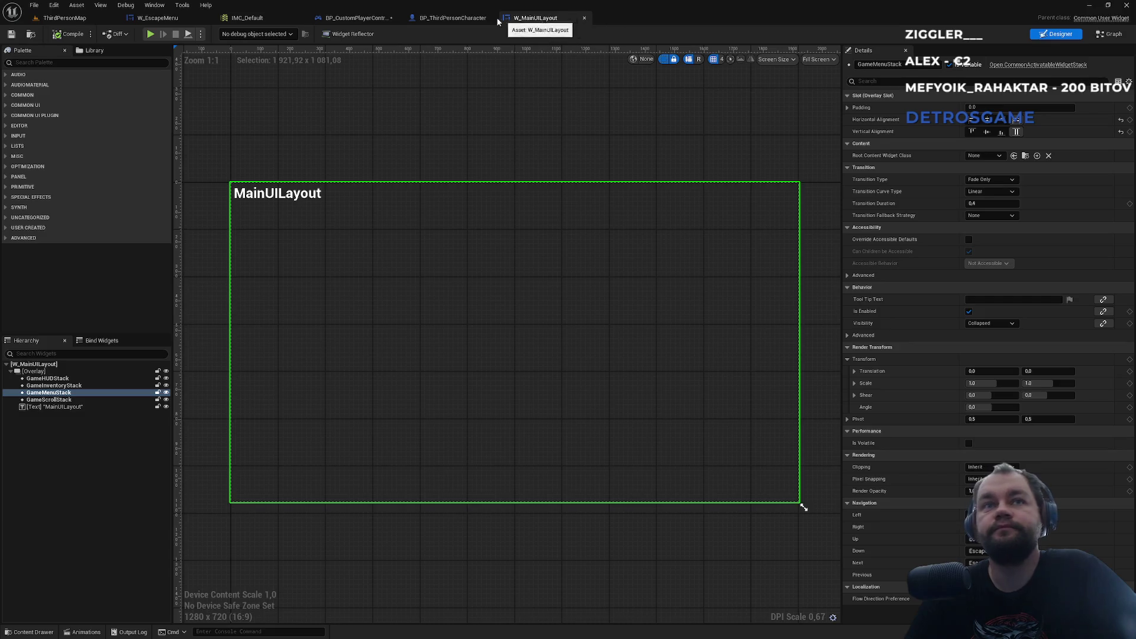
left_click(465, 19)
left_click(506, 23)
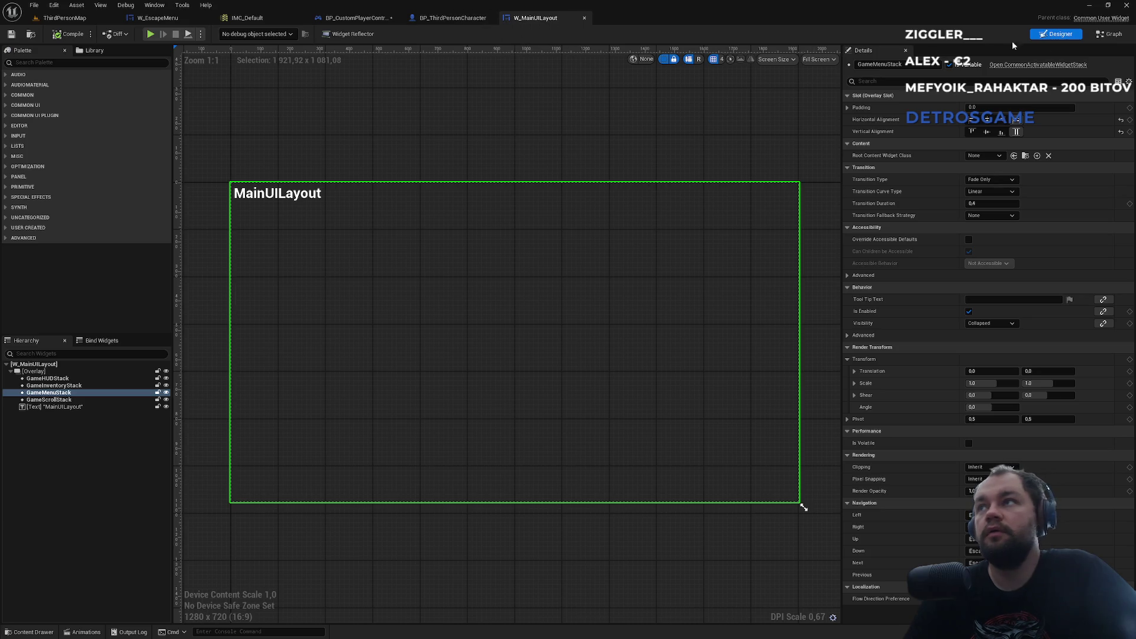
left_click(1111, 36)
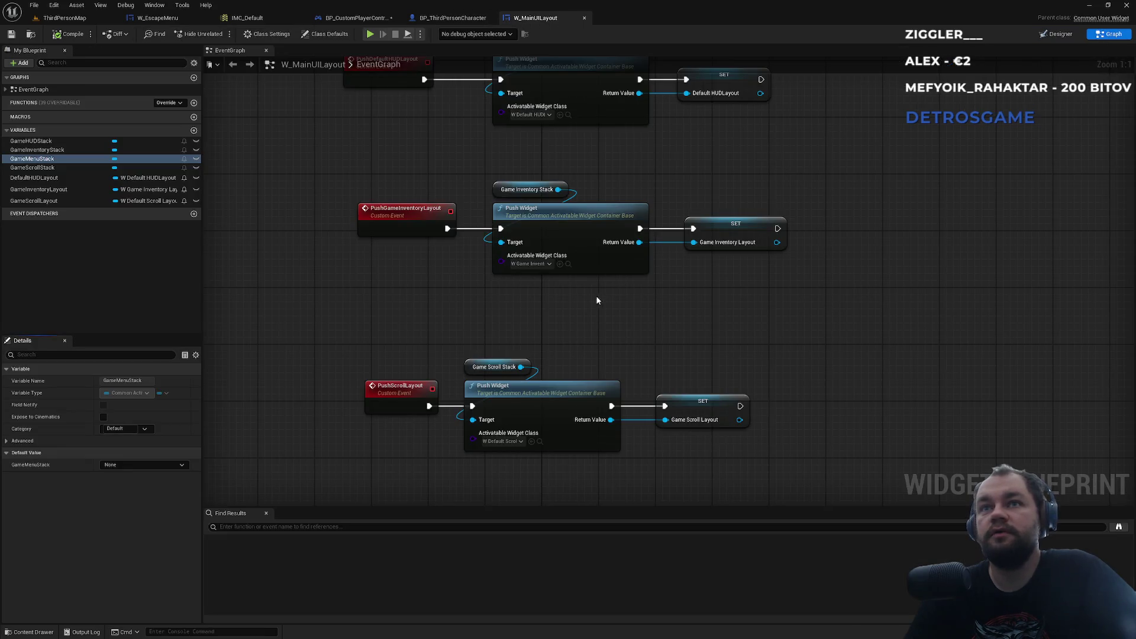
scroll(576, 300, "down", 1)
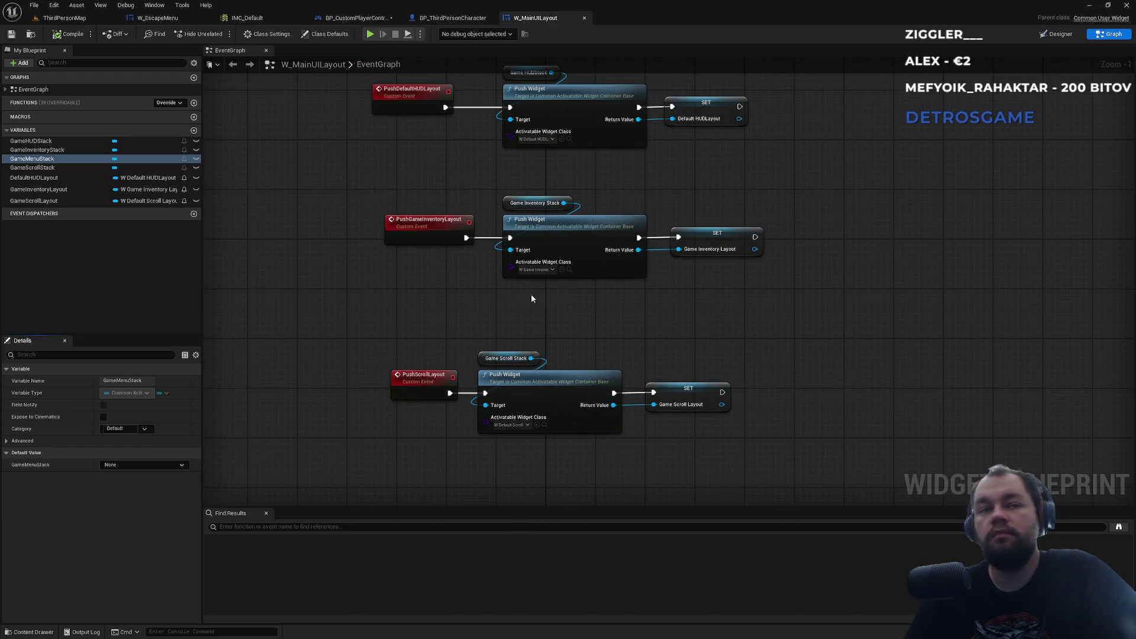
left_click(155, 18)
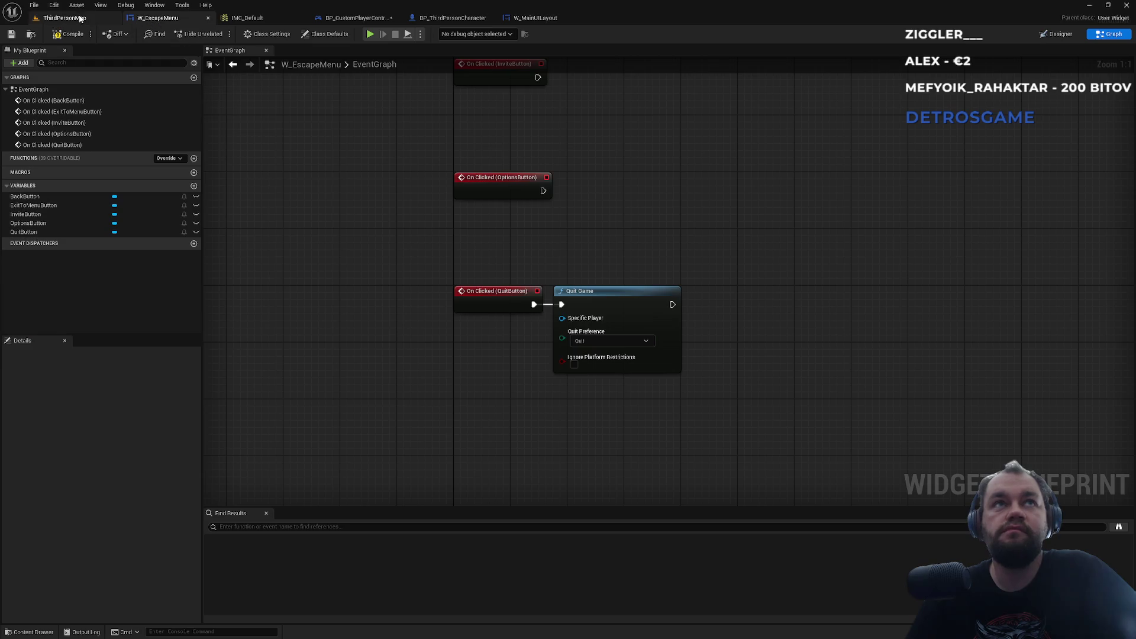
left_click(62, 18)
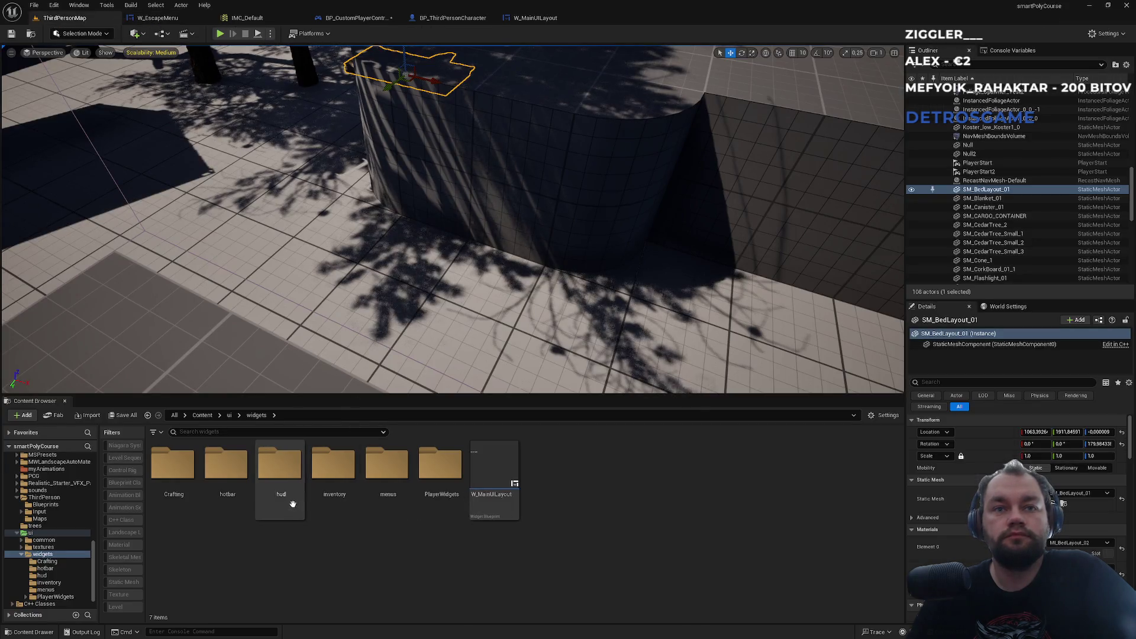
Step: In the hud folder, add a User Widget-based Widget Blueprint named W_GameMenuLayout
double_click(287, 480)
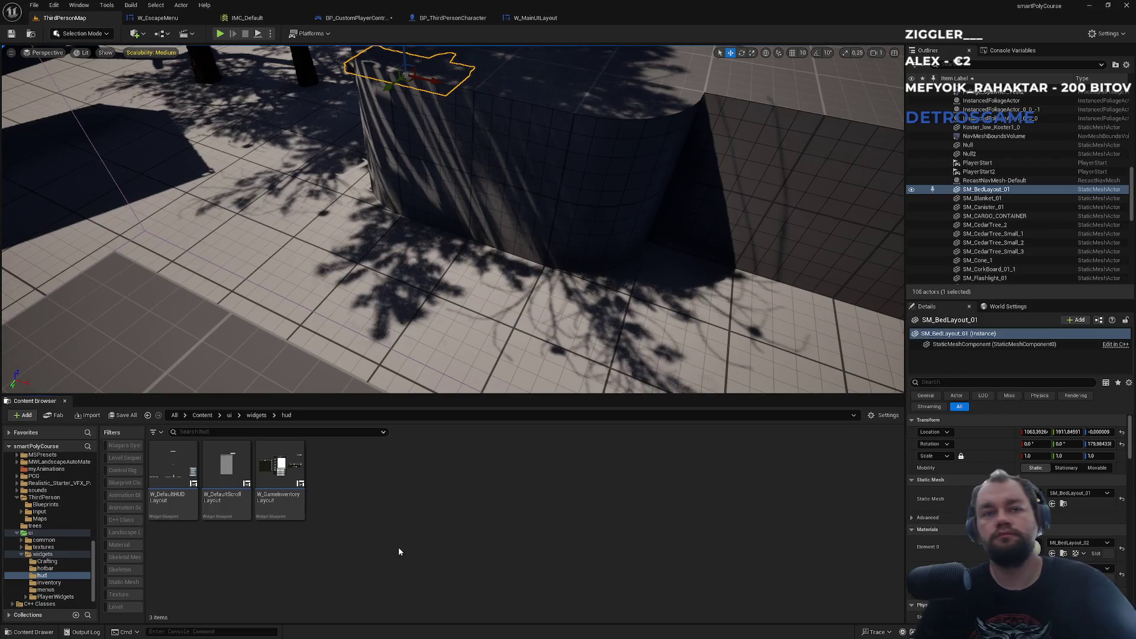
right_click(367, 550)
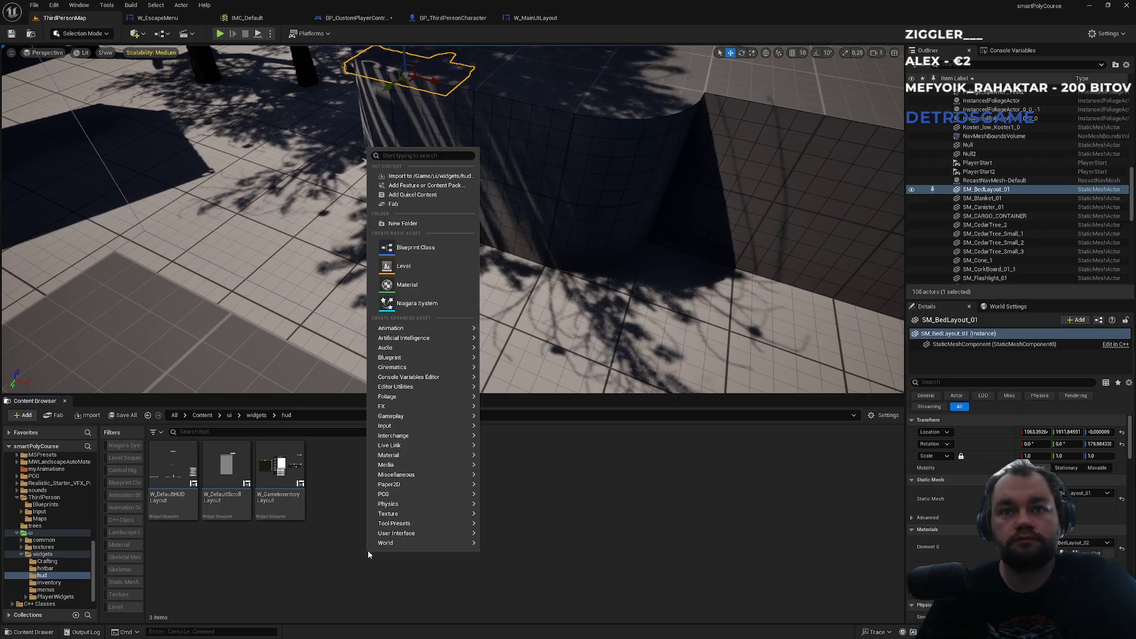
mouse_move(414, 533)
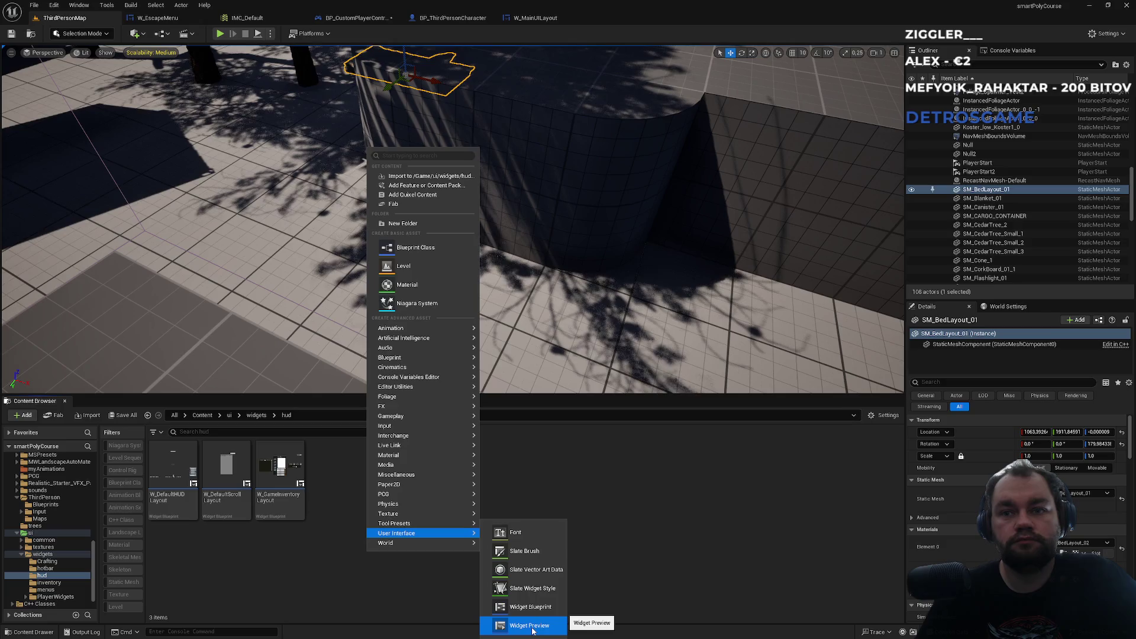
left_click(543, 609)
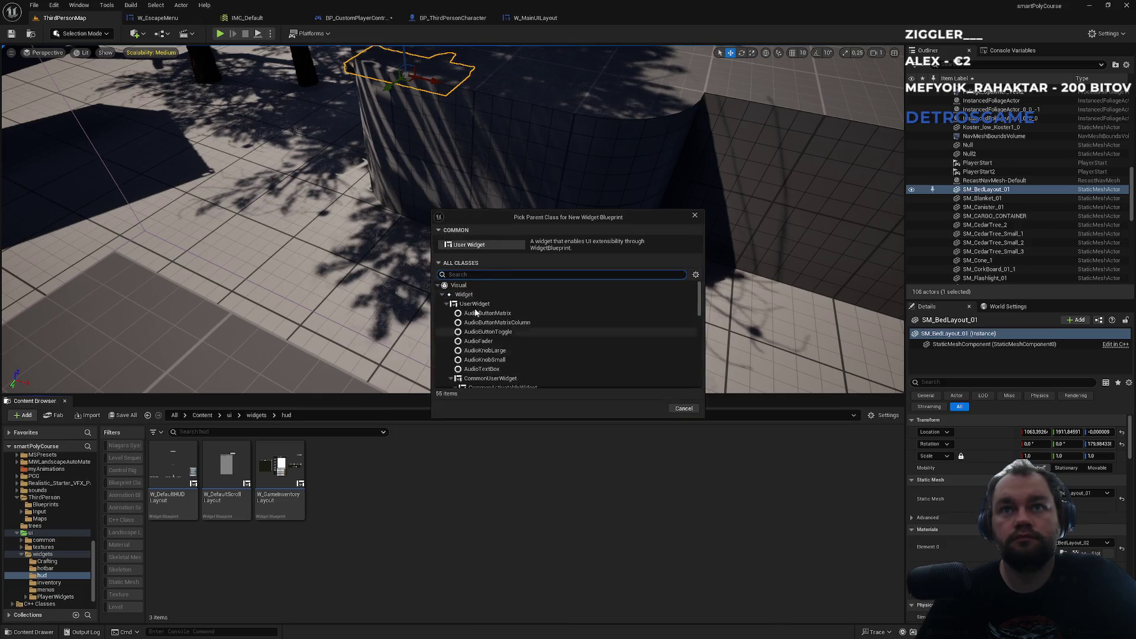
left_click(476, 249)
type("W_GameM")
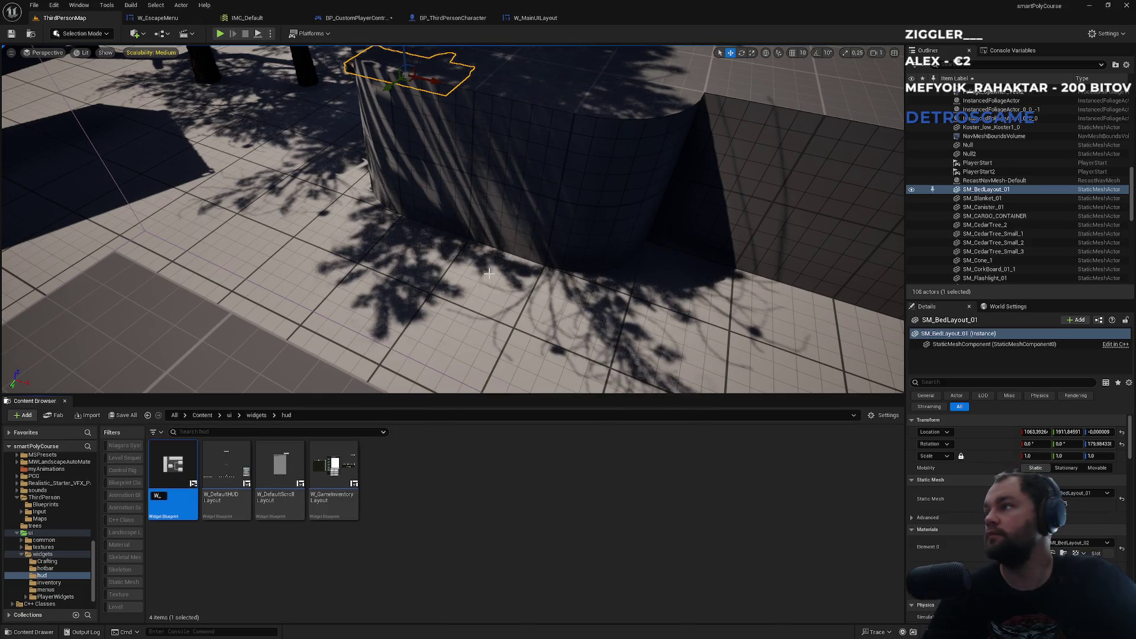
type("enuLayout")
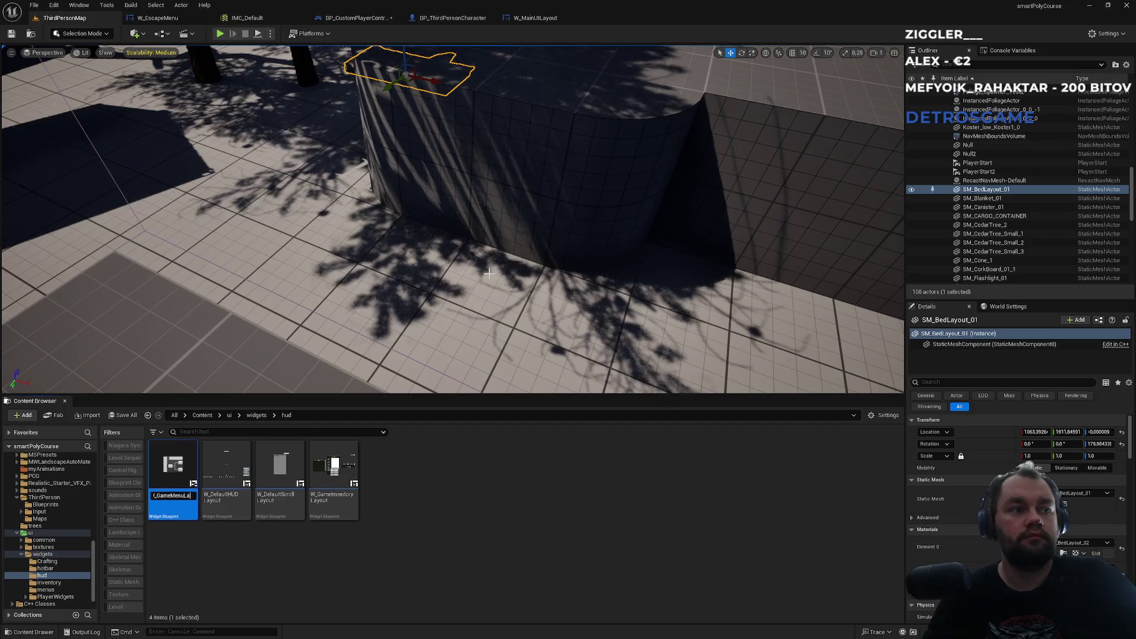
key("Return")
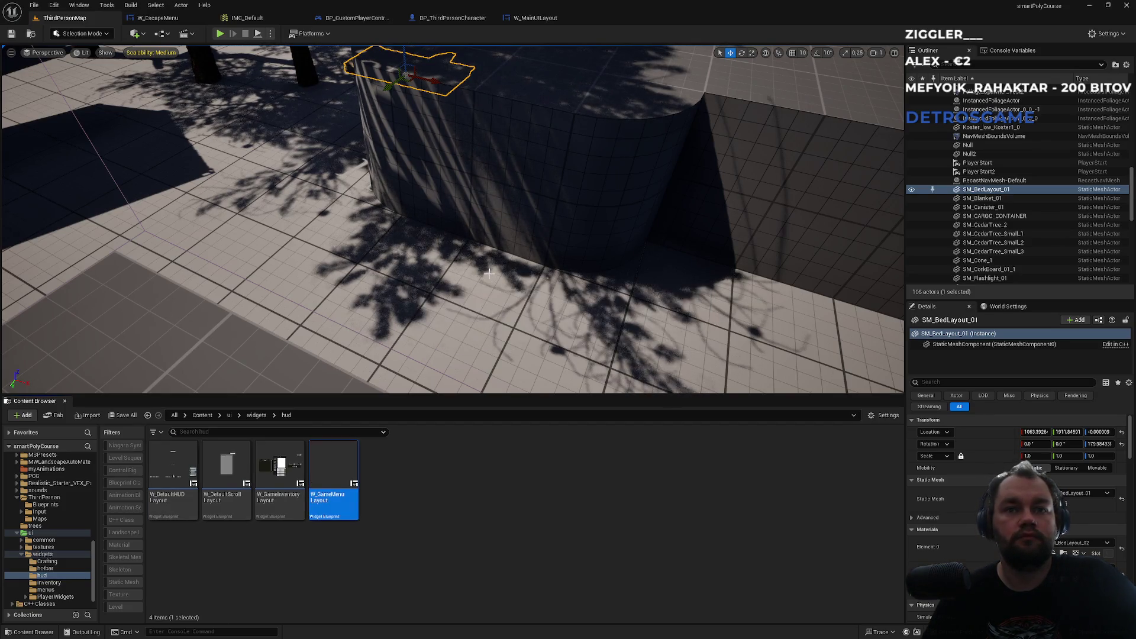
left_click(535, 18)
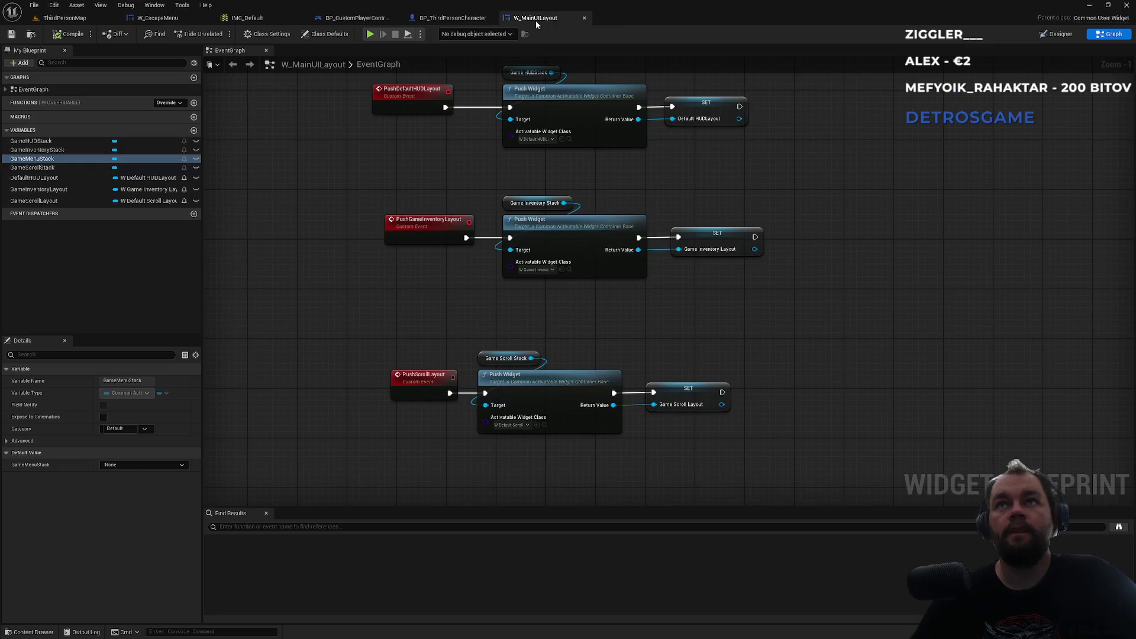
Step: Run Find References By Name (All) on the PushGameInventoryLayout event
left_click_drag(505, 278, 475, 279)
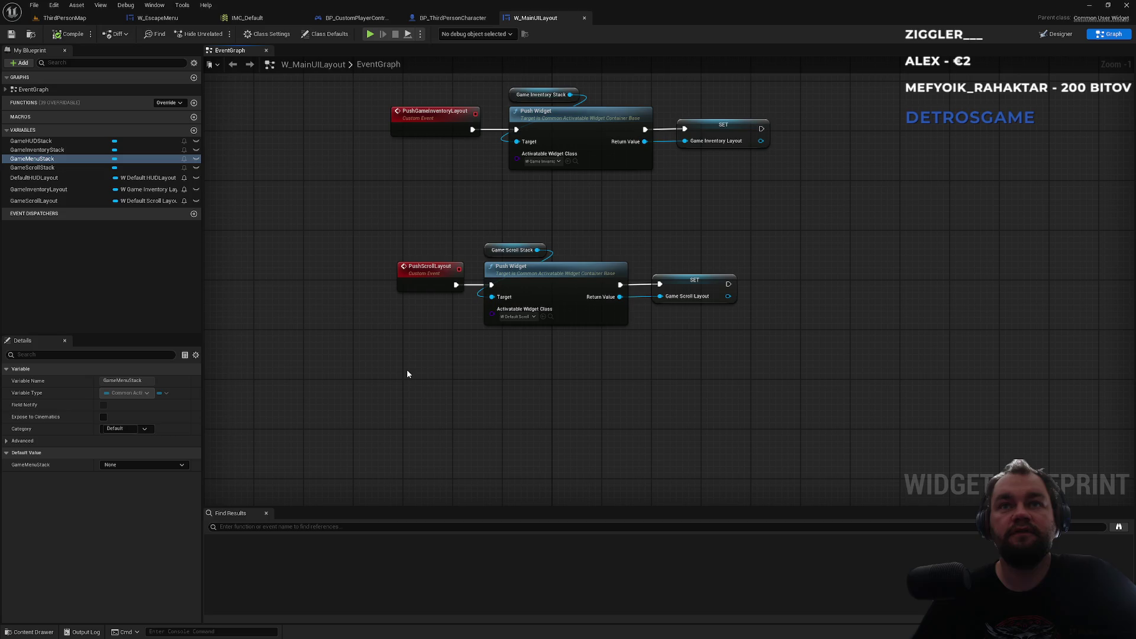
scroll(423, 308, "down", 3)
scroll(408, 326, "up", 3)
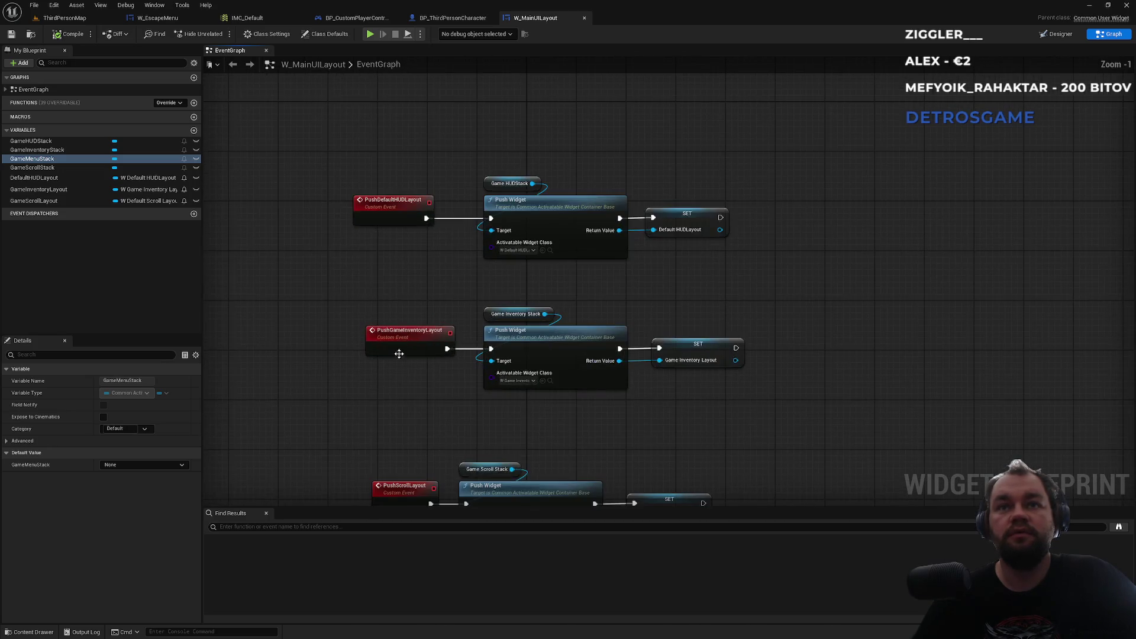
right_click(404, 341)
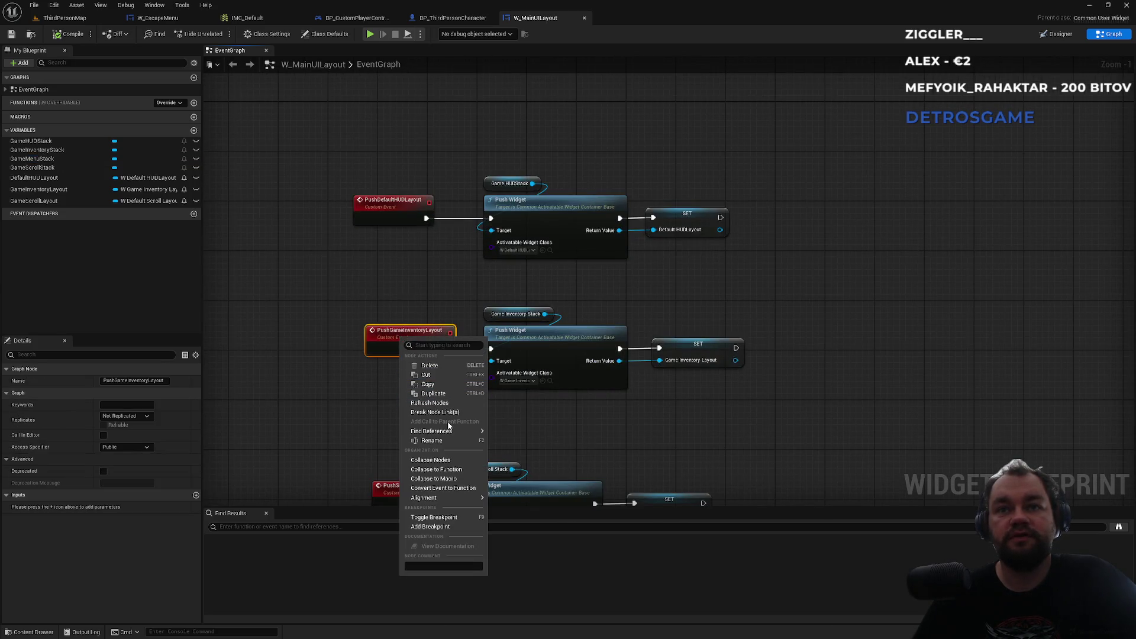
mouse_move(469, 434)
left_click(512, 436)
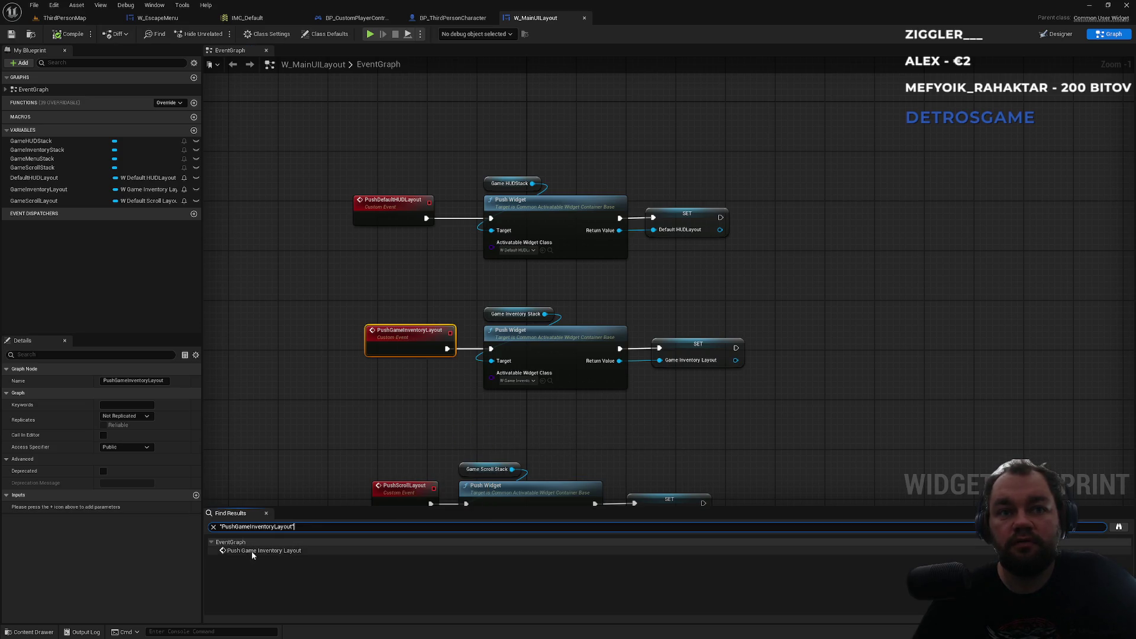
right_click(401, 333)
mouse_move(450, 428)
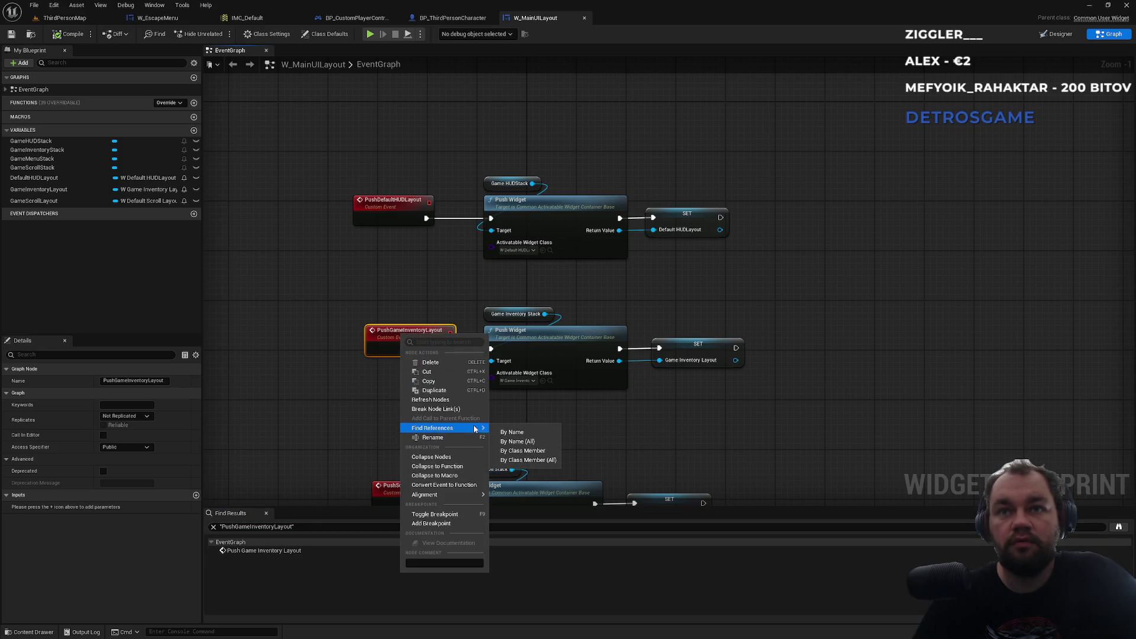
left_click(517, 442)
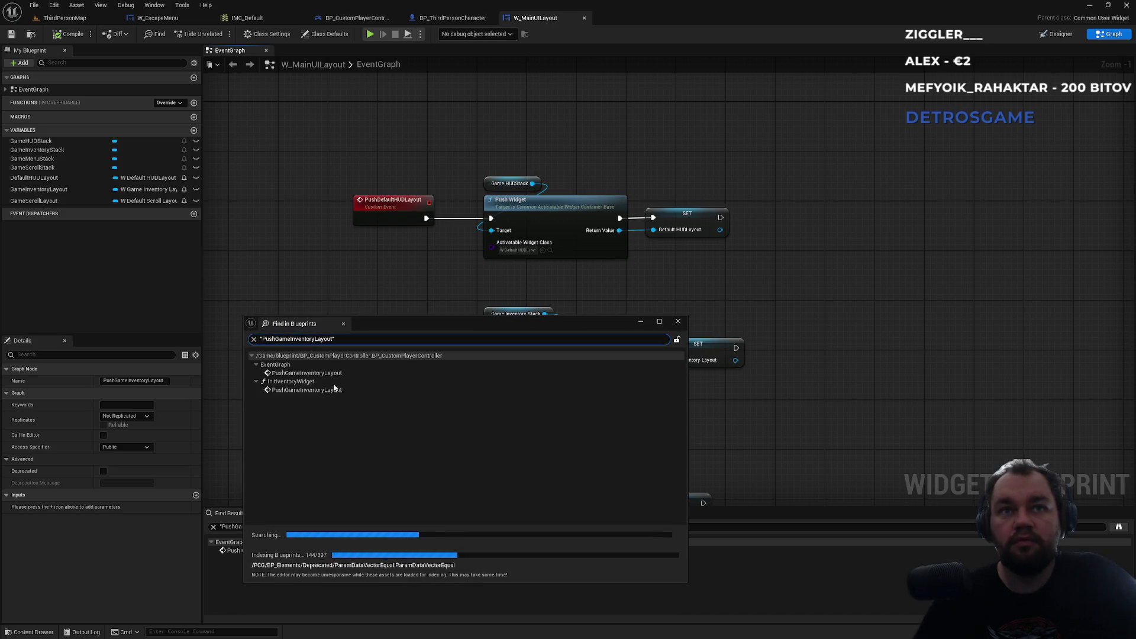
Step: Open each result: the controller call, W_MainUILayout definition, and InitInventoryWidget call
double_click(320, 390)
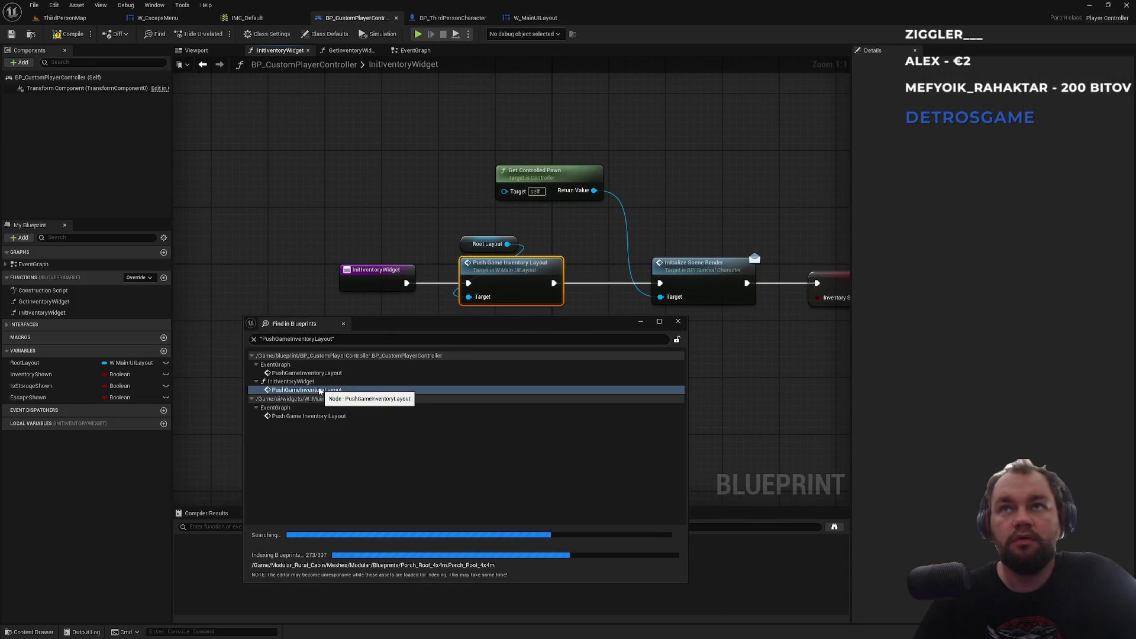
double_click(312, 416)
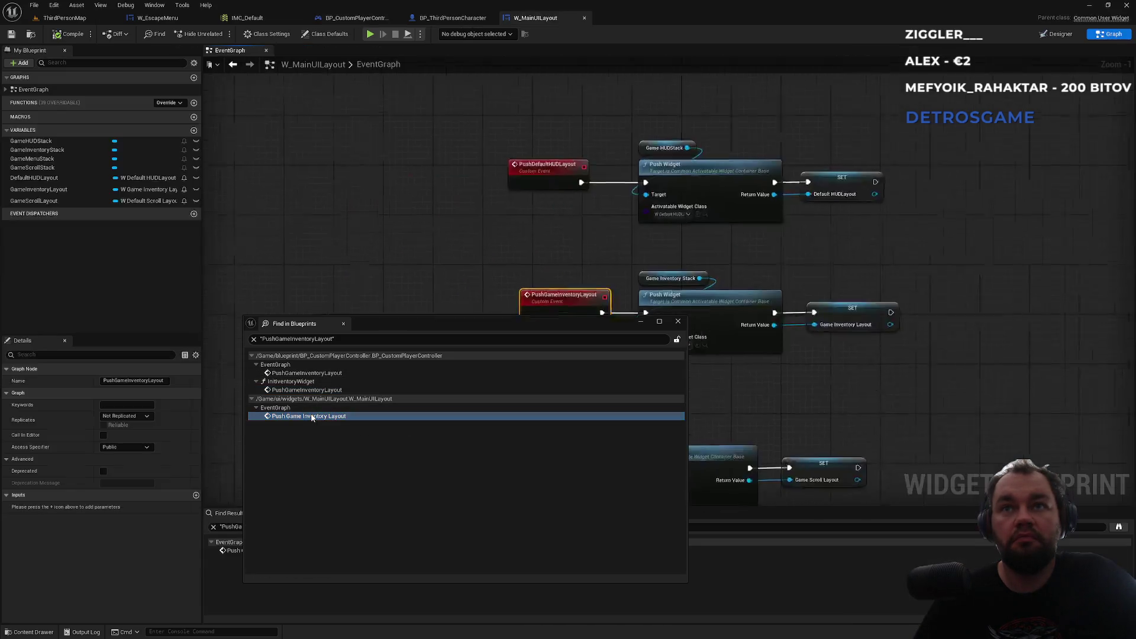
double_click(320, 373)
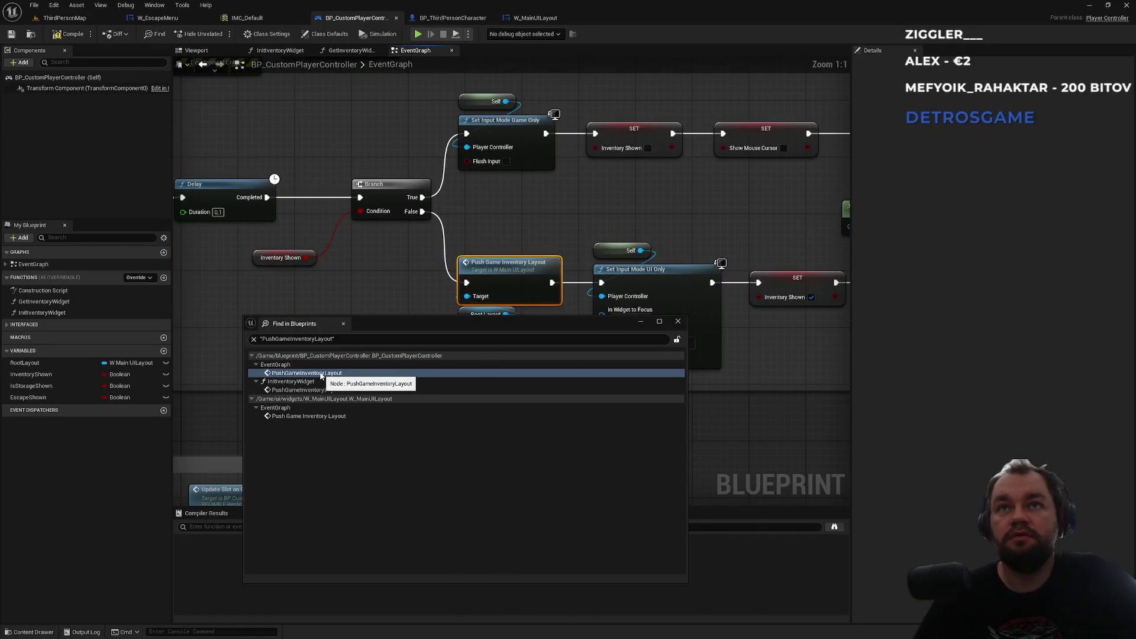
left_click_drag(359, 264, 558, 245)
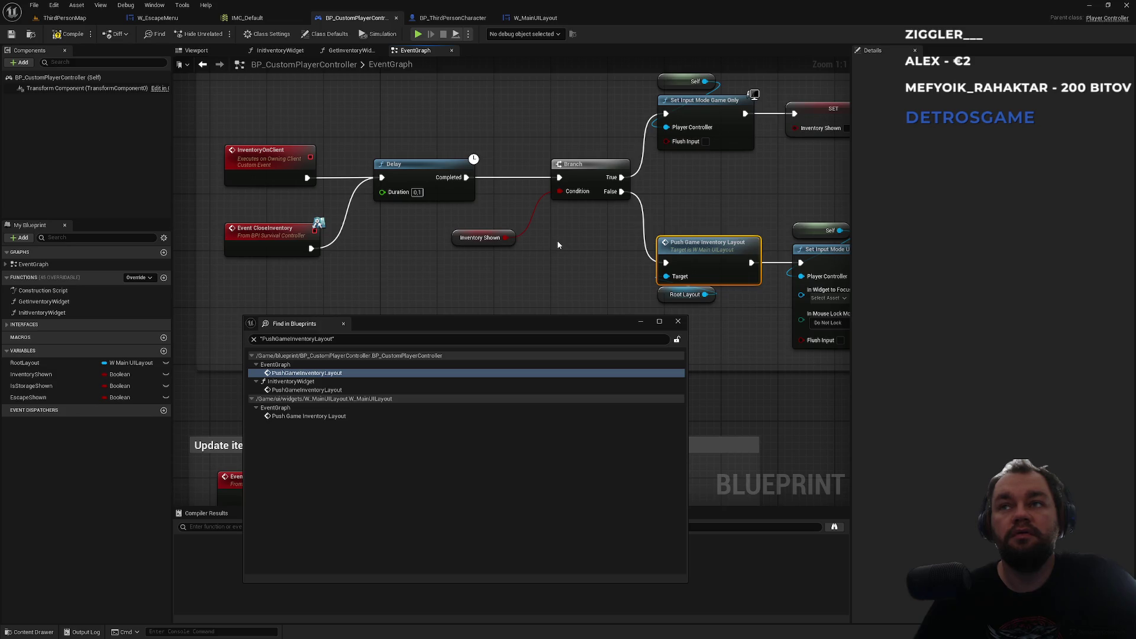
double_click(291, 390)
mouse_move(538, 237)
left_mouse_down()
mouse_move(288, 192)
mouse_move(488, 213)
left_mouse_up()
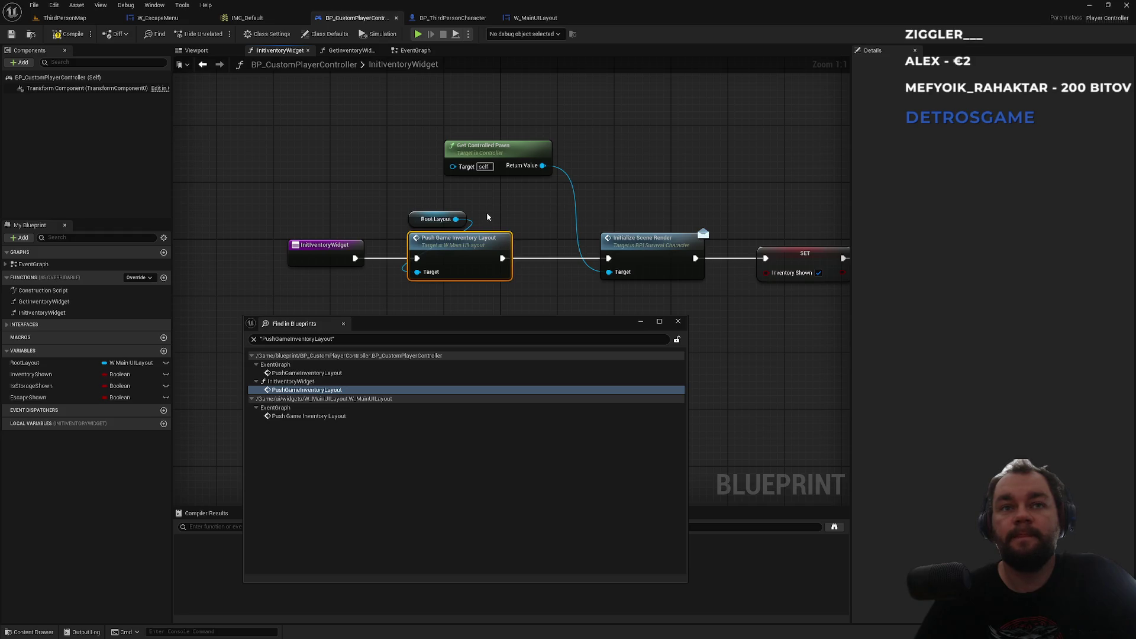
left_click(678, 323)
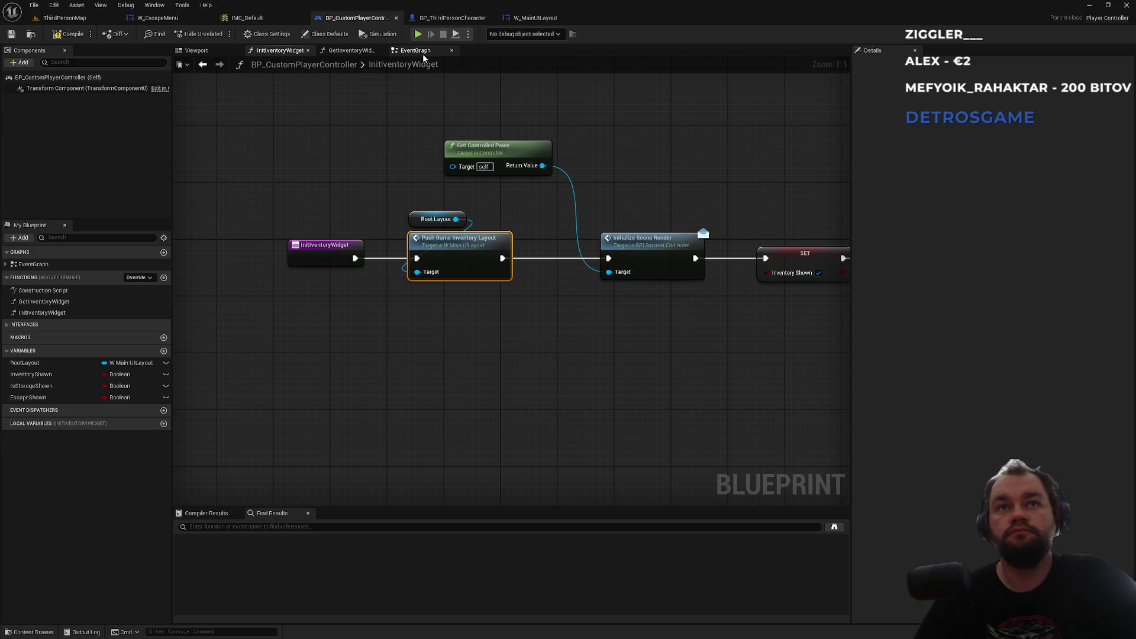
Step: Review InitInventoryWidget, EventGraph and GetInventoryWidget graphs, then return to W_MainUILayout
left_click_drag(641, 142, 301, 152)
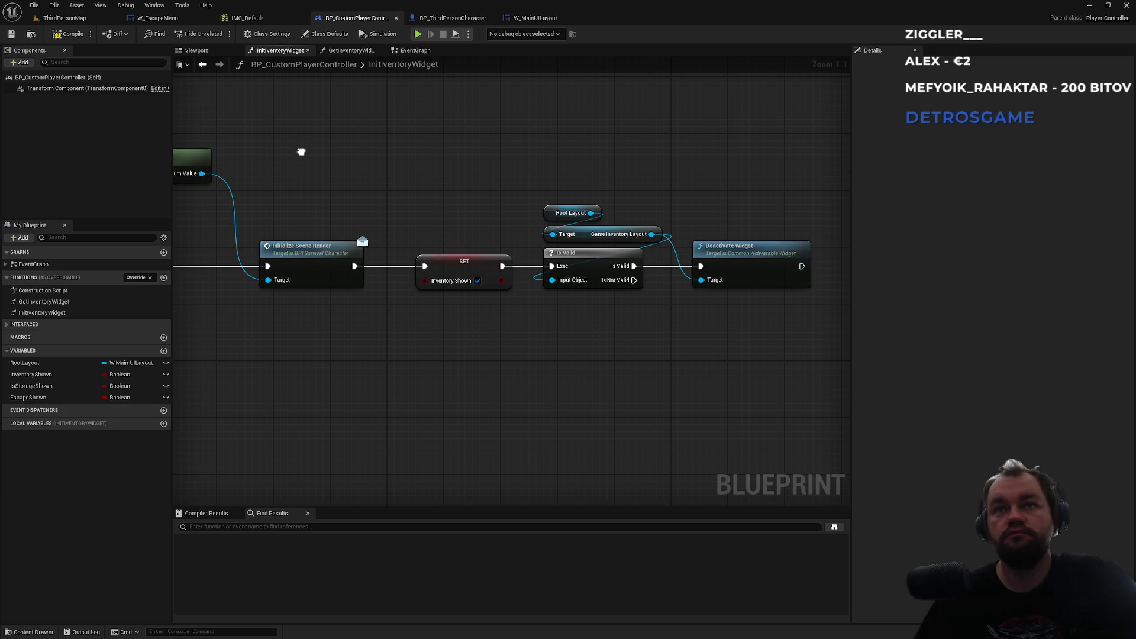
left_click_drag(301, 152, 596, 157)
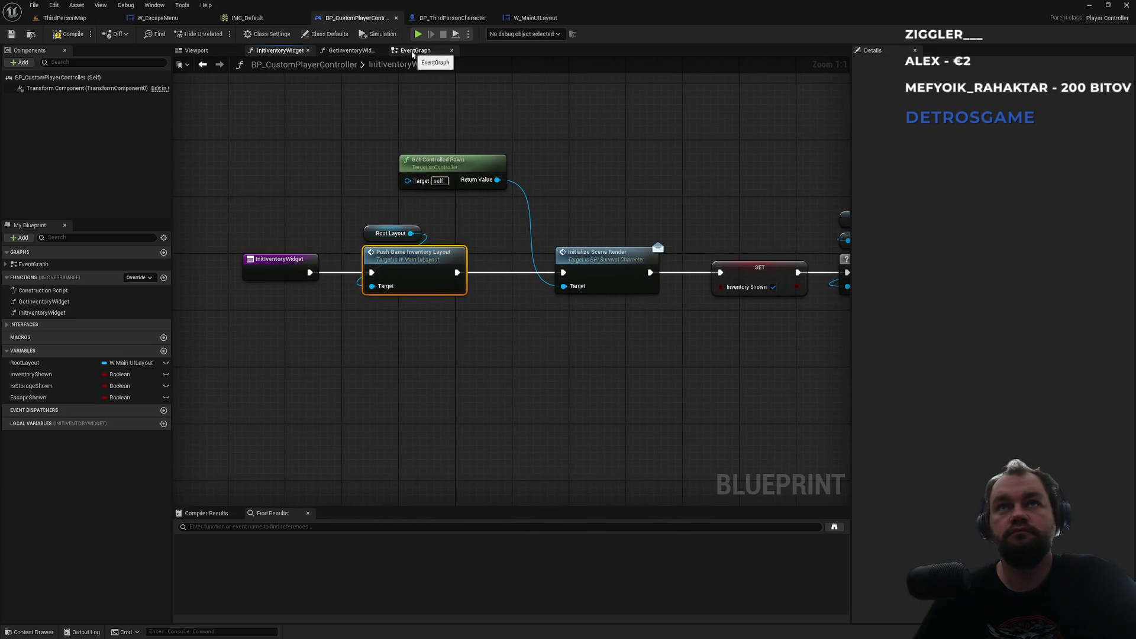
left_click(412, 52)
left_click(355, 52)
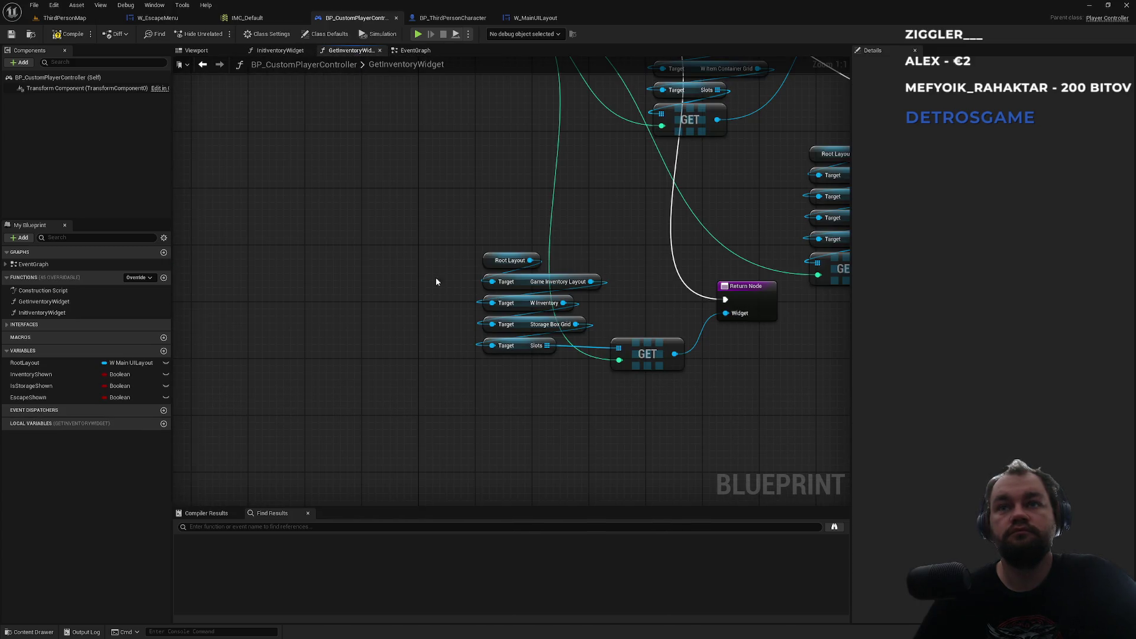
left_click(285, 51)
left_click(345, 226)
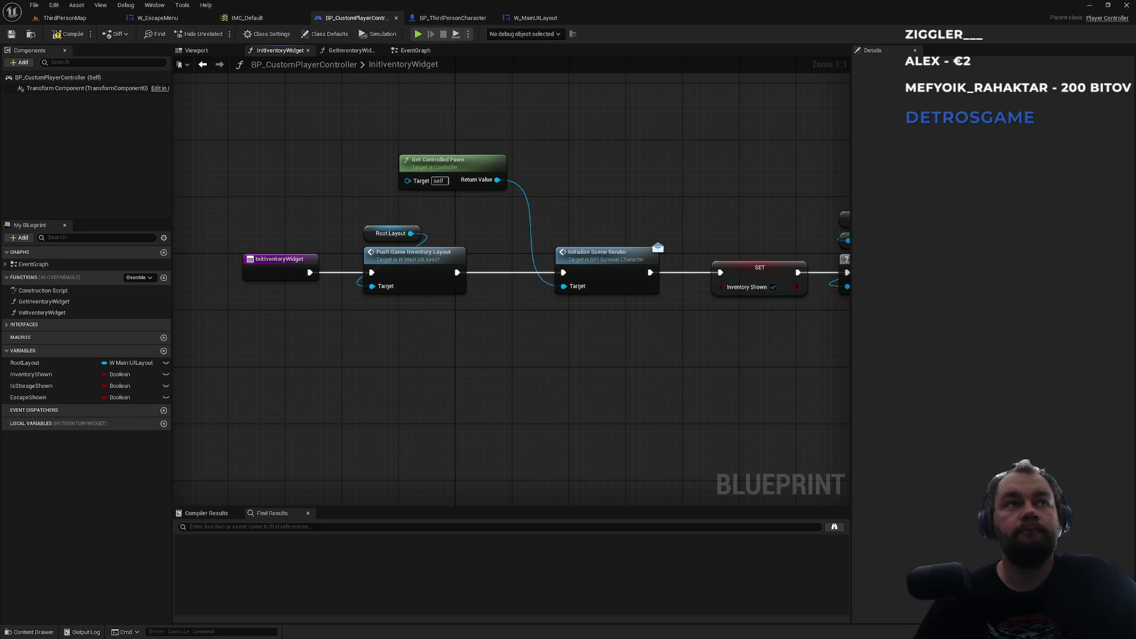
left_click(533, 18)
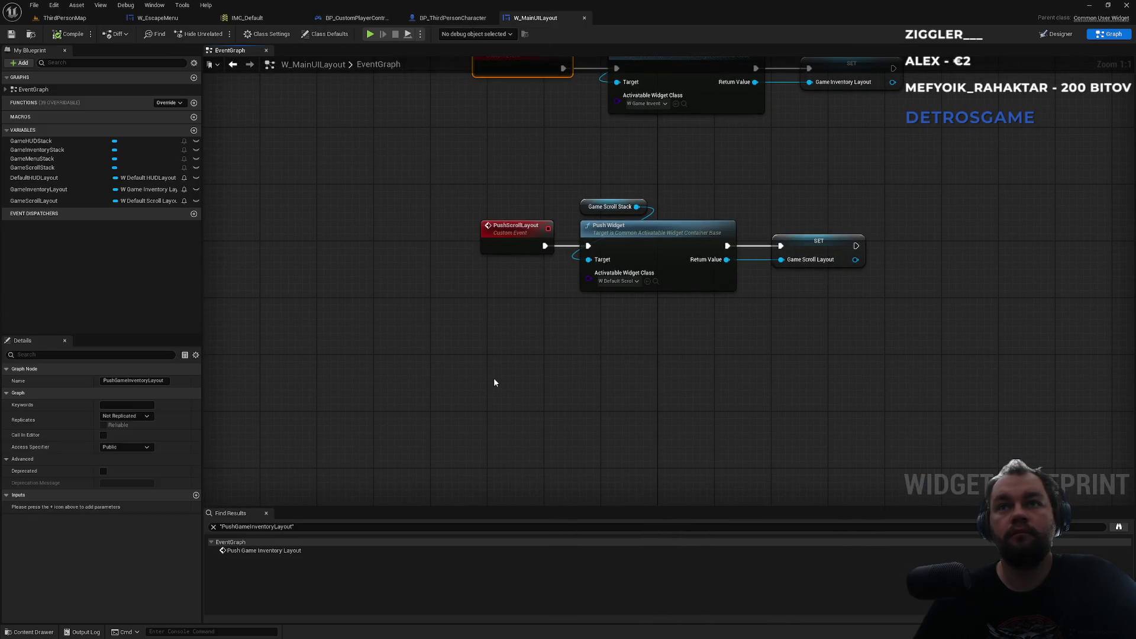
Step: Add a Custom Event node named PushGameMenuLayout to W_MainUILayout's event graph
right_click(495, 383)
type("PushScr")
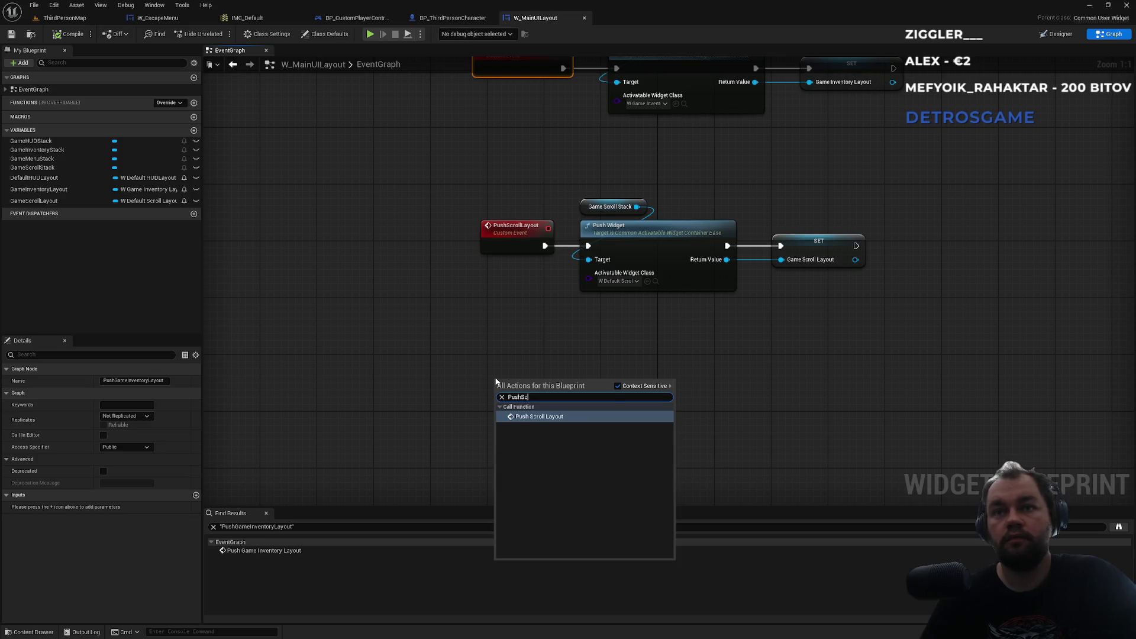
key("BackSpace")
key("BackSpace")
key("Escape")
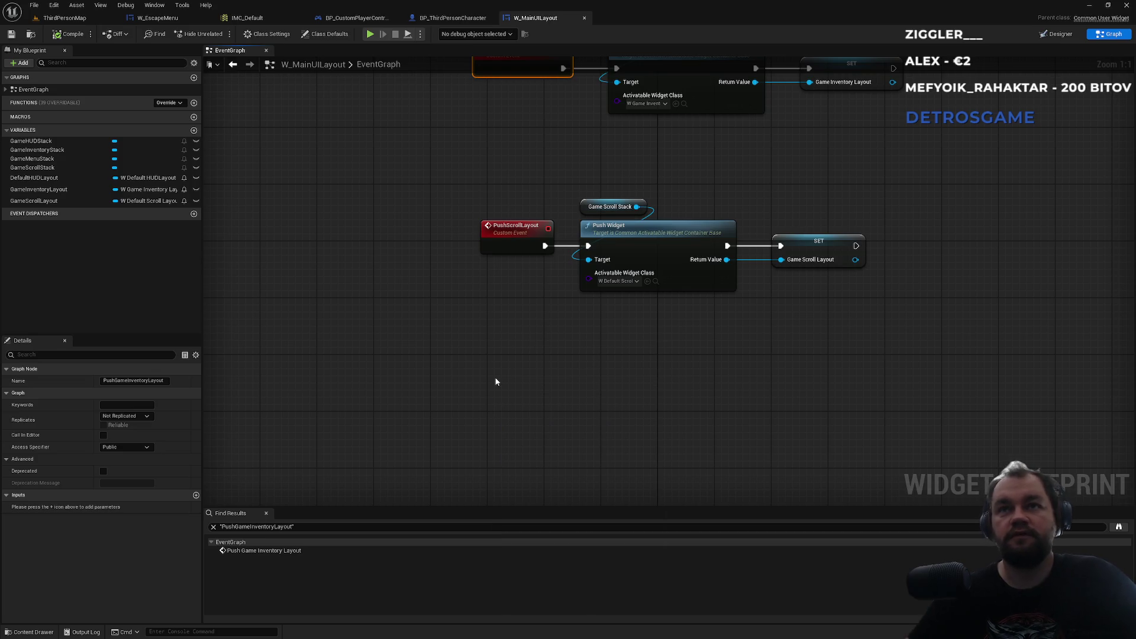
right_click(496, 382)
type("custom")
key("Return")
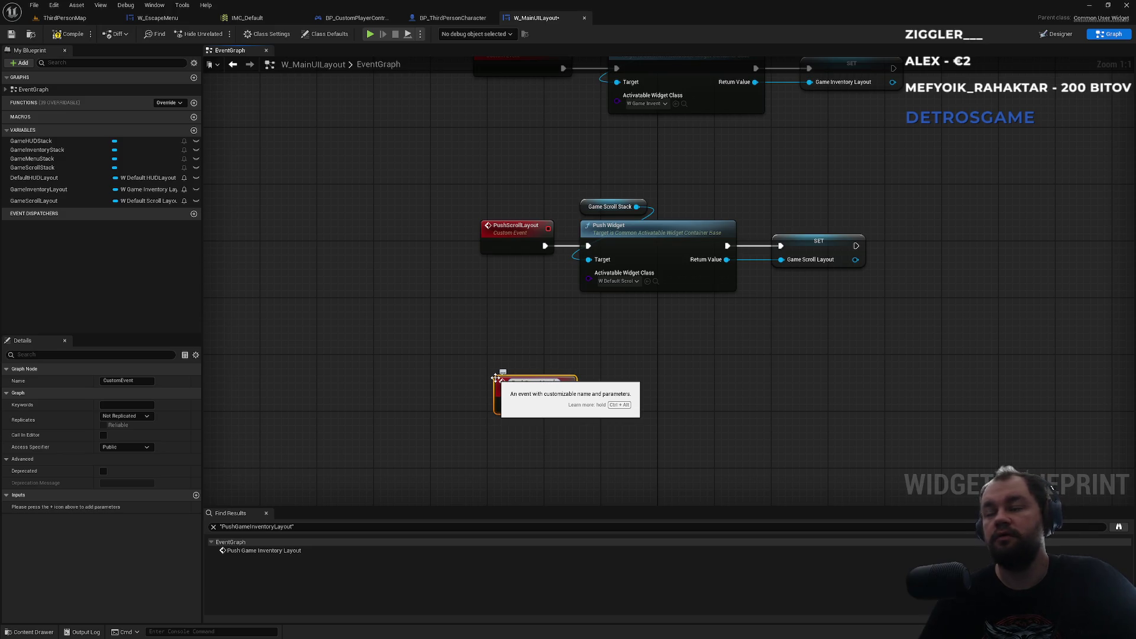
key("Return")
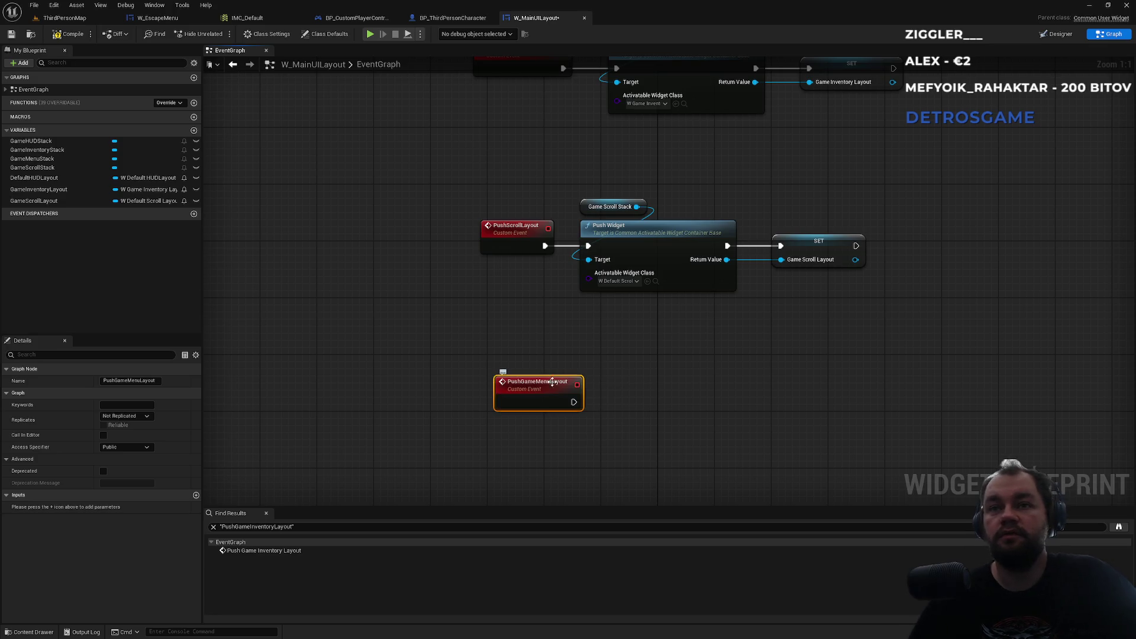
Step: Look over W_EscapeMenu and the hud widgets, then shift the PushGameMenuLayout node left
left_click(160, 19)
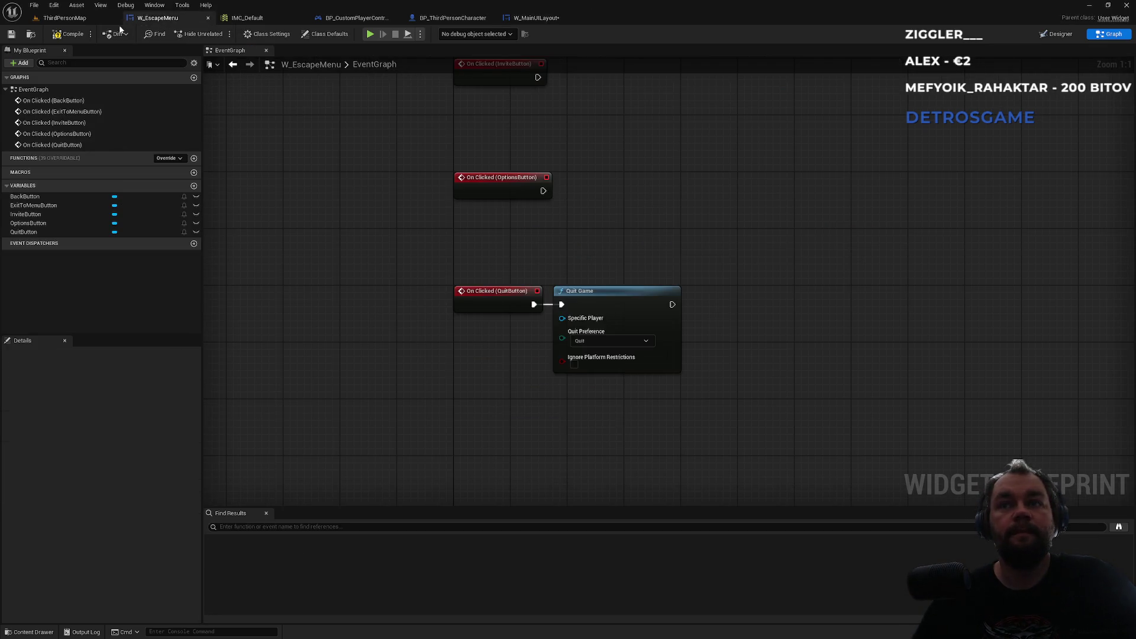
left_click(65, 18)
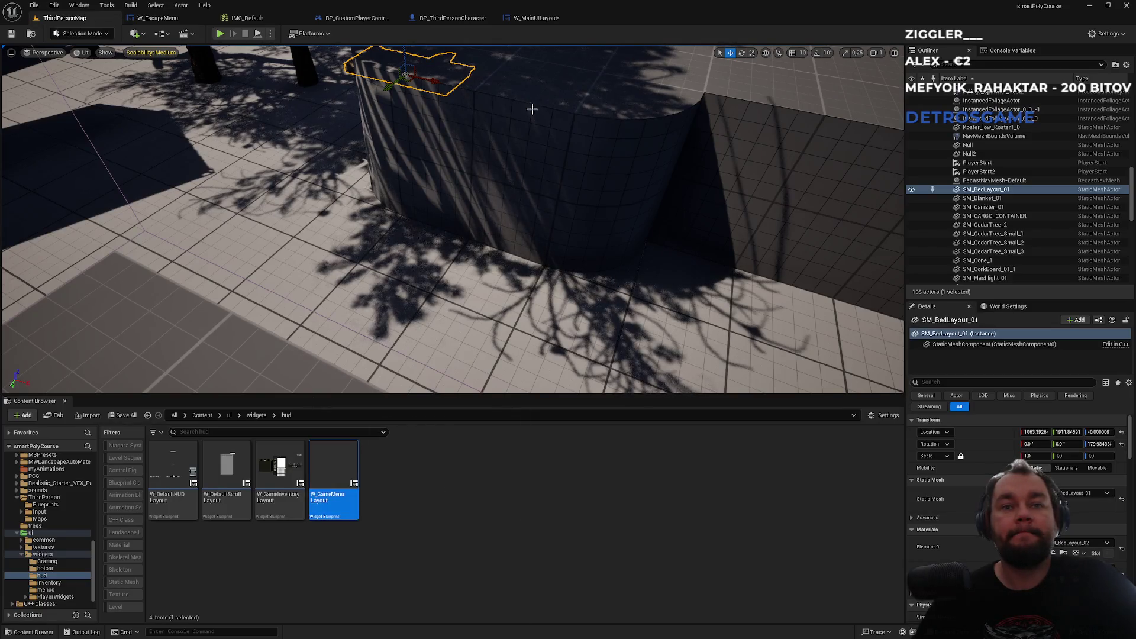
left_click(536, 17)
mouse_move(544, 398)
left_mouse_down()
mouse_move(519, 387)
mouse_move(595, 398)
left_mouse_up()
left_click(580, 421)
Step: Review the BP_ThirdPersonCharacter and BP_CustomPlayerController blueprints, then return to W_MainUILayout's graph
type("wid")
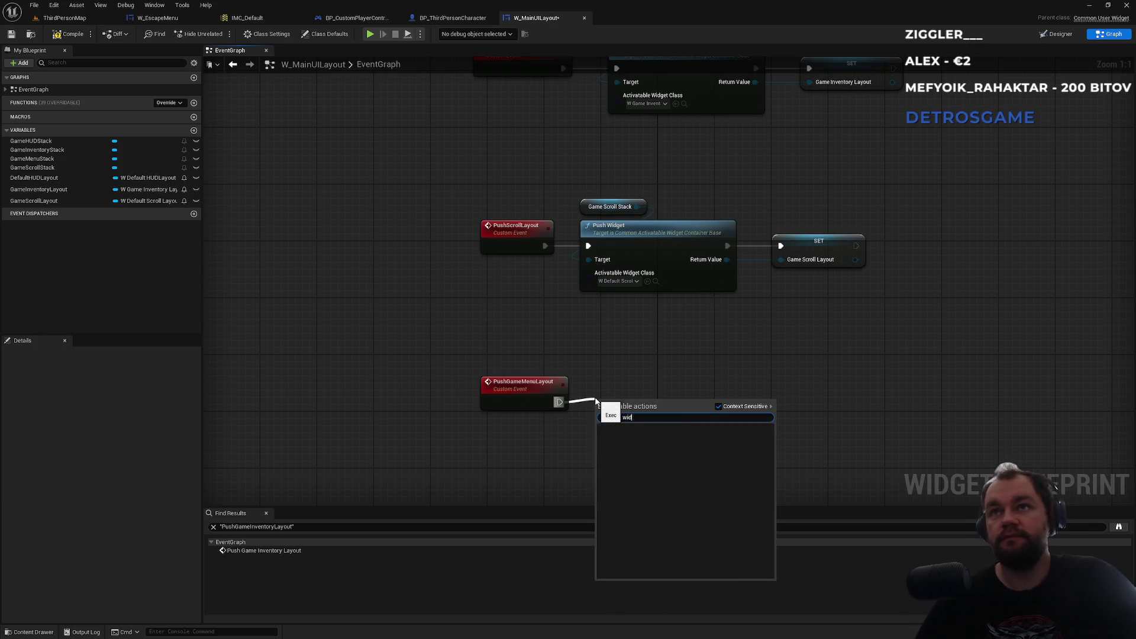
left_click(613, 377)
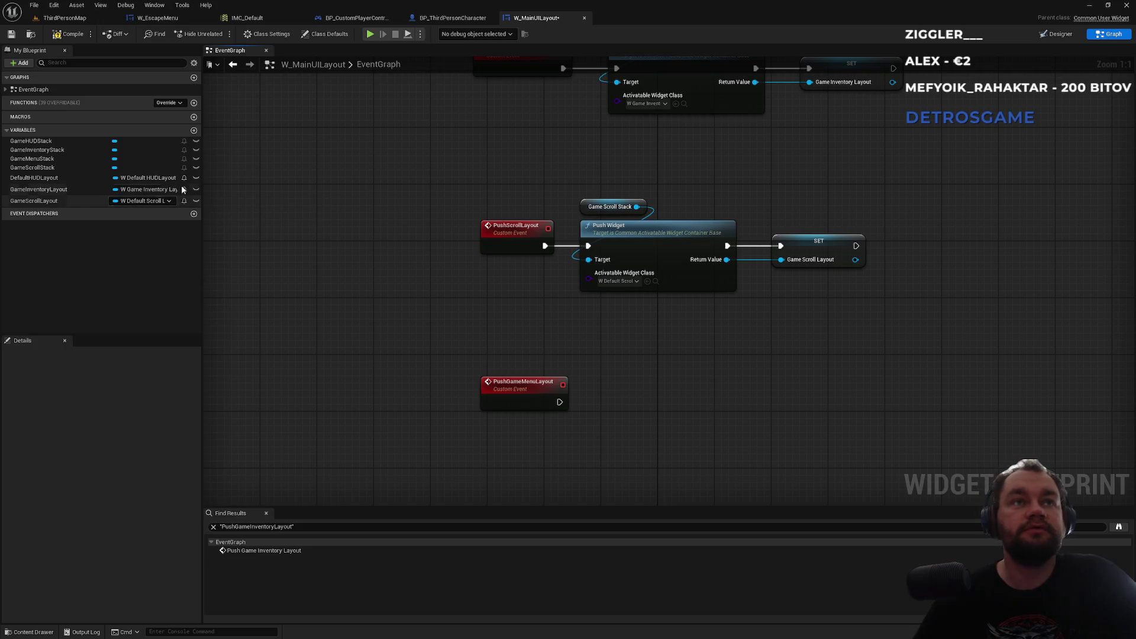
left_click(449, 19)
left_click(350, 19)
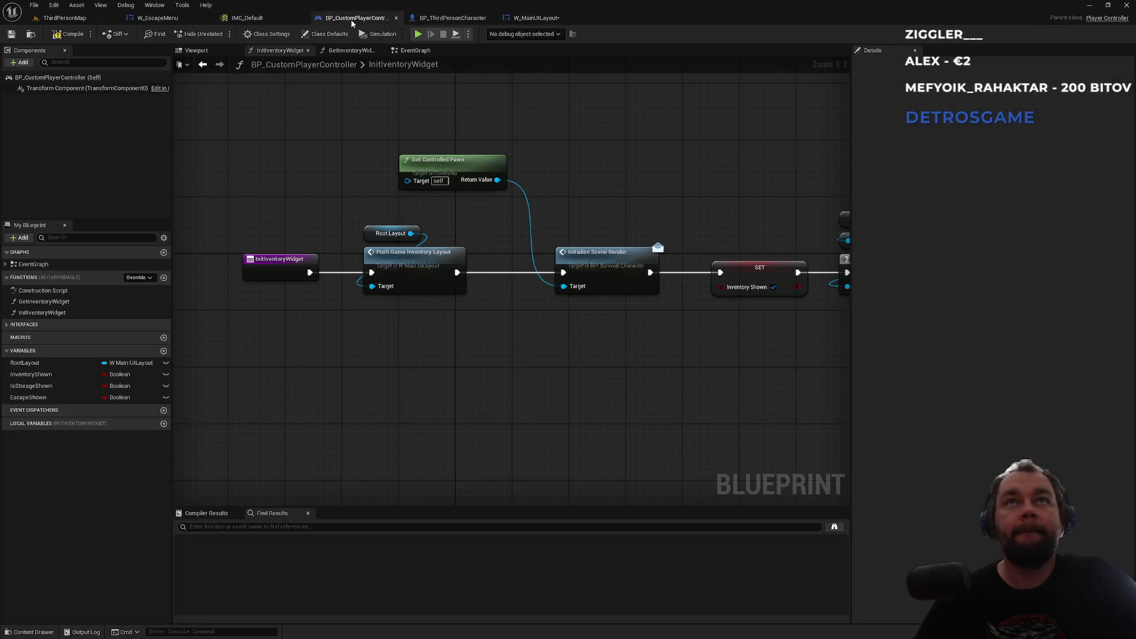
left_click(537, 18)
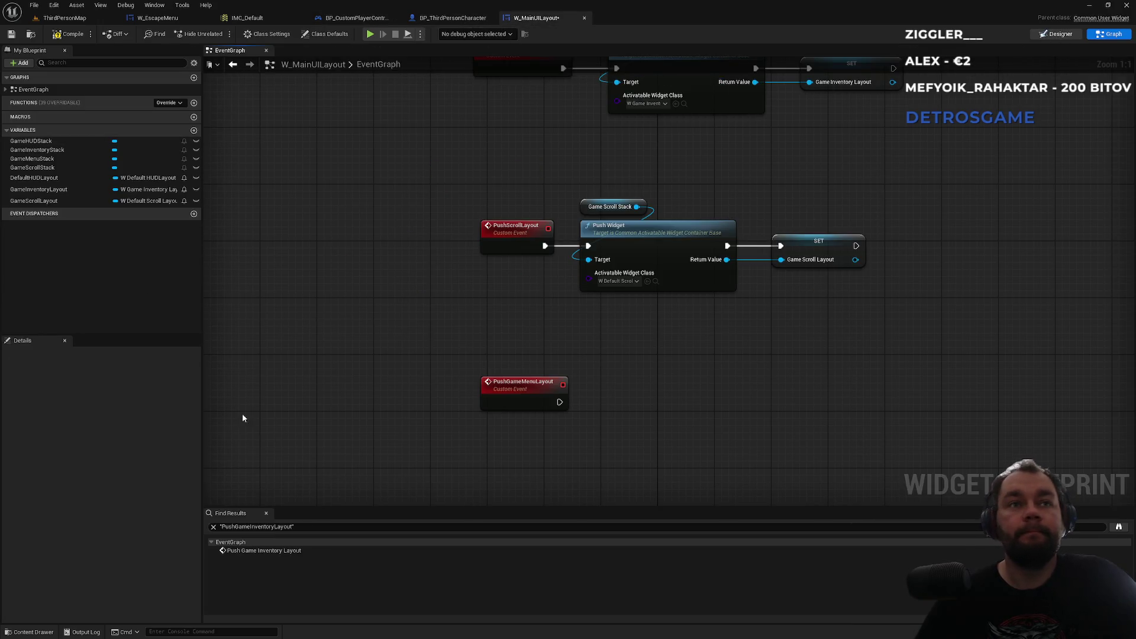
Step: In the Designer view, select GameMenuStack in the widget hierarchy
left_click(1056, 34)
left_click(58, 401)
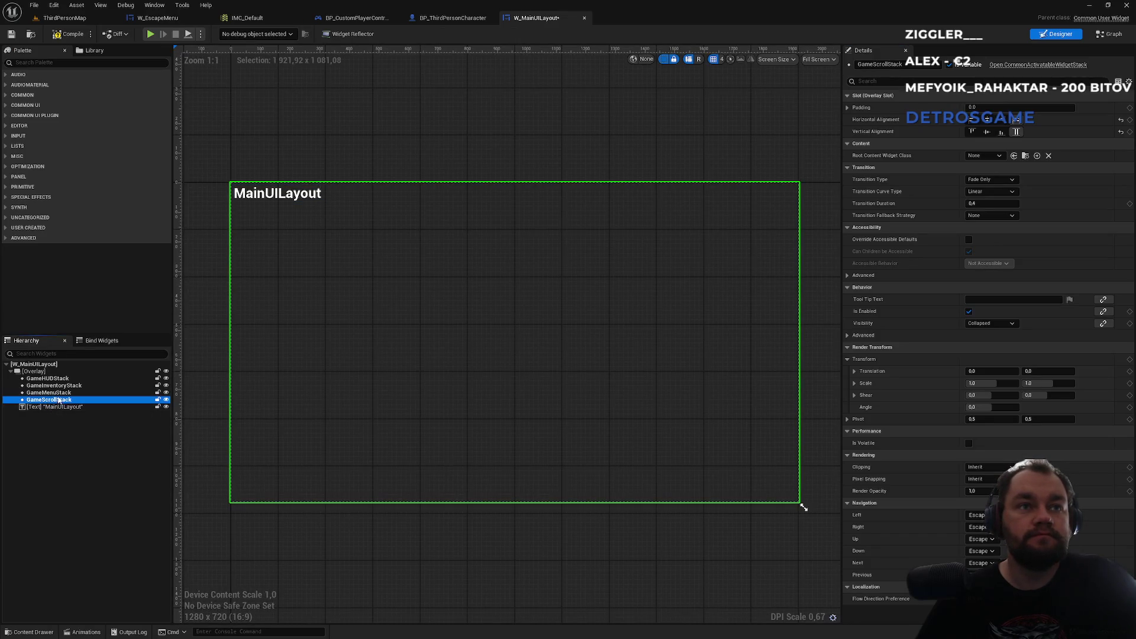
key("Up")
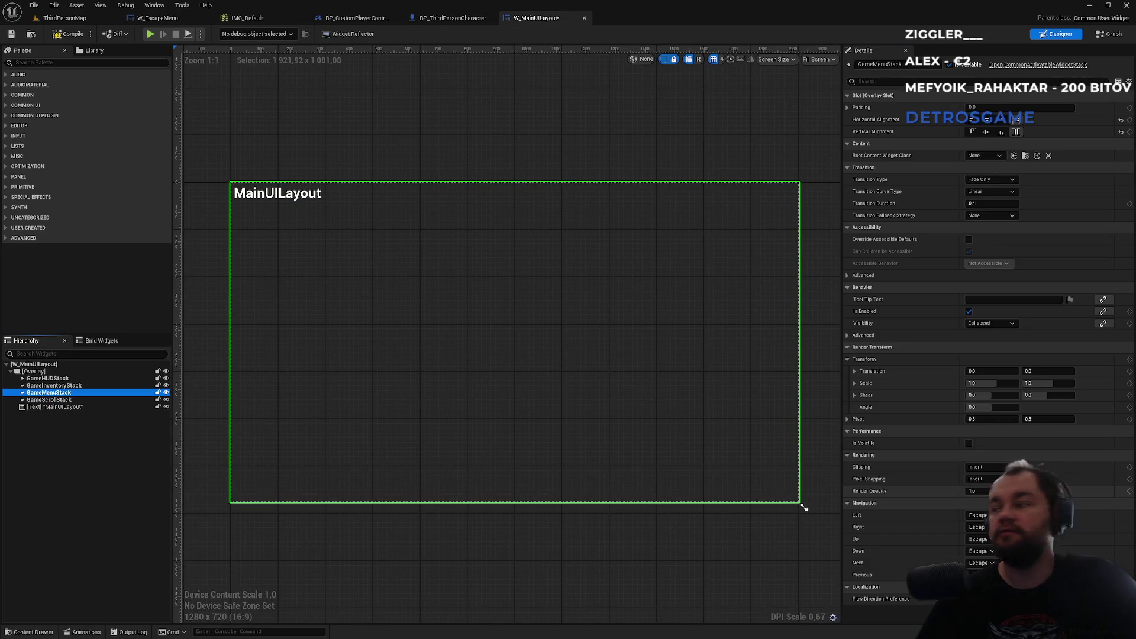
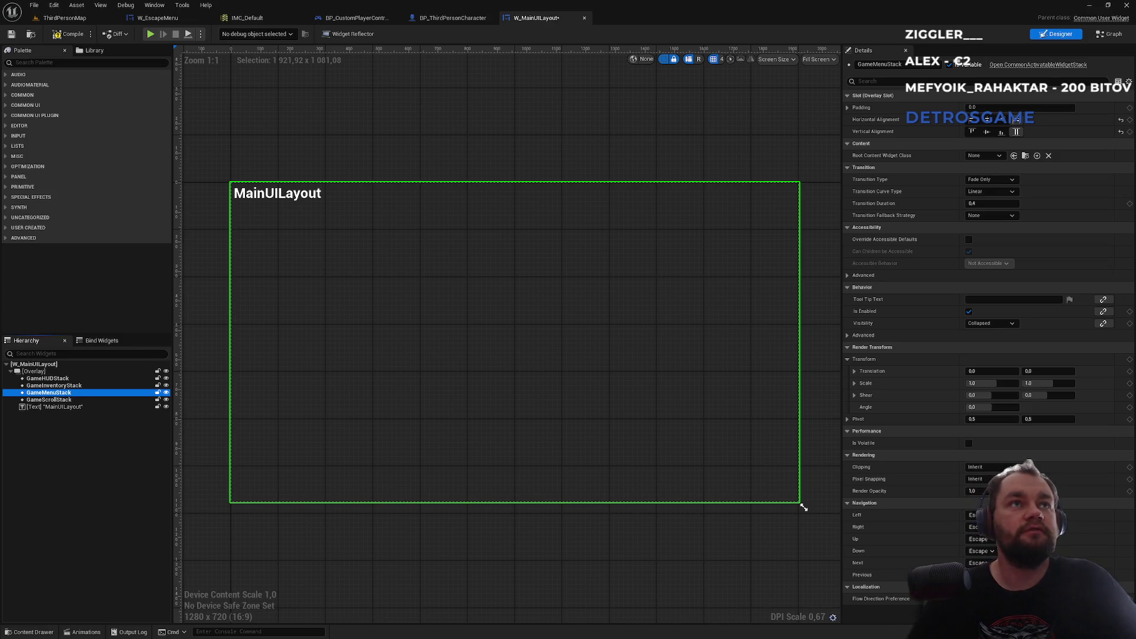
Step: Look over GameScrollStack, ThirdPersonMap and W_GameMenuLayout, then return to W_MainUILayout's event graph
key("Down")
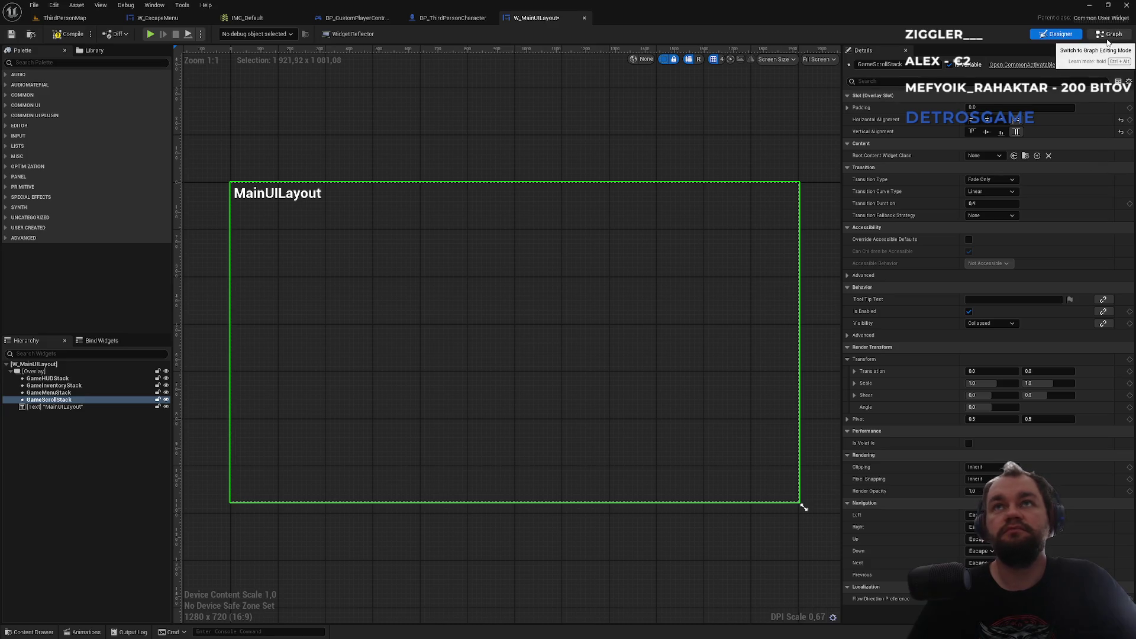
left_click(1108, 36)
left_click(83, 19)
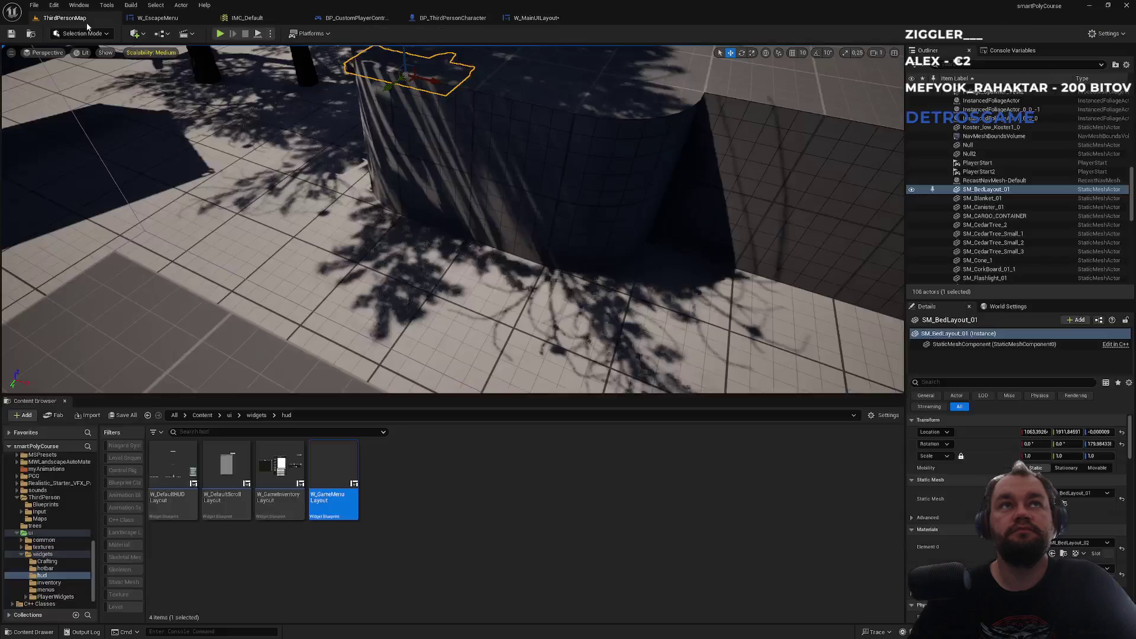
double_click(334, 479)
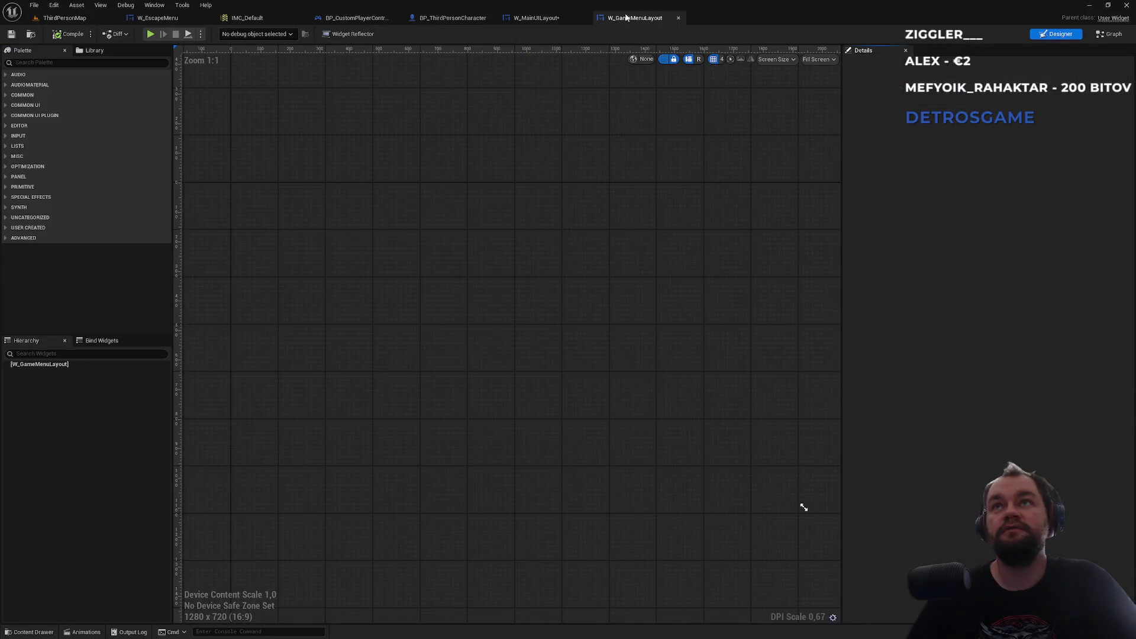
left_click(527, 18)
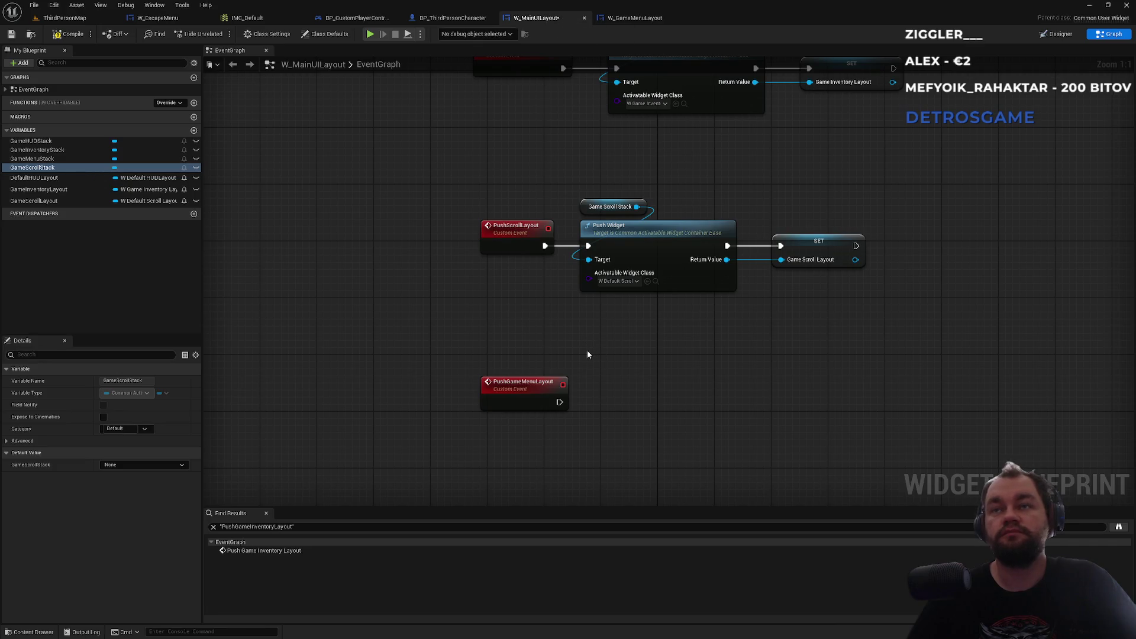
Step: Search for references to the GameMenuStack and GameInventoryStack variables by name
left_click(32, 158)
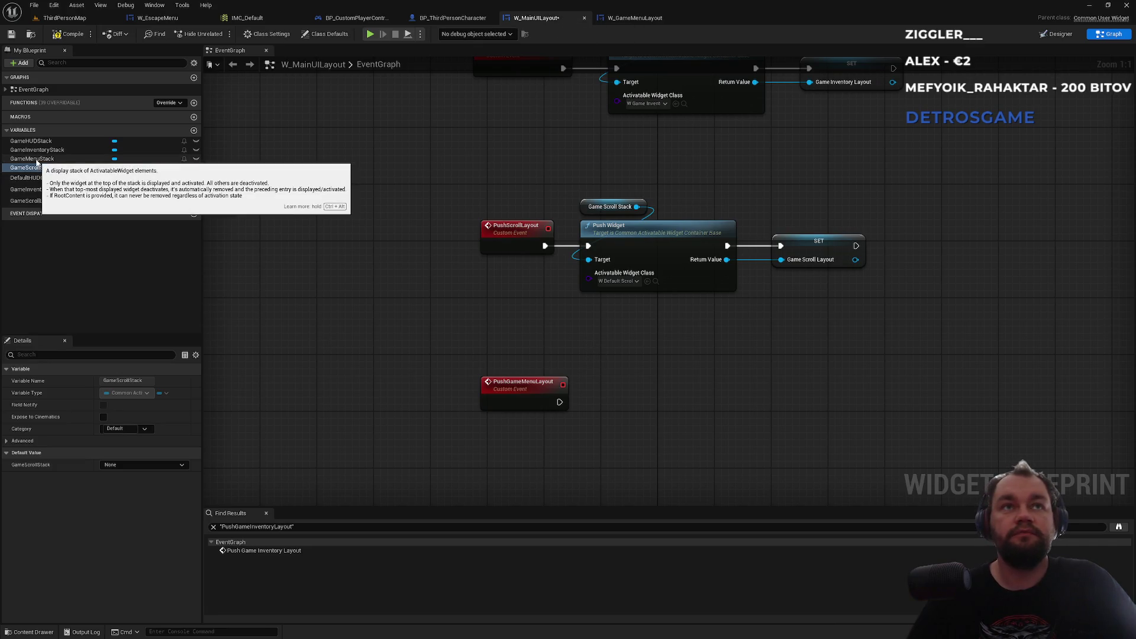
right_click(37, 162)
mouse_move(89, 188)
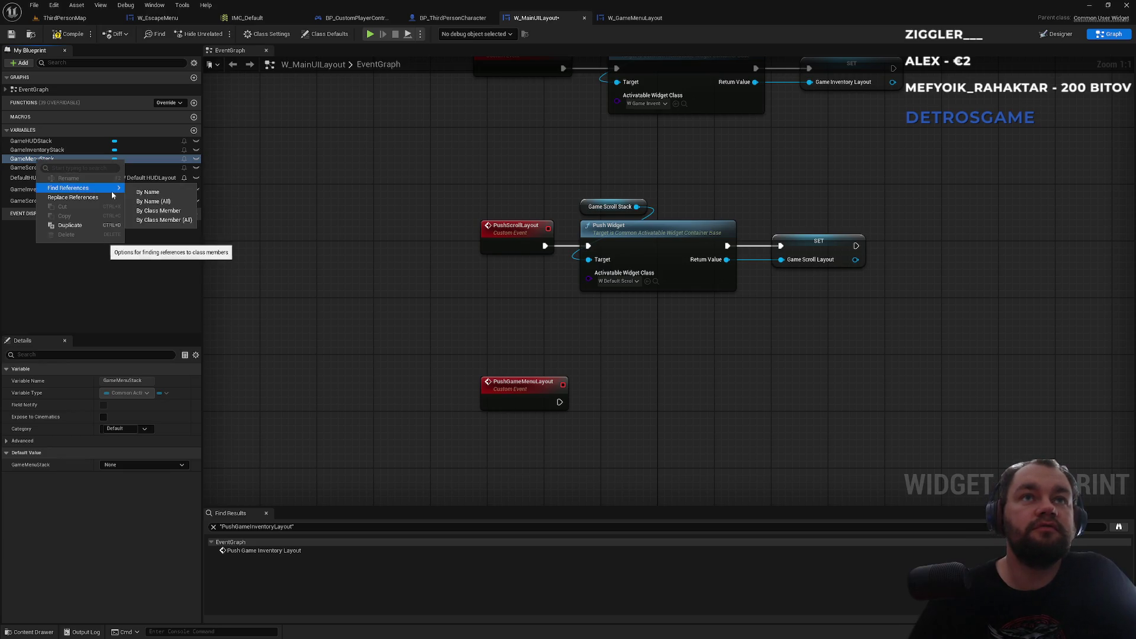
left_click(151, 192)
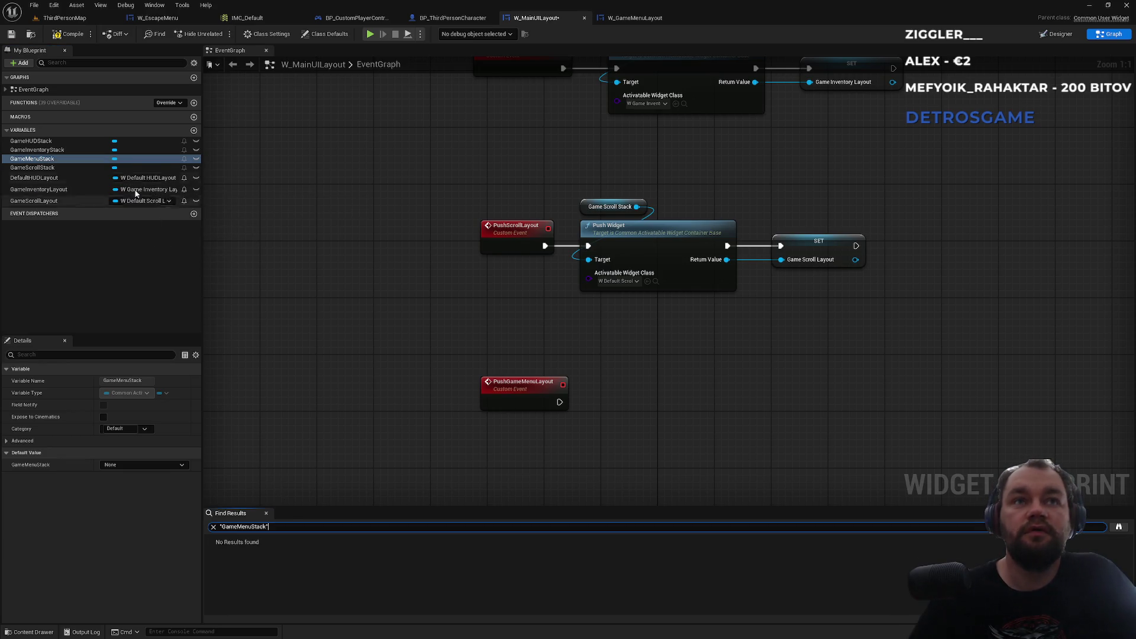
right_click(42, 151)
mouse_move(89, 184)
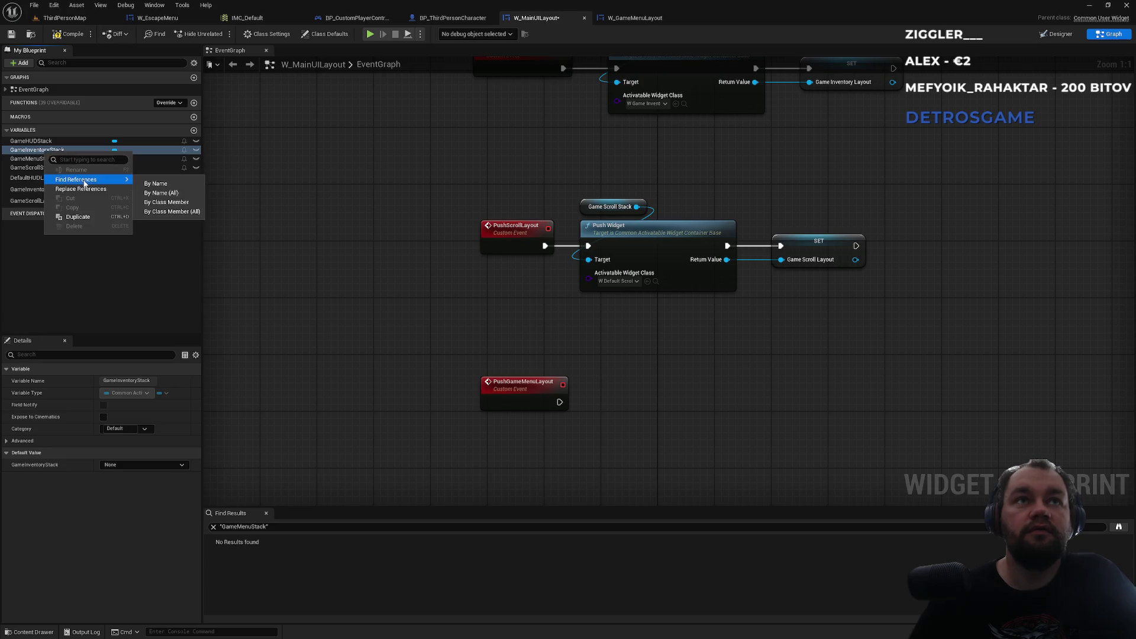
left_click(143, 184)
right_click(49, 159)
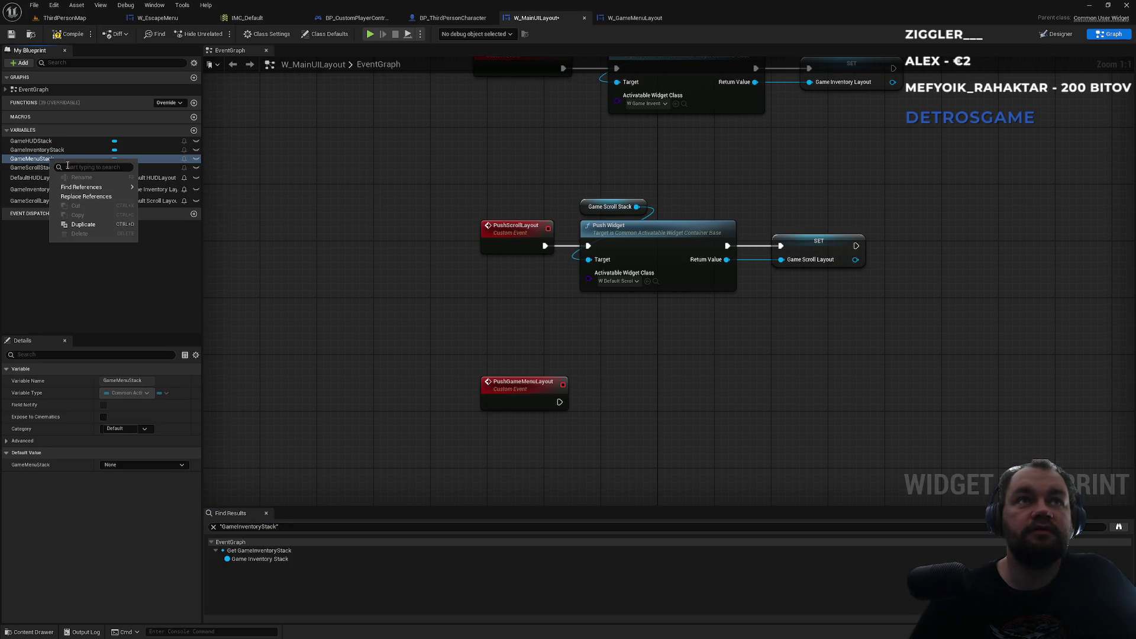
mouse_move(112, 188)
left_click(157, 191)
Step: Place a Game Menu Stack getter and add a Push Widget node from it
mouse_move(33, 158)
left_mouse_down()
mouse_move(571, 371)
mouse_move(573, 351)
mouse_move(623, 384)
left_mouse_up()
type("push widget")
key("Return")
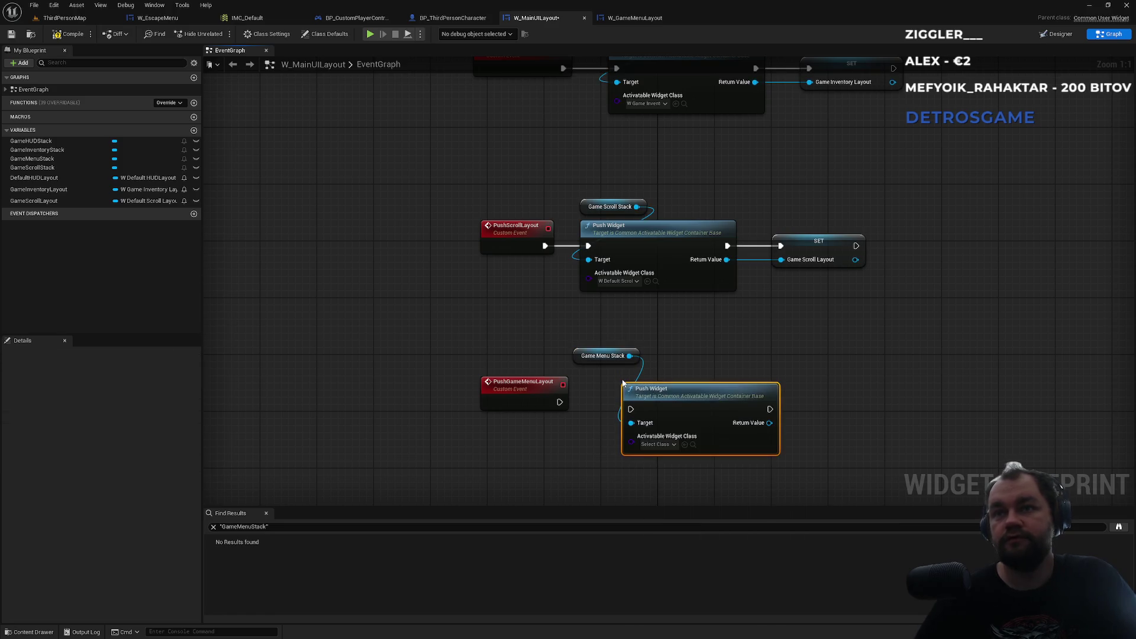
left_click(662, 445)
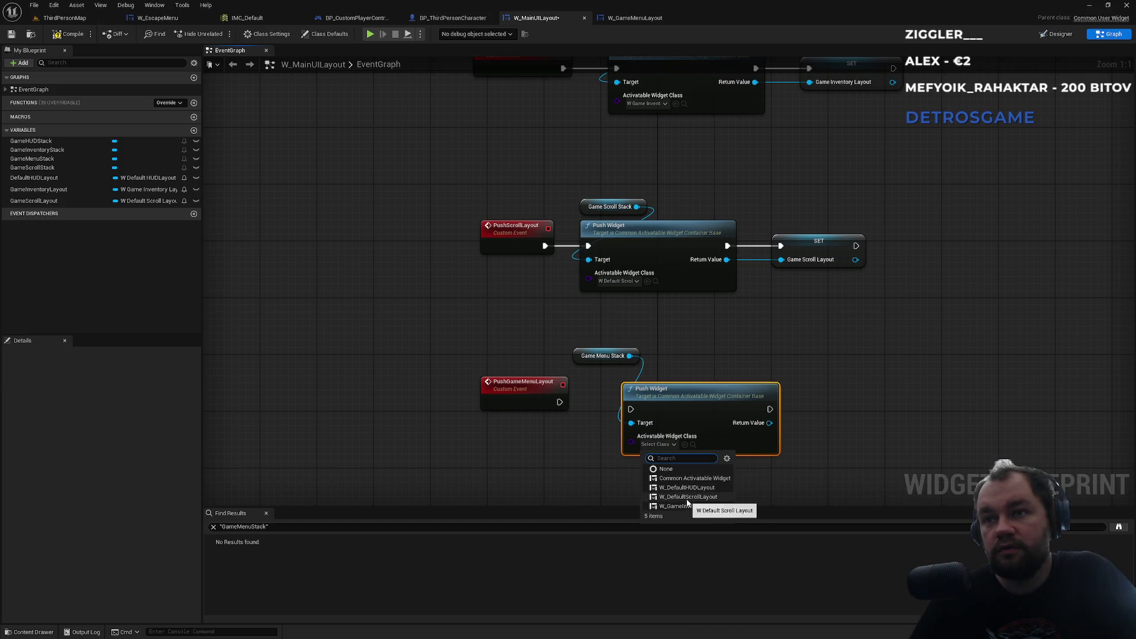
left_click(685, 361)
Step: Wire PushGameMenuLayout's execution into Push Widget and line up the nodes
left_click_drag(630, 409, 557, 405)
left_click_drag(667, 406, 624, 399)
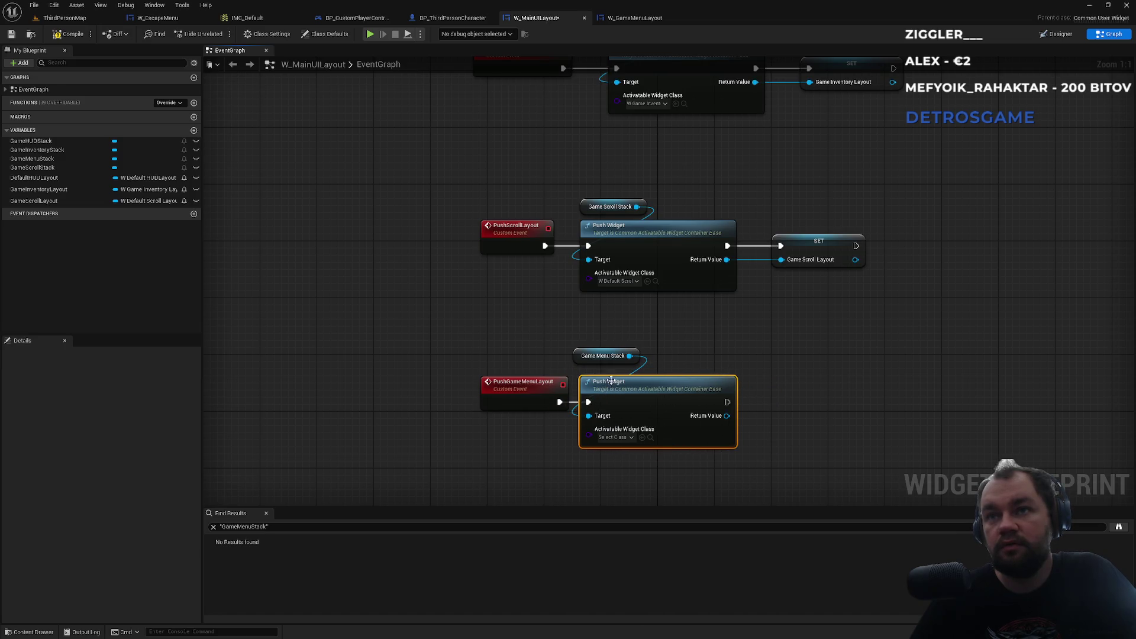
left_click_drag(579, 363, 586, 370)
left_click(590, 317)
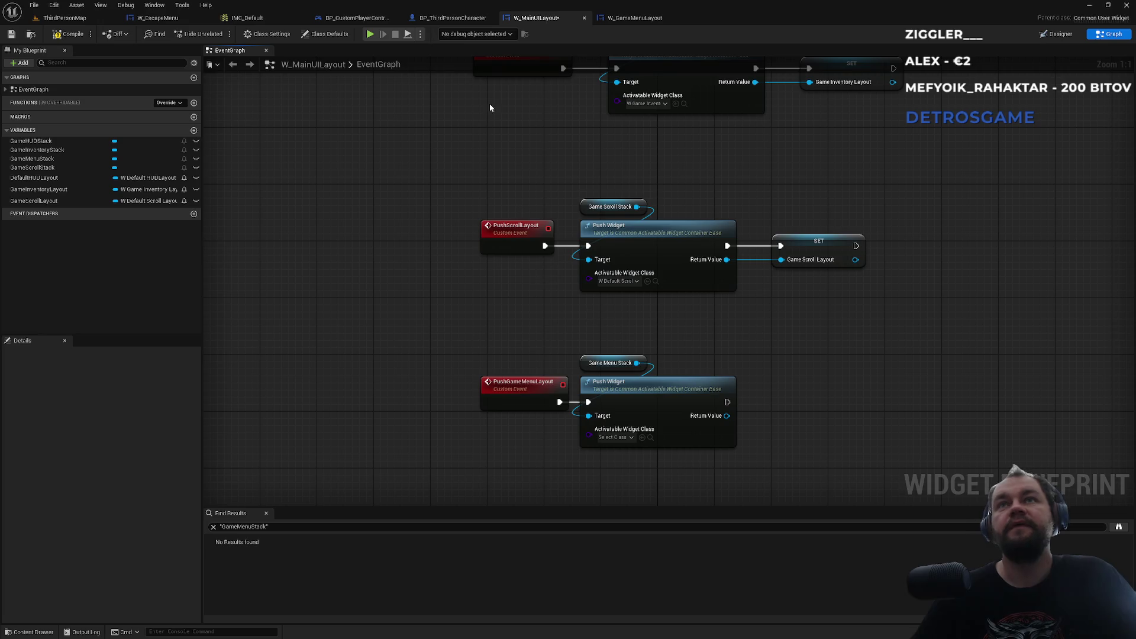
left_click(642, 19)
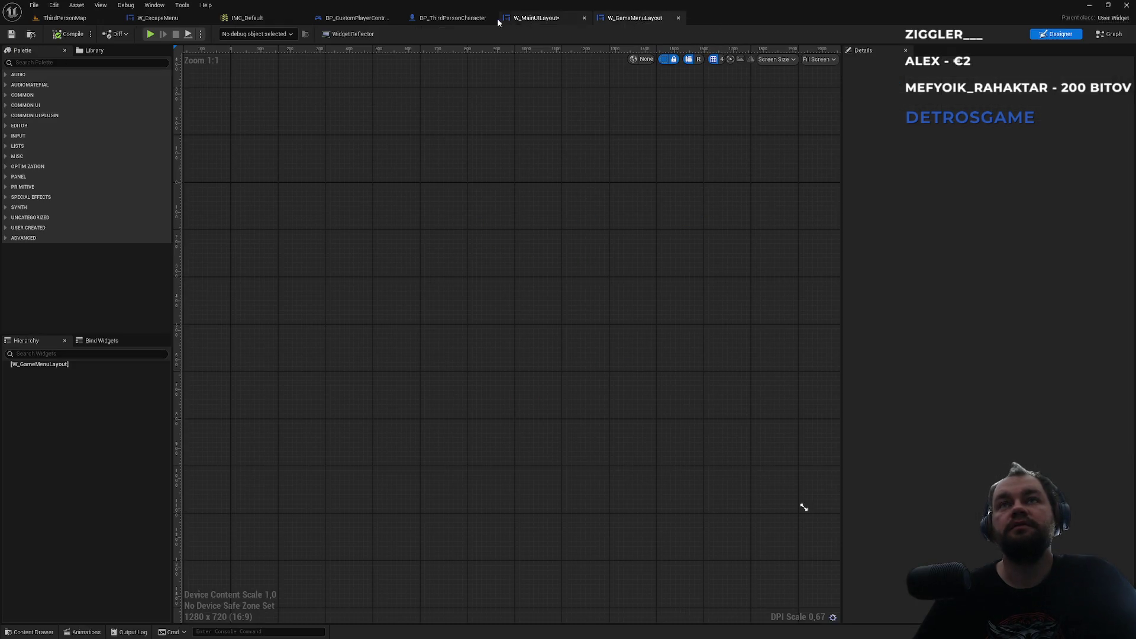
Step: Delete the old W_GameMenuLayout asset from the hud folder
left_click(64, 18)
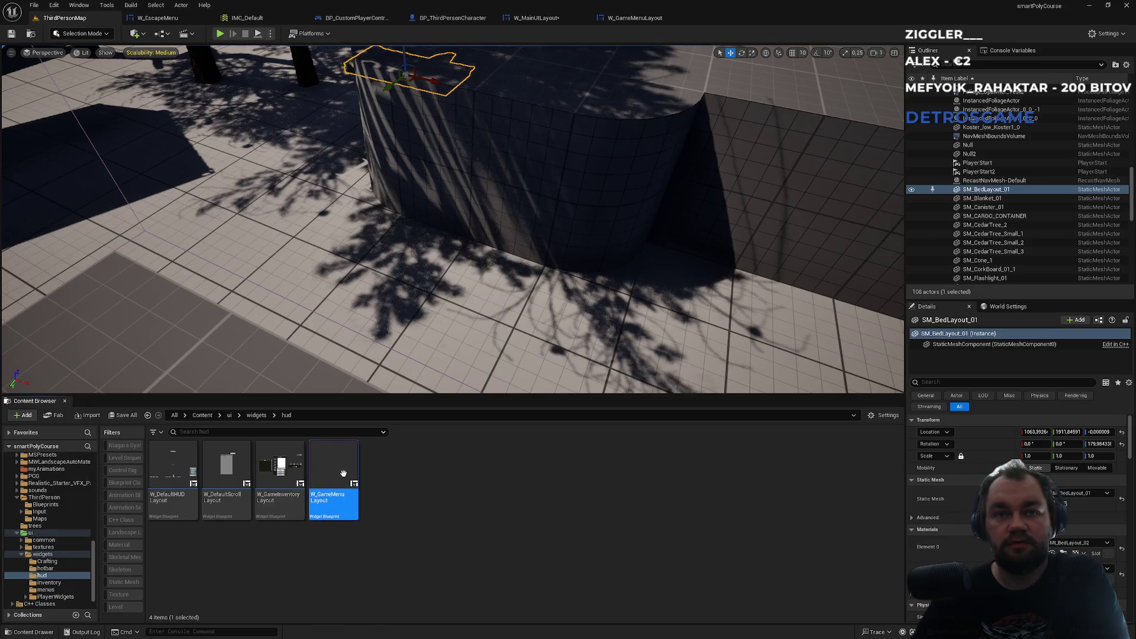
key("Delete")
key("Escape")
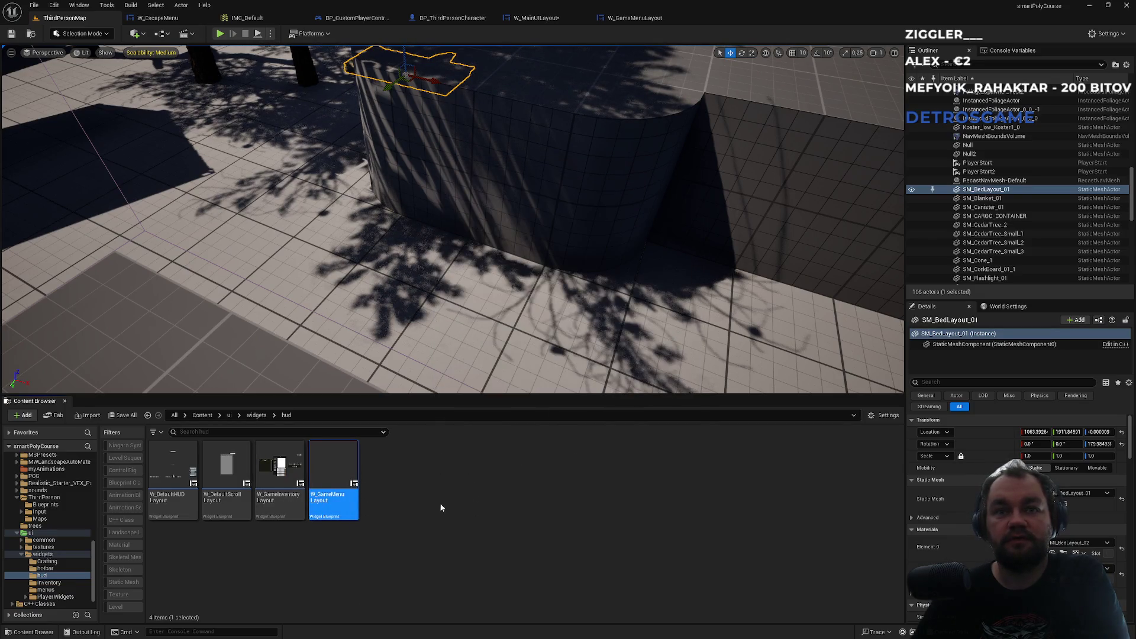
Step: Create a CommonActivatableWidget-based widget blueprint named W_GameMenuLayout and open it
right_click(346, 549)
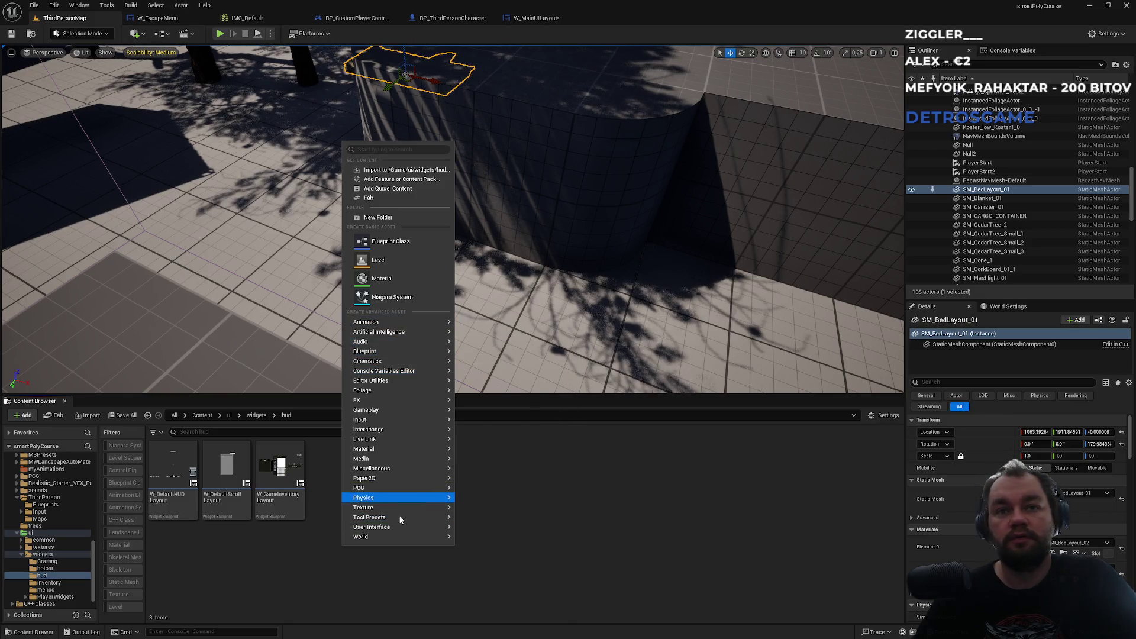
mouse_move(398, 518)
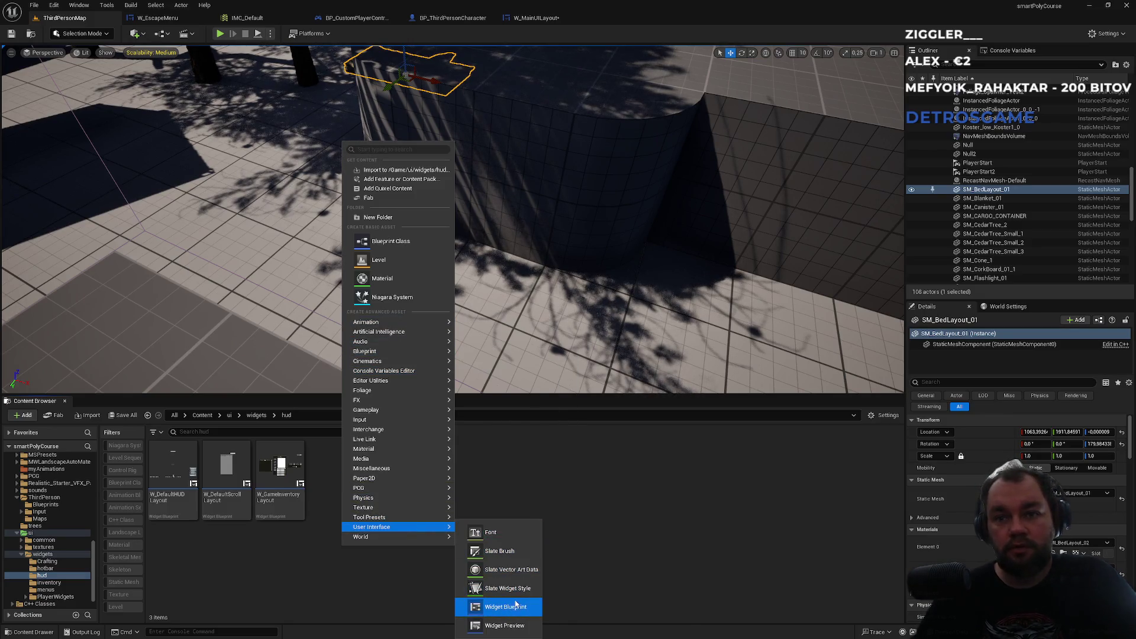
left_click(516, 607)
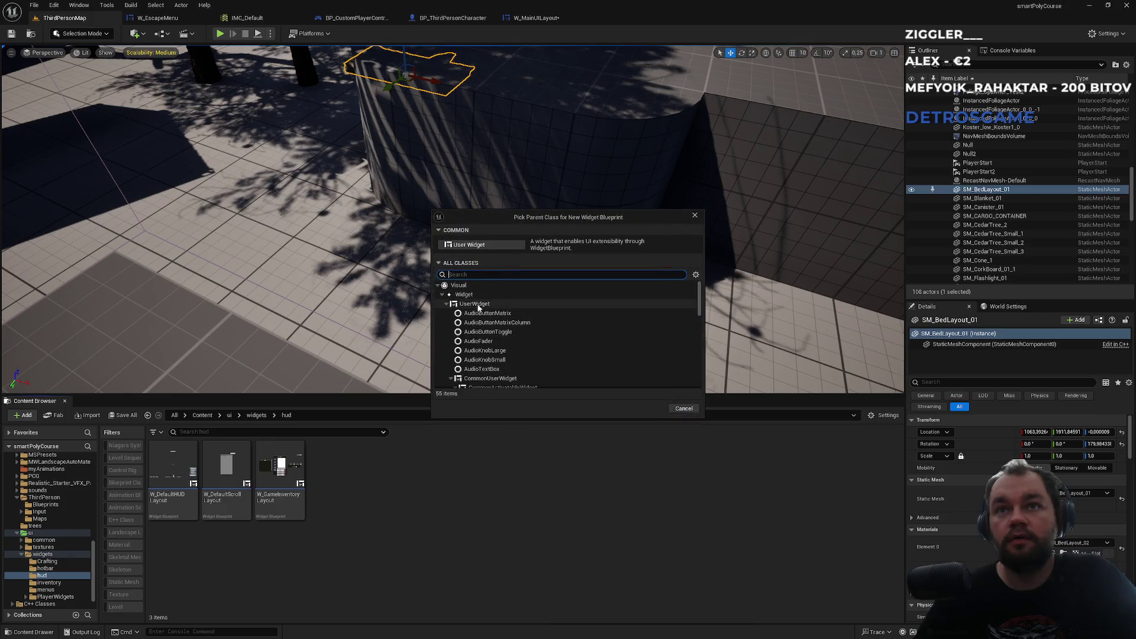
type("acti")
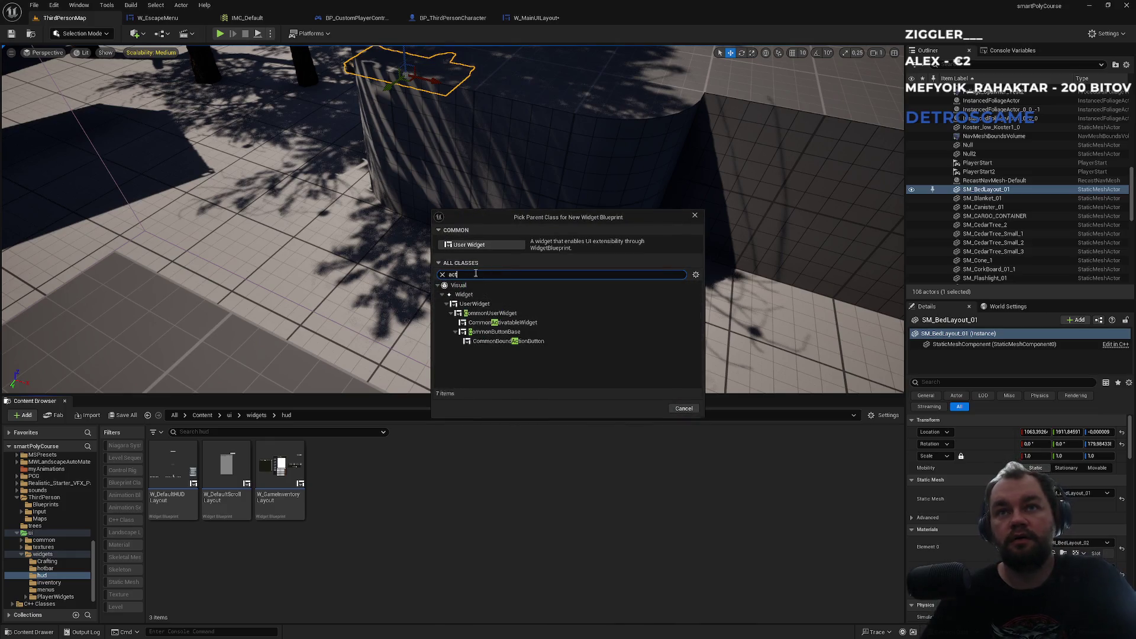
left_click(530, 324)
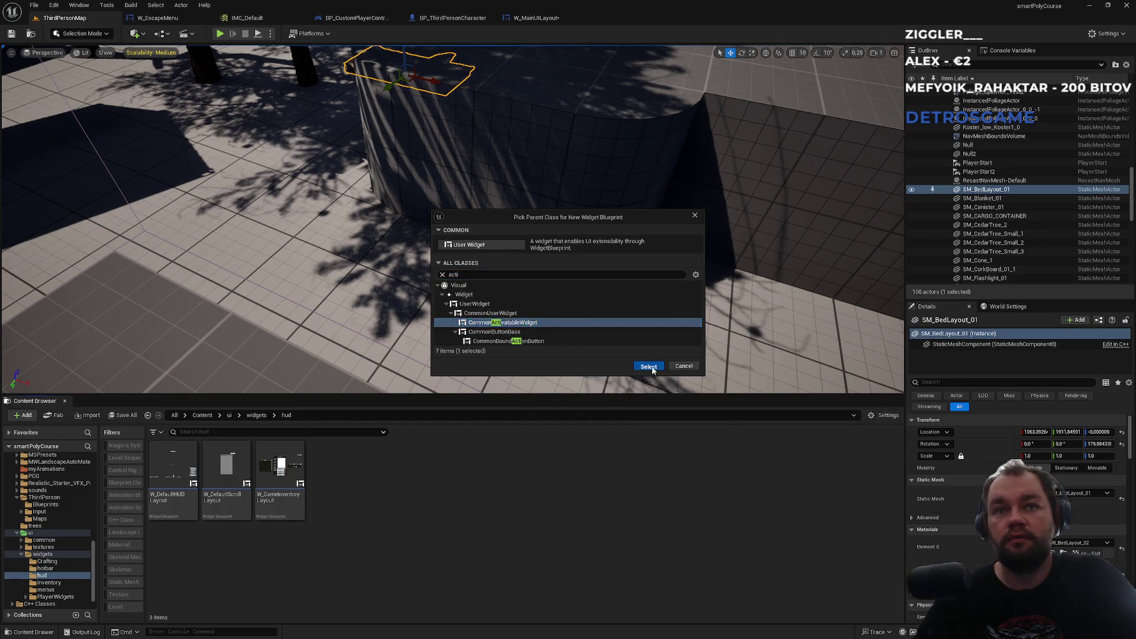
left_click(651, 365)
type("Gam")
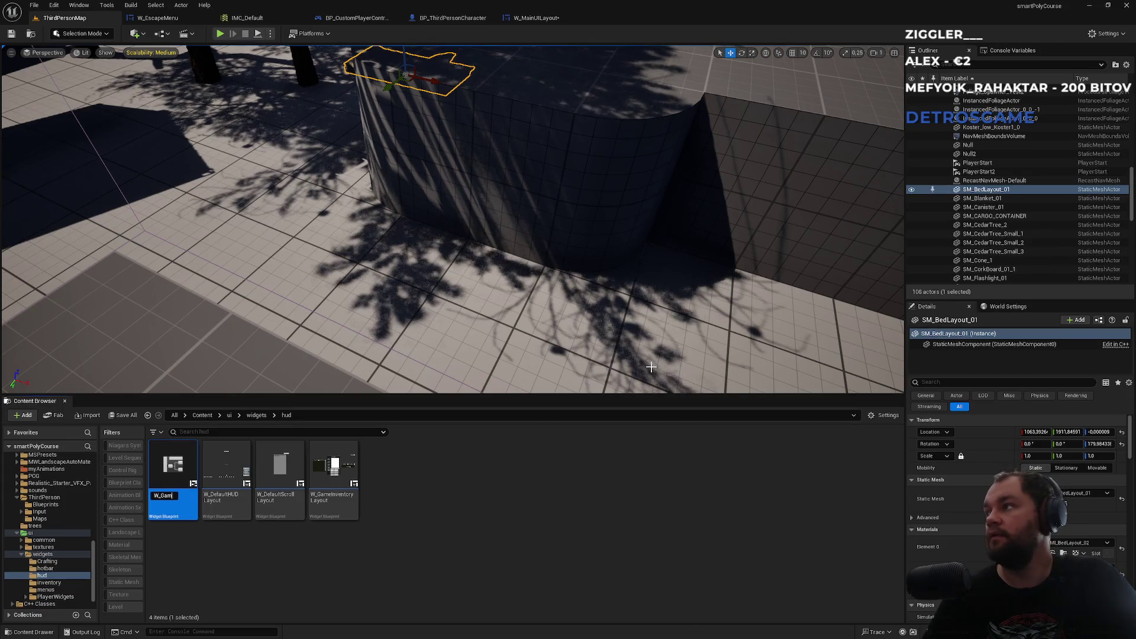
type("eMenuLayout")
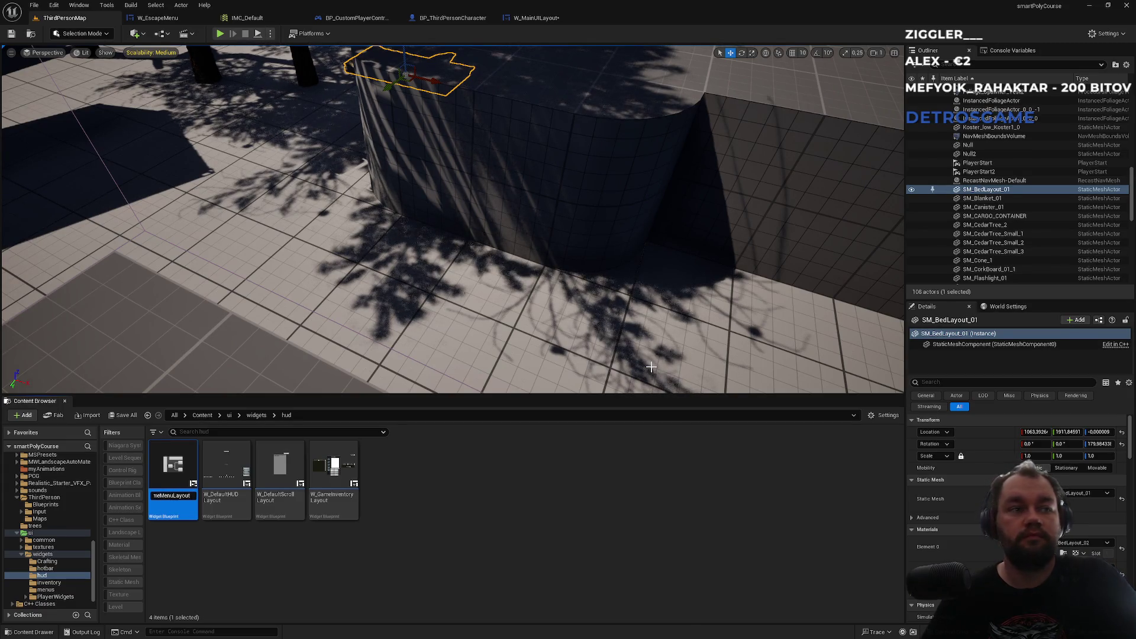
key("Return")
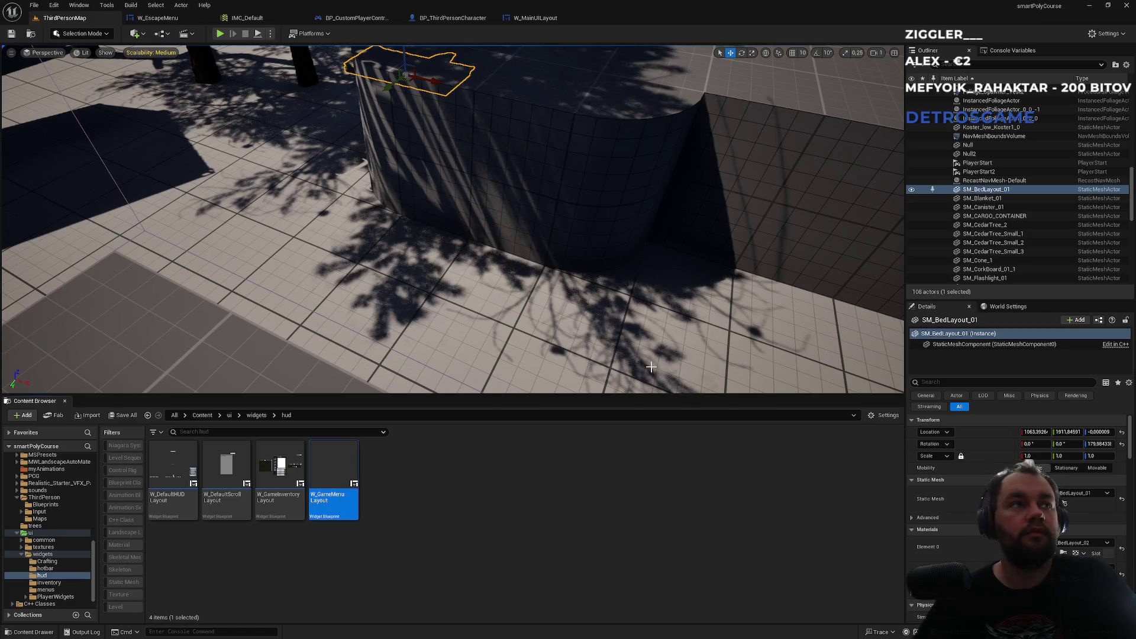
double_click(342, 476)
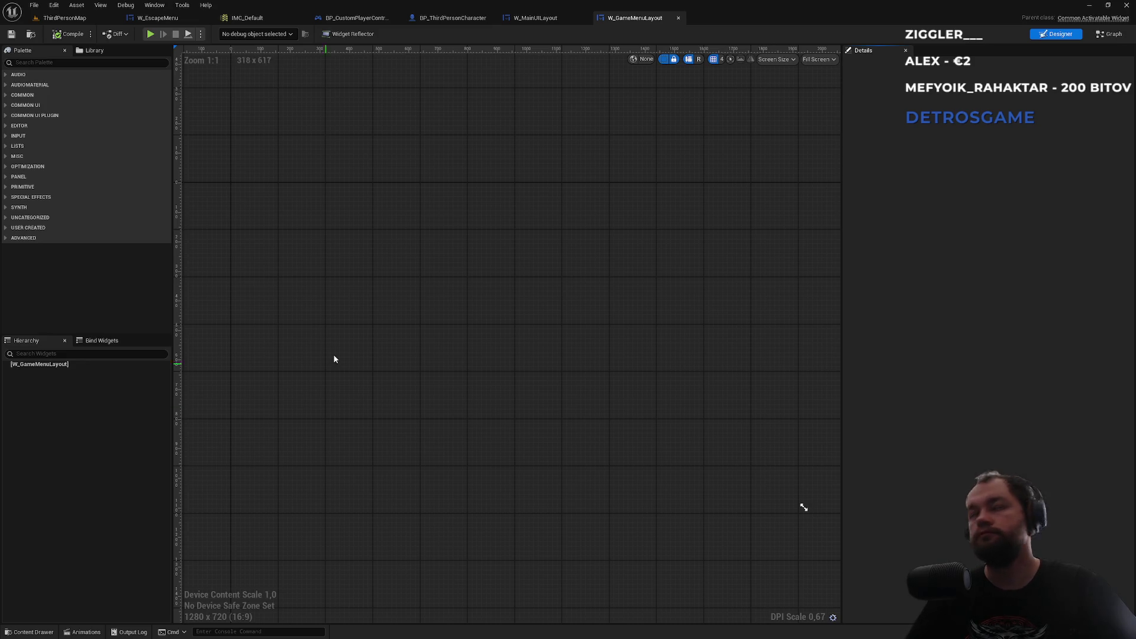
Step: Switch back to W_MainUILayout's event graph showing the PushGameMenuLayout wiring
left_click(550, 17)
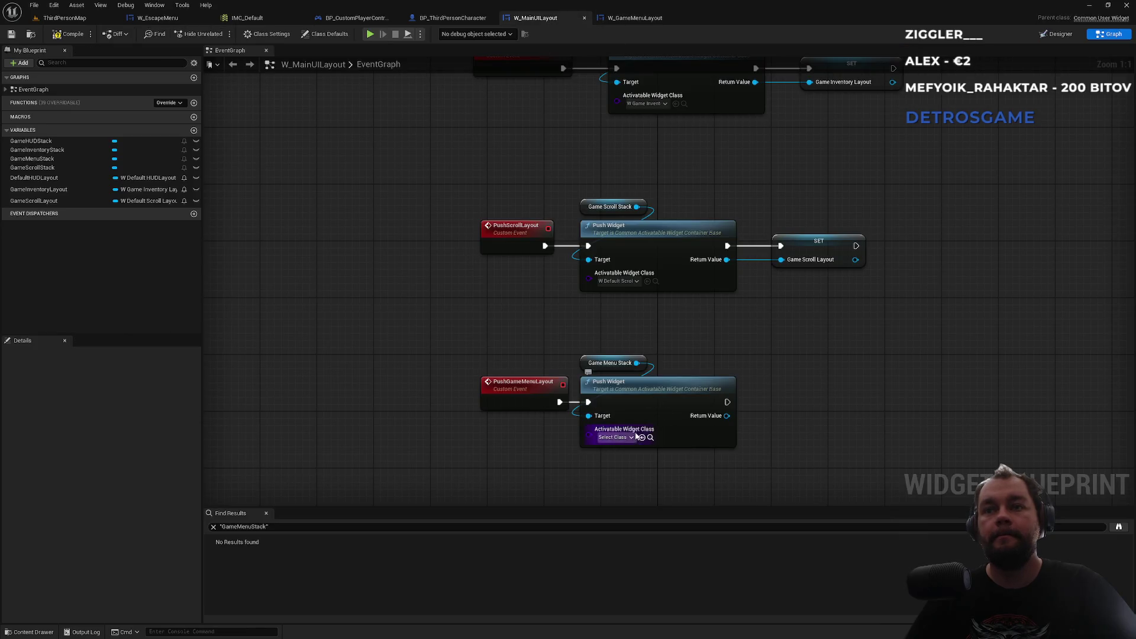
Step: Make Push Widget push W_GameMenuLayout and store the result in a new GameMenuLayout variable
left_click(615, 437)
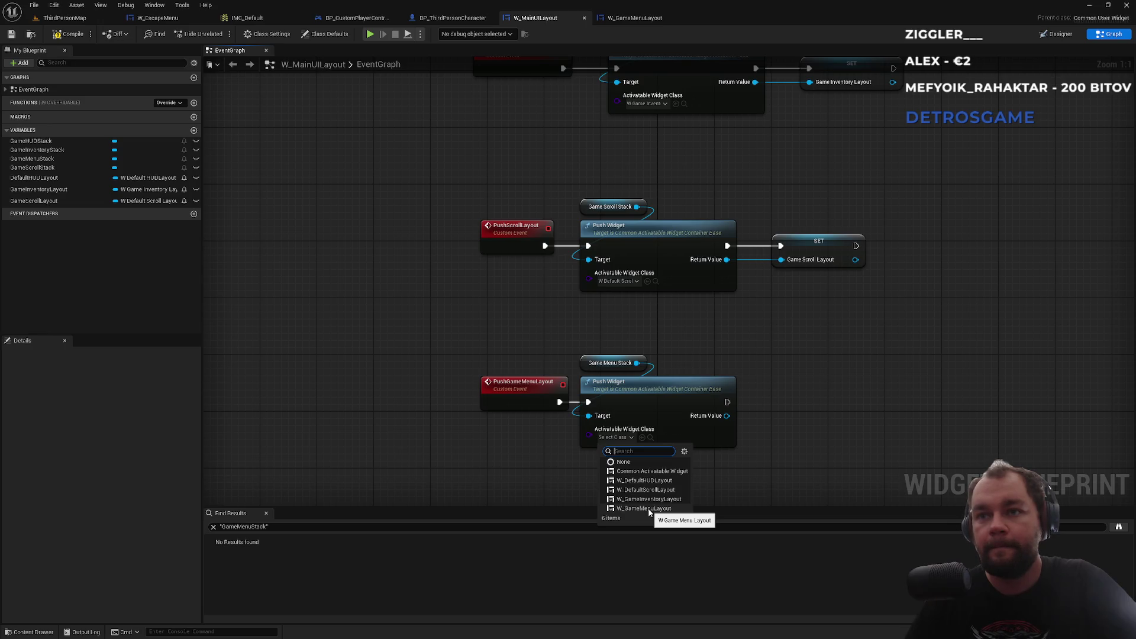
left_click(643, 508)
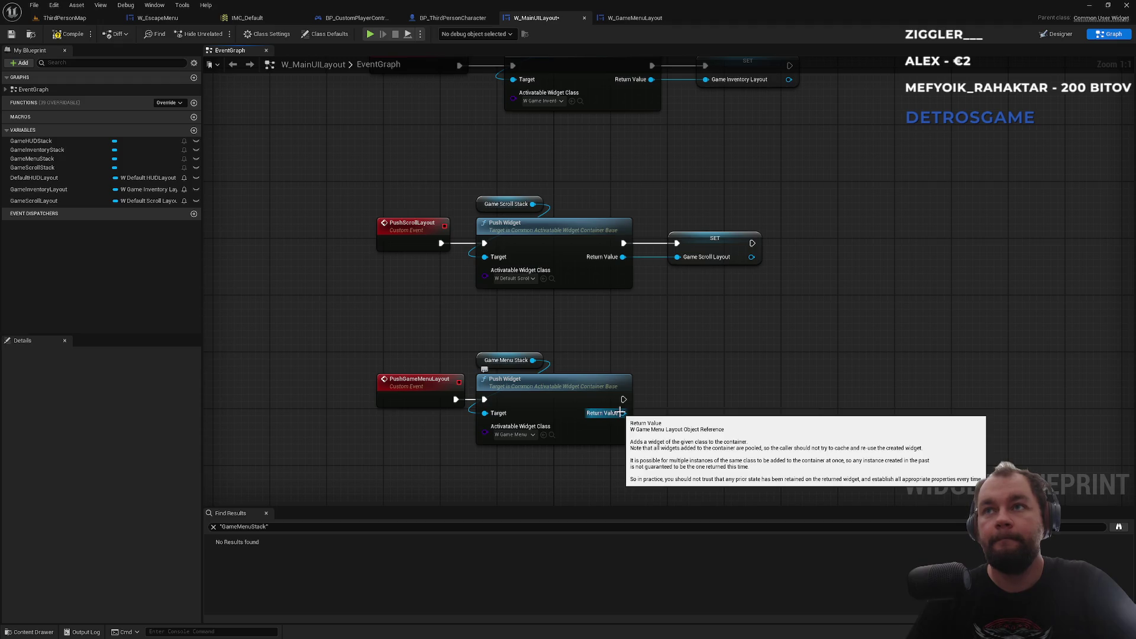
left_click_drag(620, 413, 662, 411)
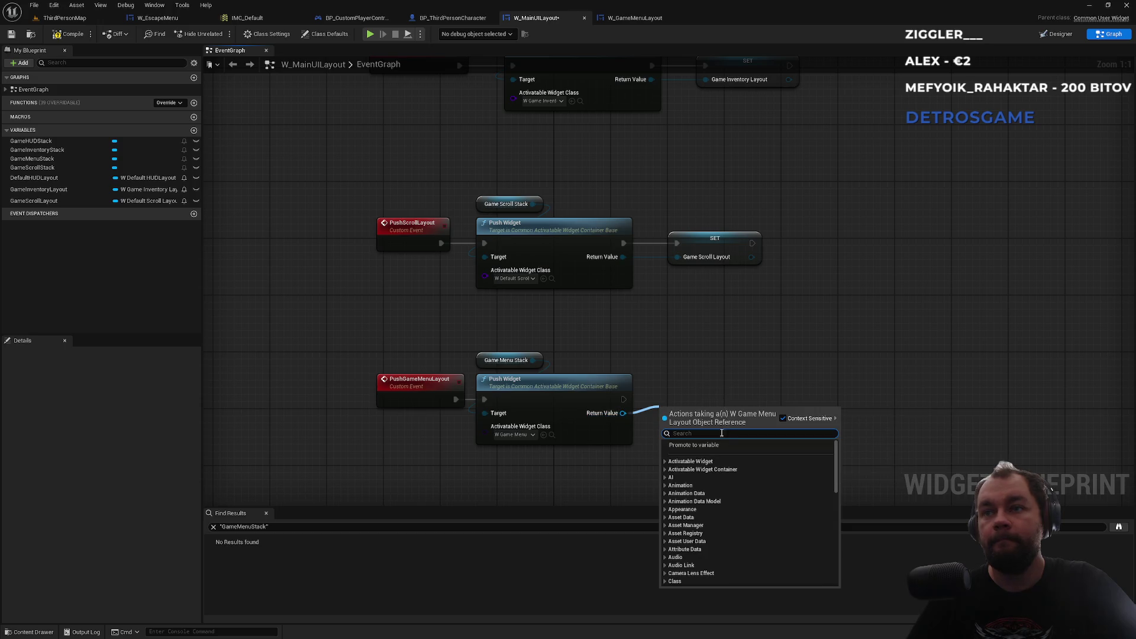
left_click(706, 447)
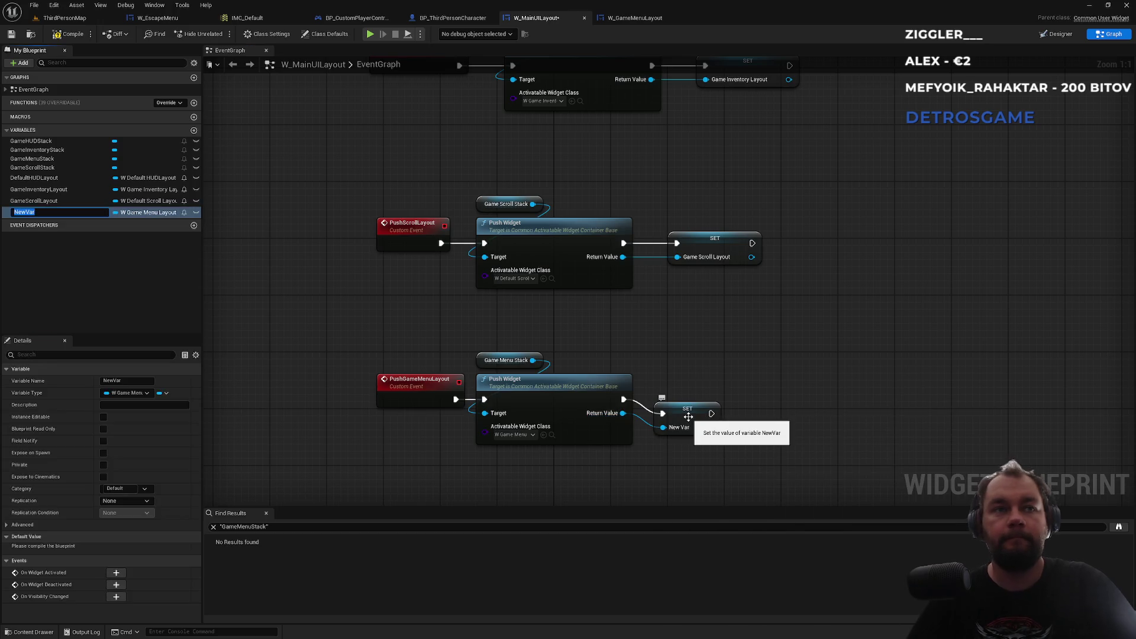
type("GameMenuLayout")
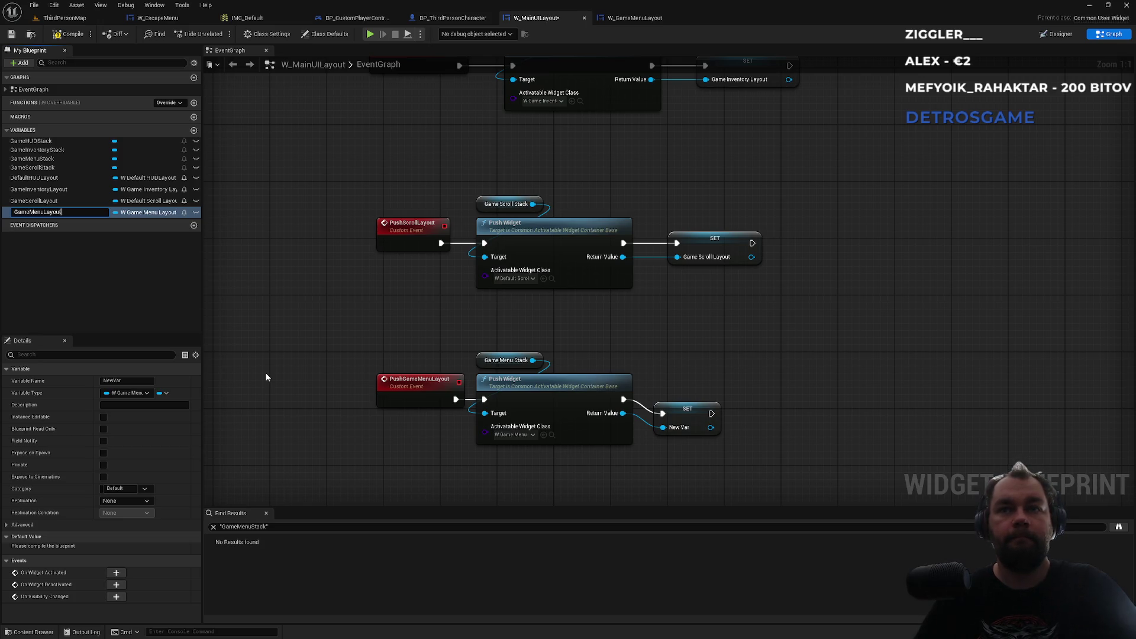
key("Return")
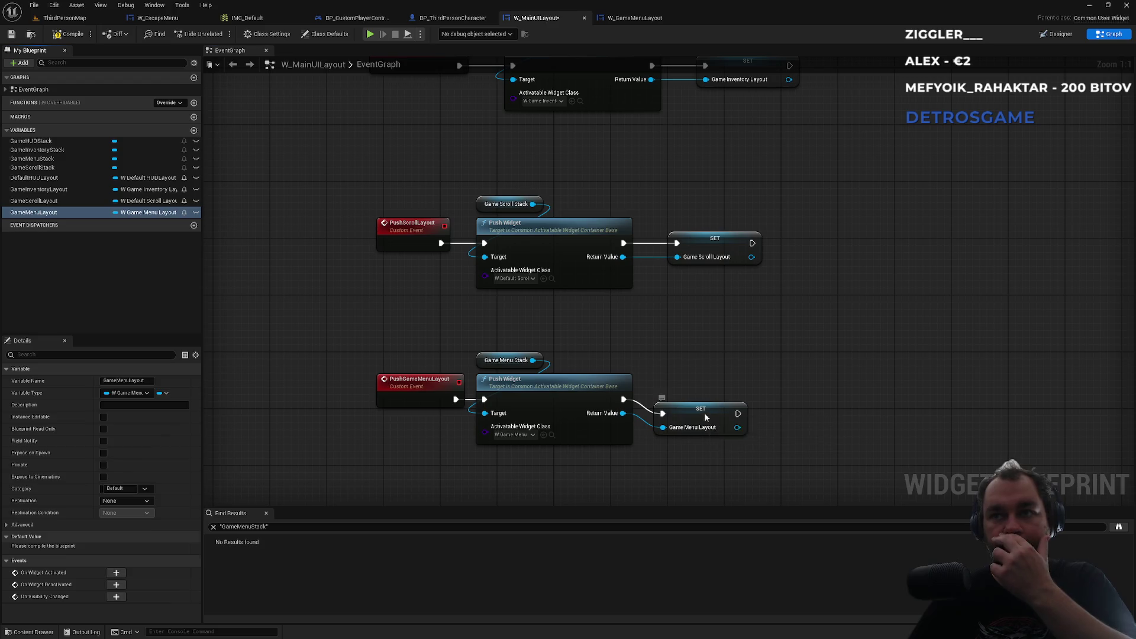
Step: Straighten the Game Menu Layout setter and compile W_MainUILayout
left_click_drag(704, 419, 712, 404)
left_click(696, 359)
left_click(71, 37)
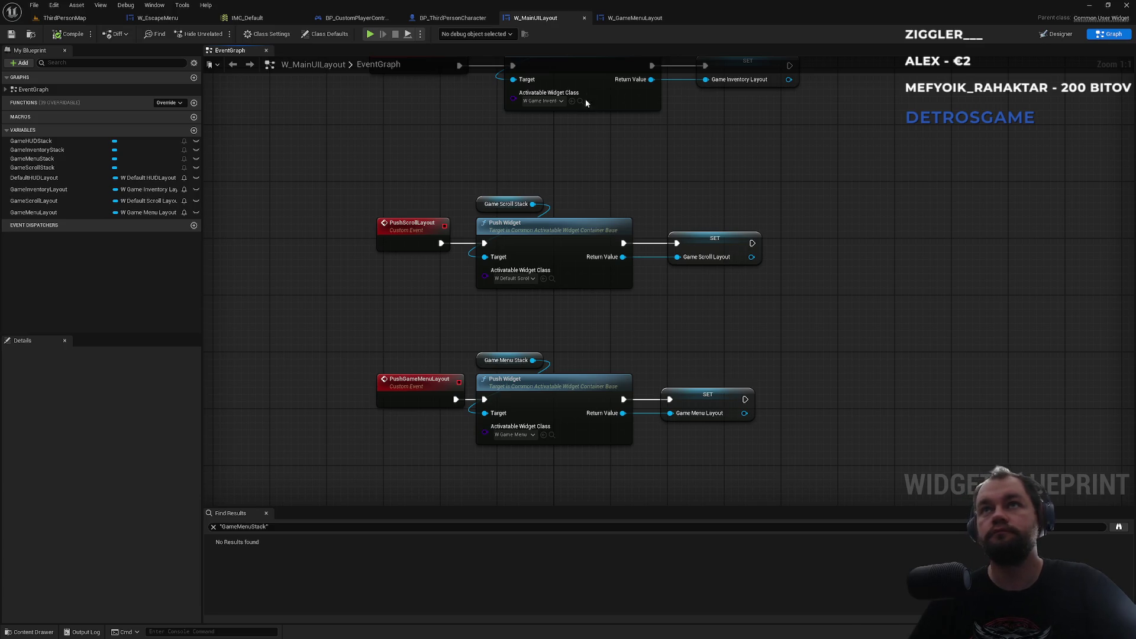
left_click(647, 21)
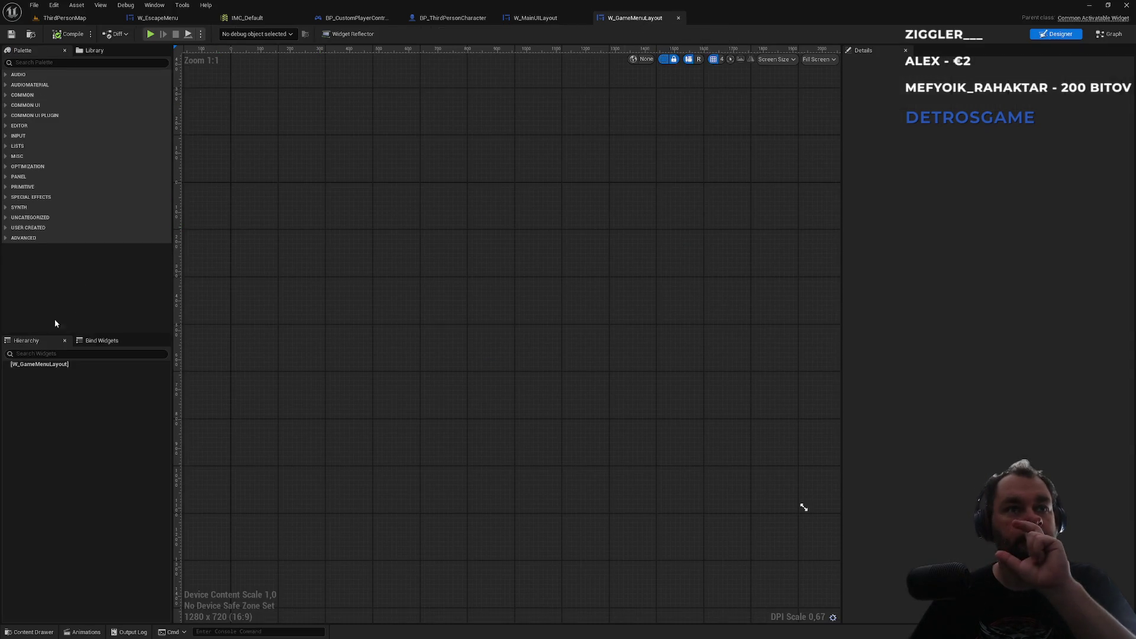
Step: Add a Canvas Panel under the W_GameMenuLayout root using a 'canv' palette search
left_click(43, 62)
type("can")
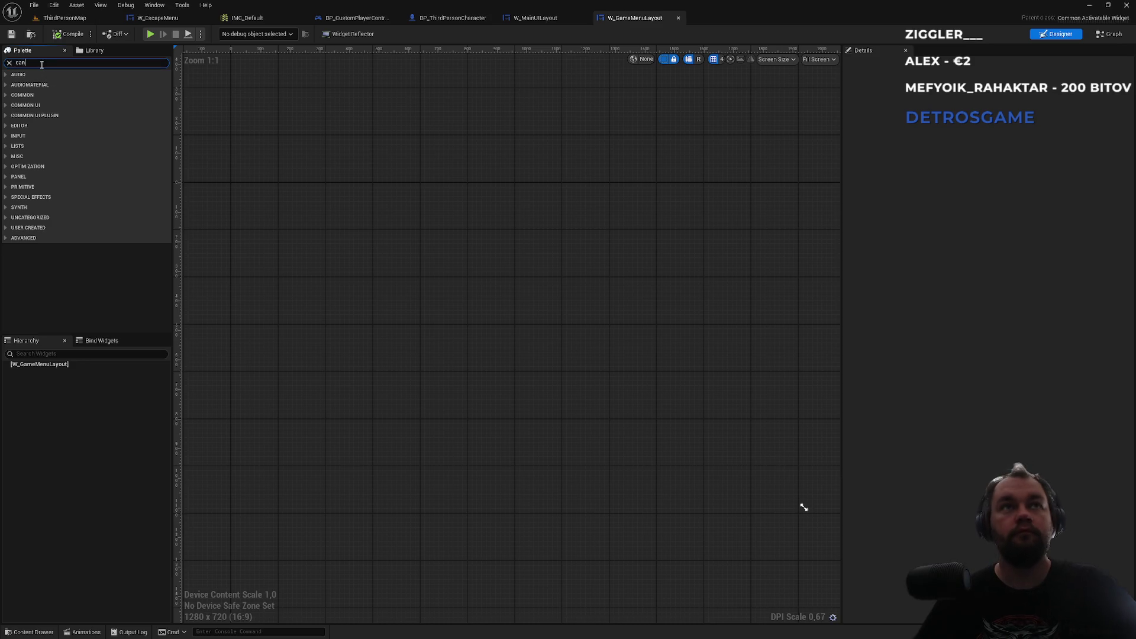
type("v")
left_click_drag(30, 305, 44, 372)
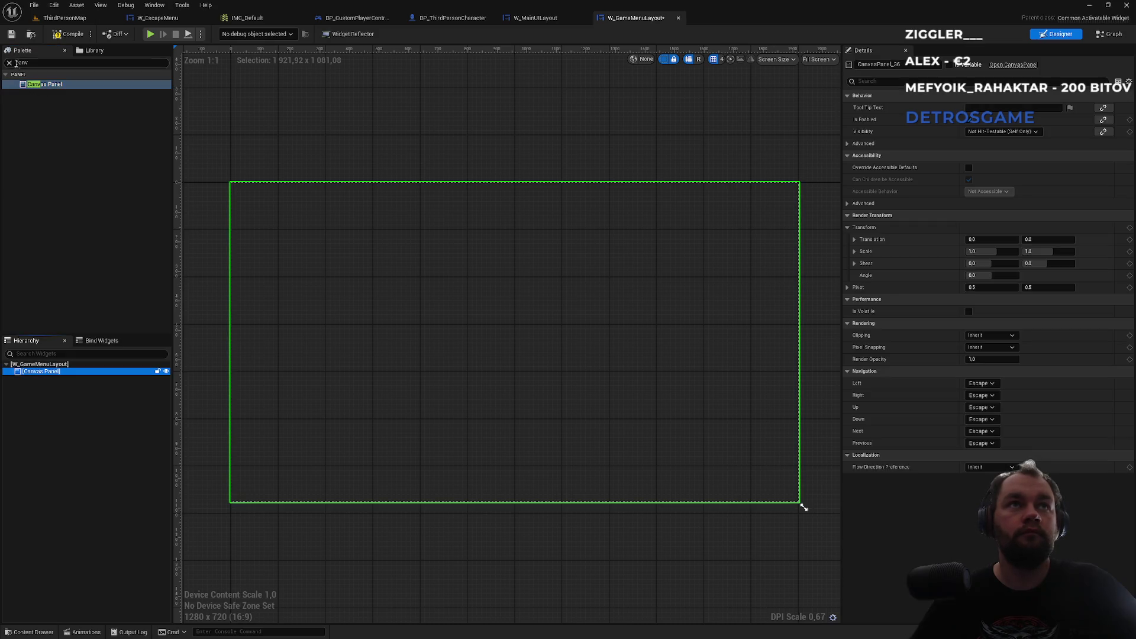
left_click(9, 62)
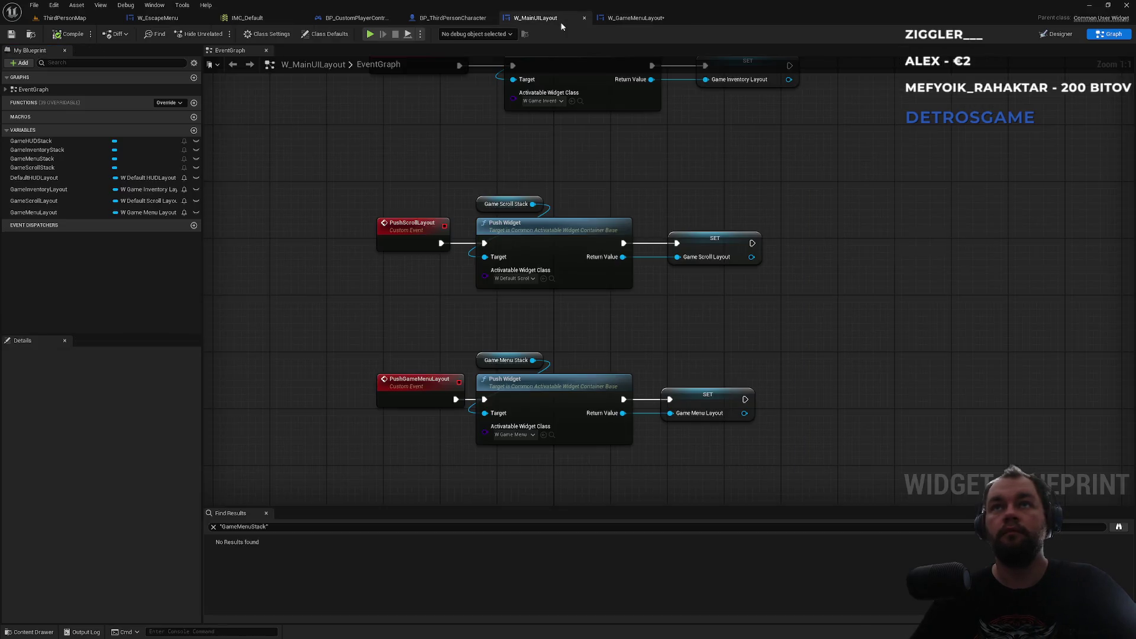
Step: Check the other open blueprints and close the IMC_Default asset
left_click(535, 17)
left_click(453, 18)
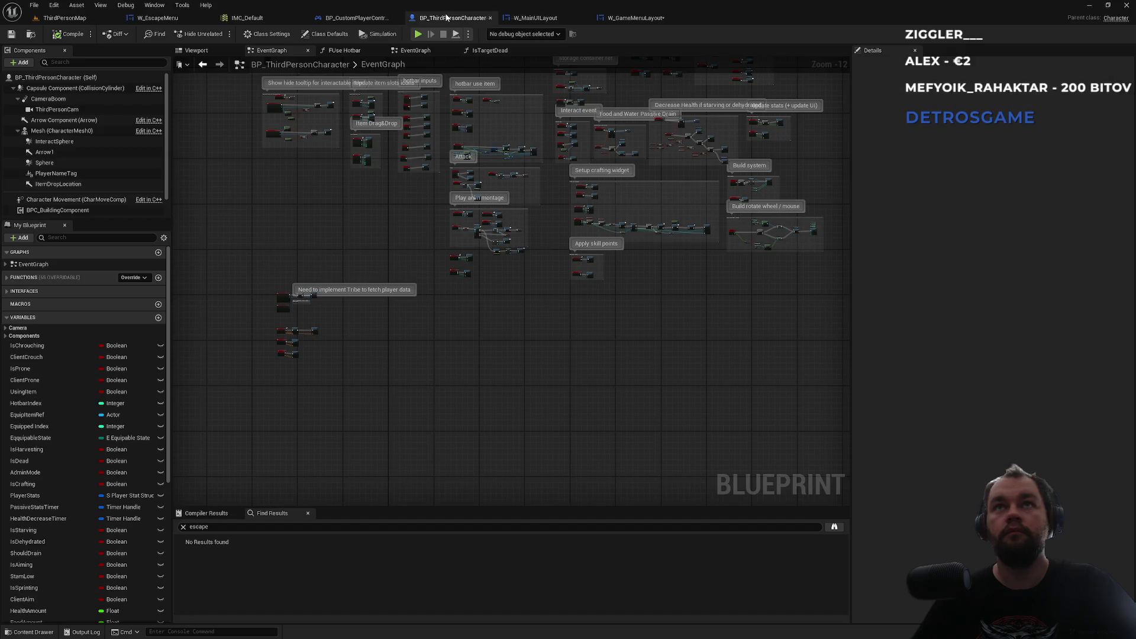
left_click(527, 17)
left_click(476, 19)
left_click(365, 20)
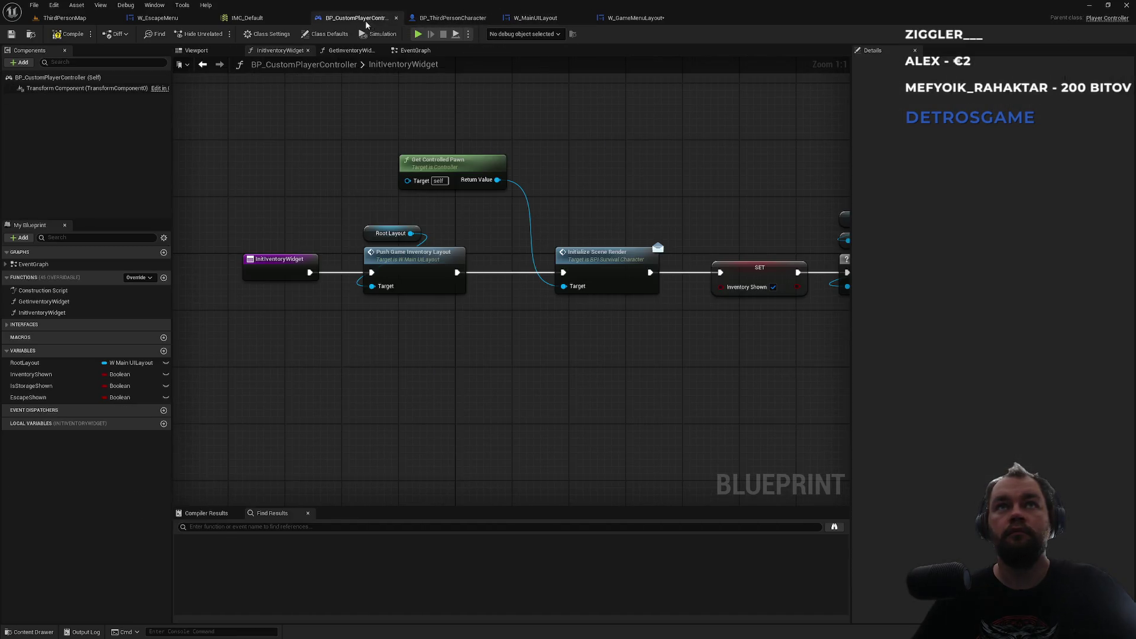
left_click(264, 19)
middle_click(264, 19)
left_click(538, 17)
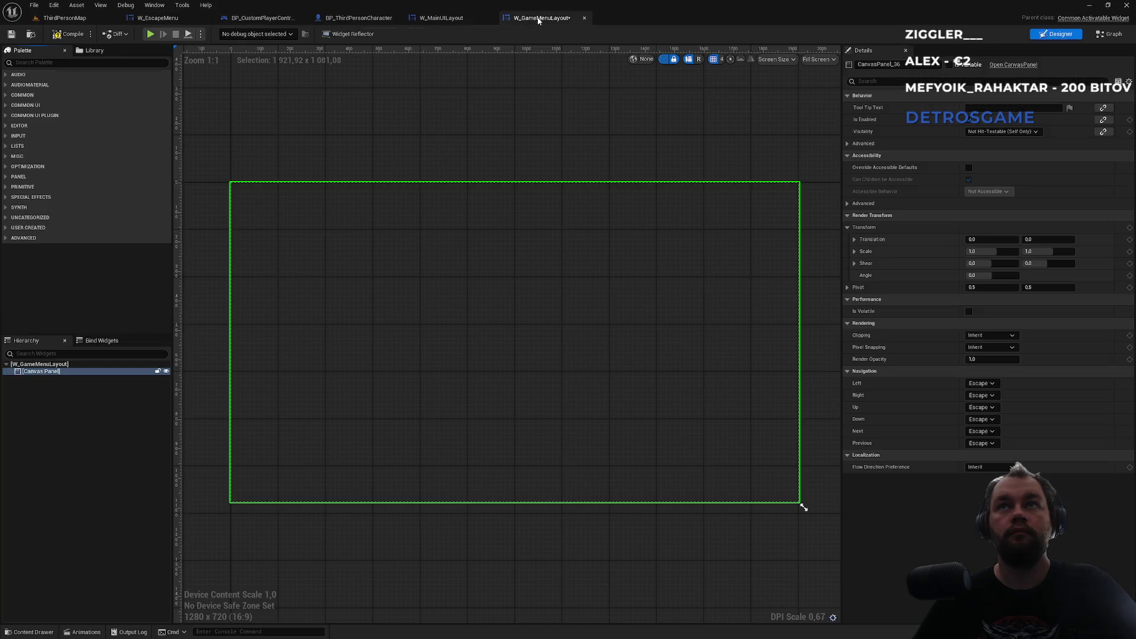
Step: Drop the W_EscapeMenu widget into the Canvas Panel and keep it selected
type("escape")
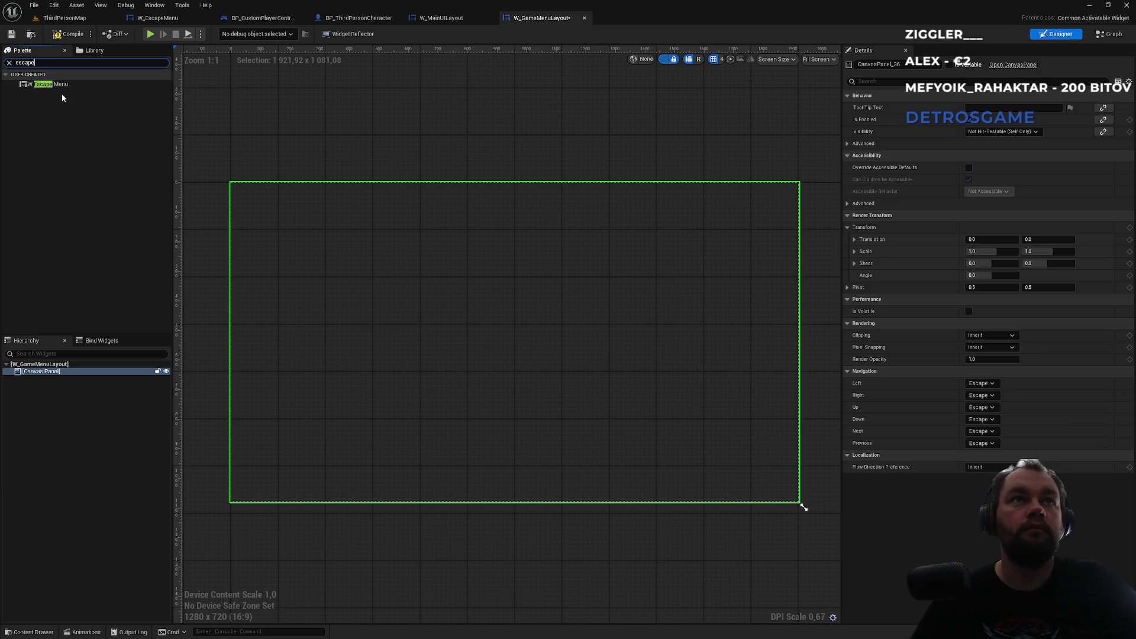
left_click_drag(56, 84, 43, 372)
left_click(36, 379)
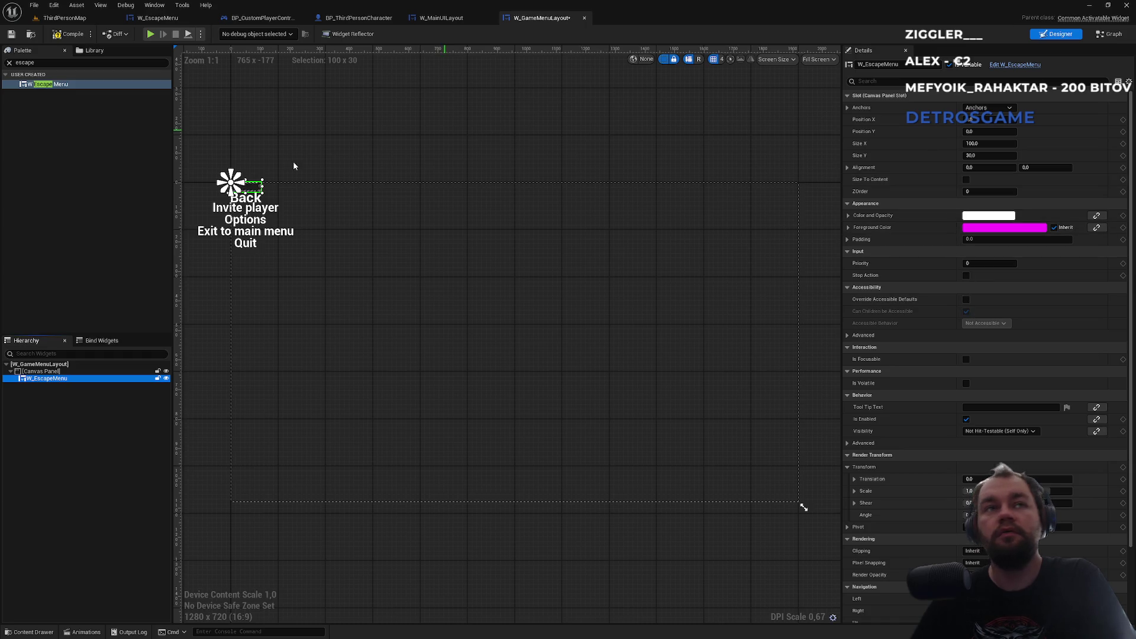
left_click(43, 372)
left_click(54, 380)
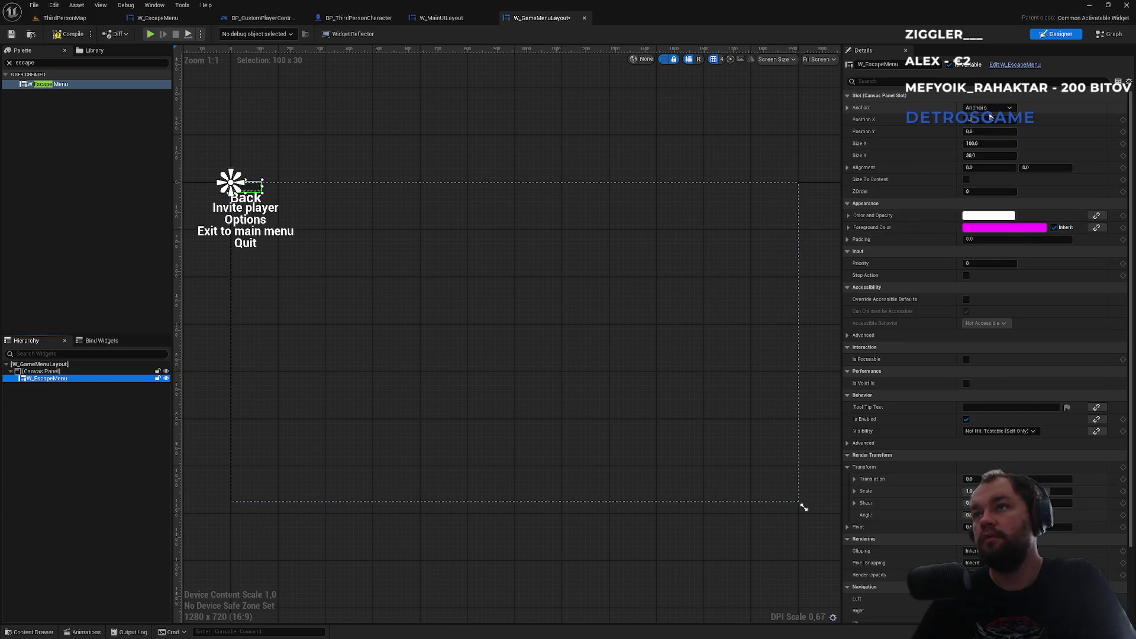
Step: Enable Size To Content, anchor the escape menu to the centre, and zero its position
left_click(967, 179)
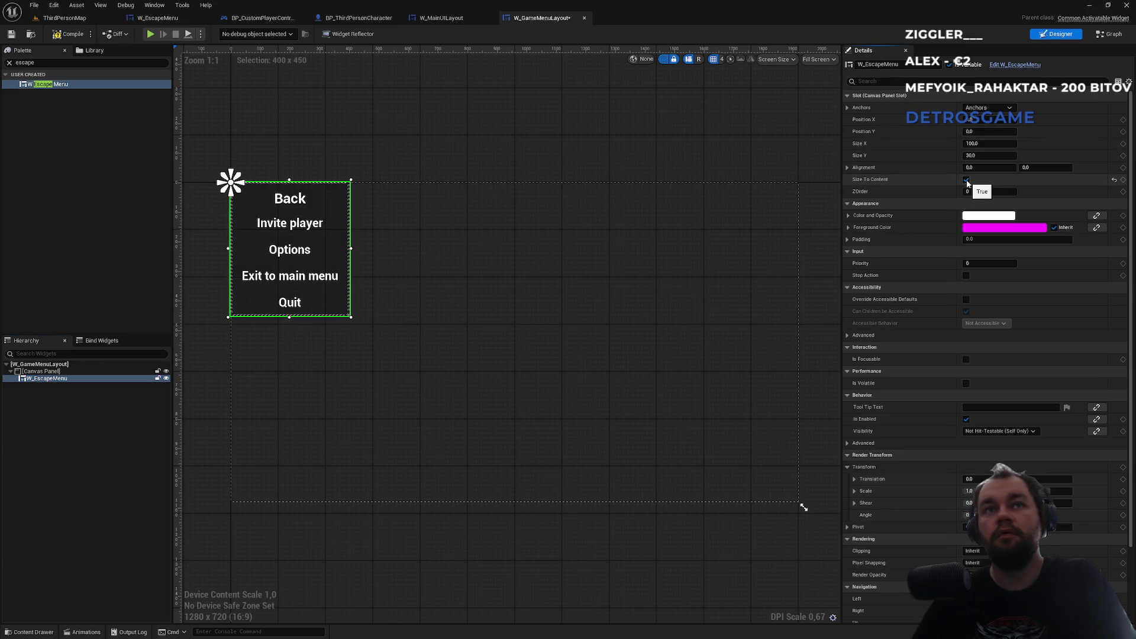
left_click(988, 108)
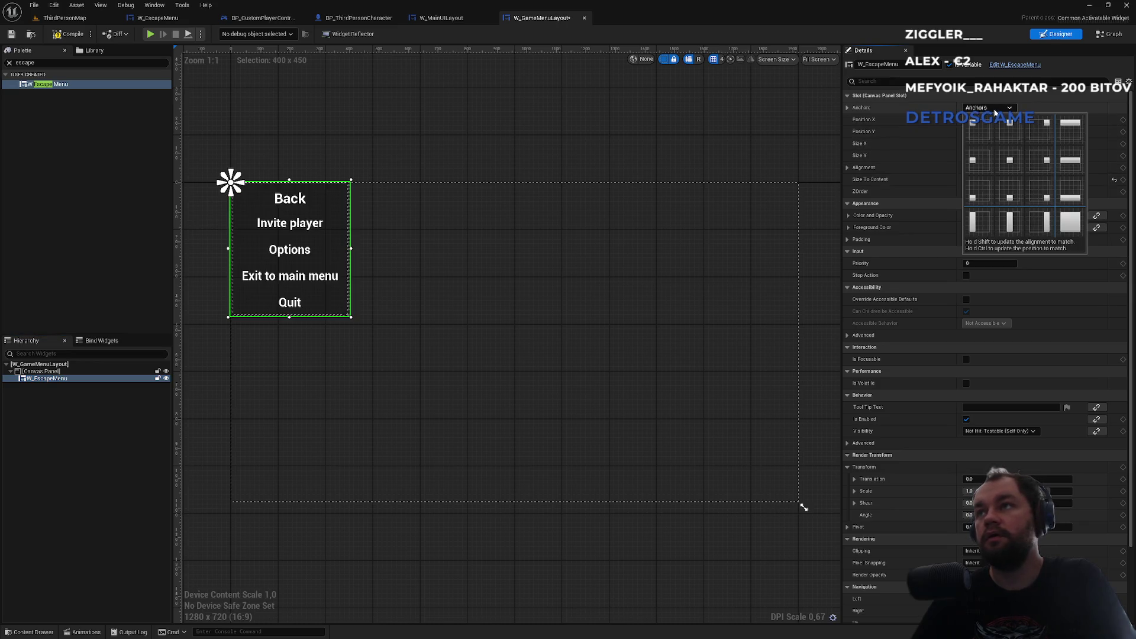
left_click(1012, 162)
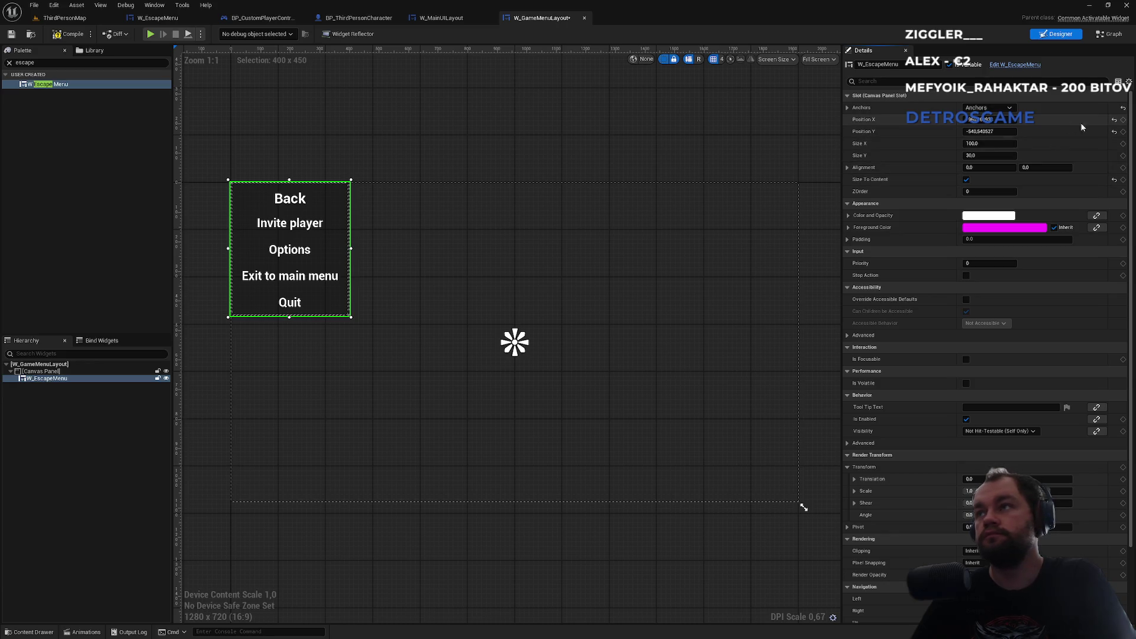
left_click(1115, 120)
left_click(1114, 131)
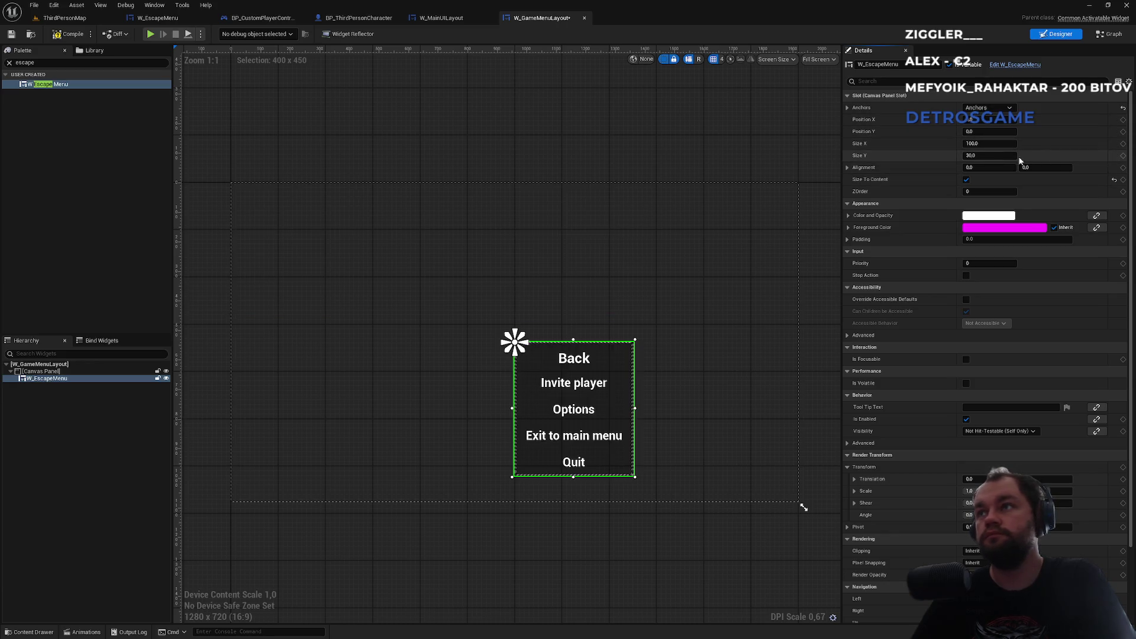
Step: Set the escape menu's alignment to 0.5, 0.5 and its ZOrder to 2
left_click(994, 168)
type("0.5")
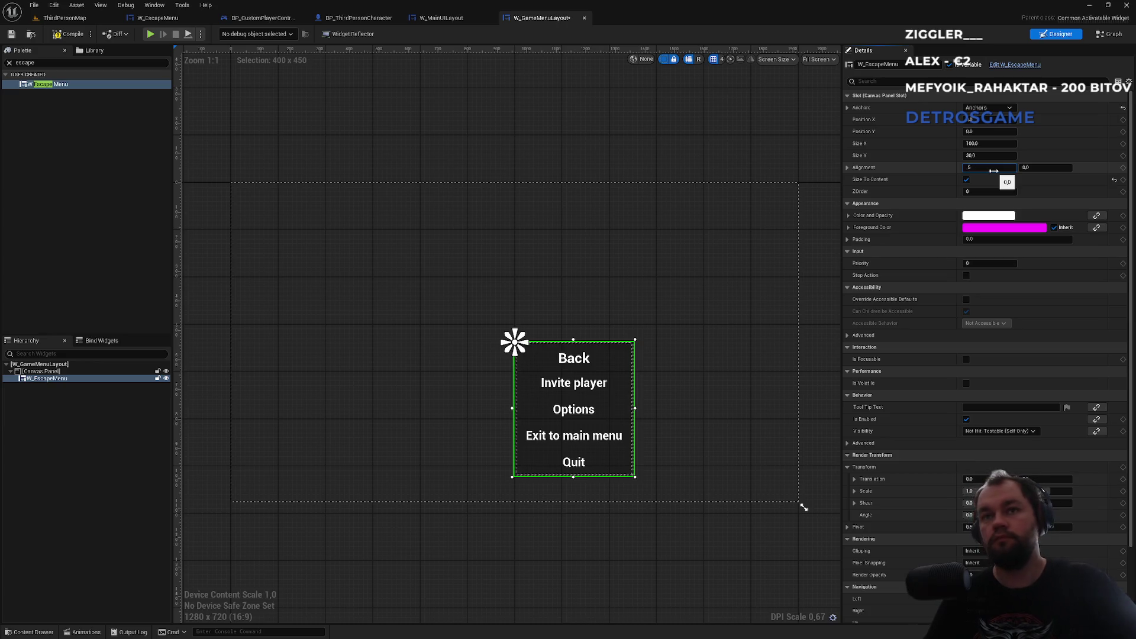
key("Tab")
type("0.5")
key("Return")
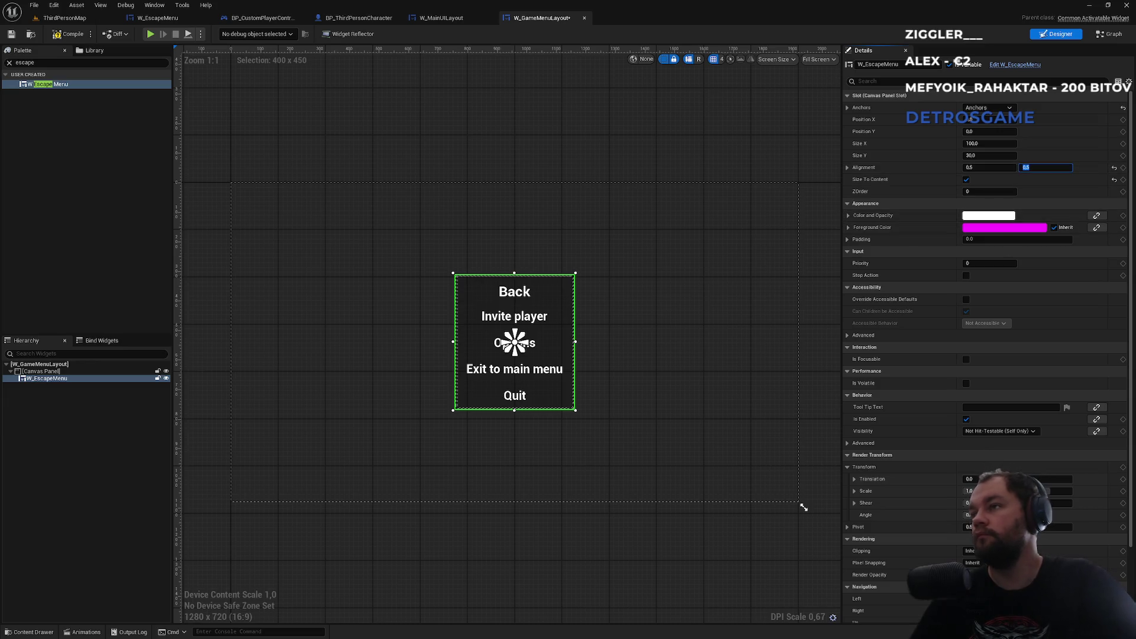
left_click(980, 191)
type("2")
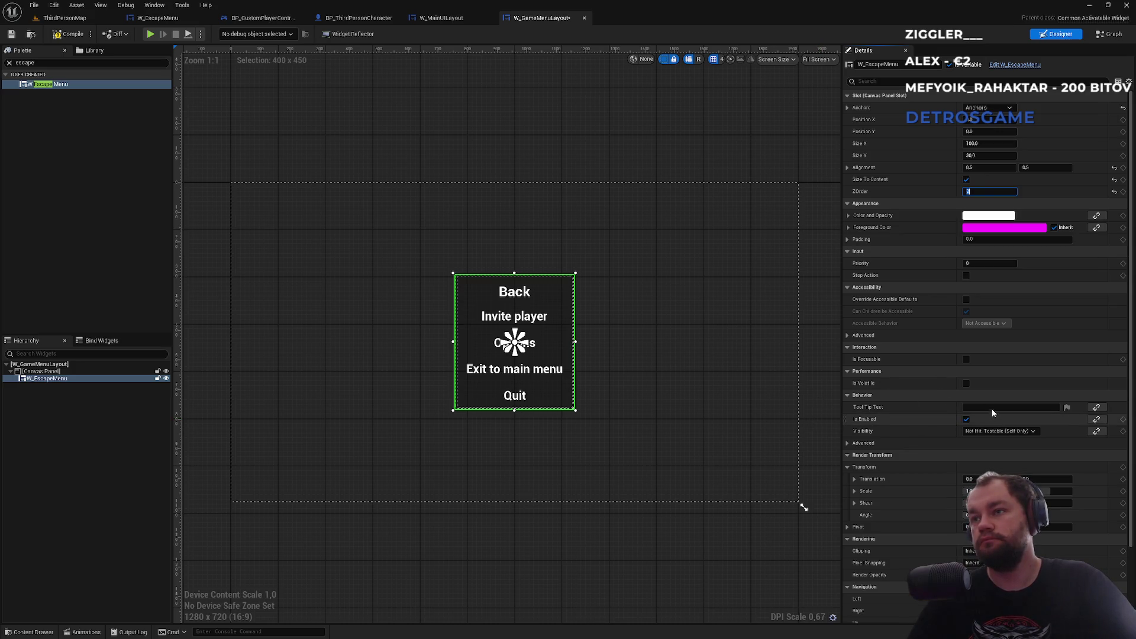
Step: Set W_EscapeMenu's Visibility to Hidden and compile W_GameMenuLayout
left_click(991, 433)
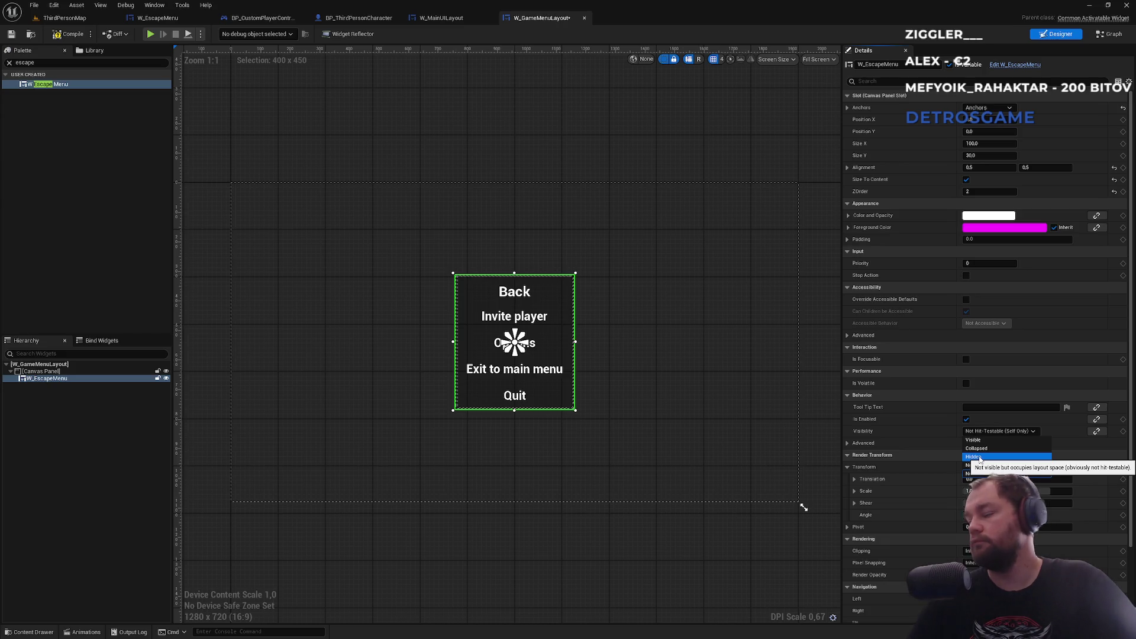
left_click(979, 459)
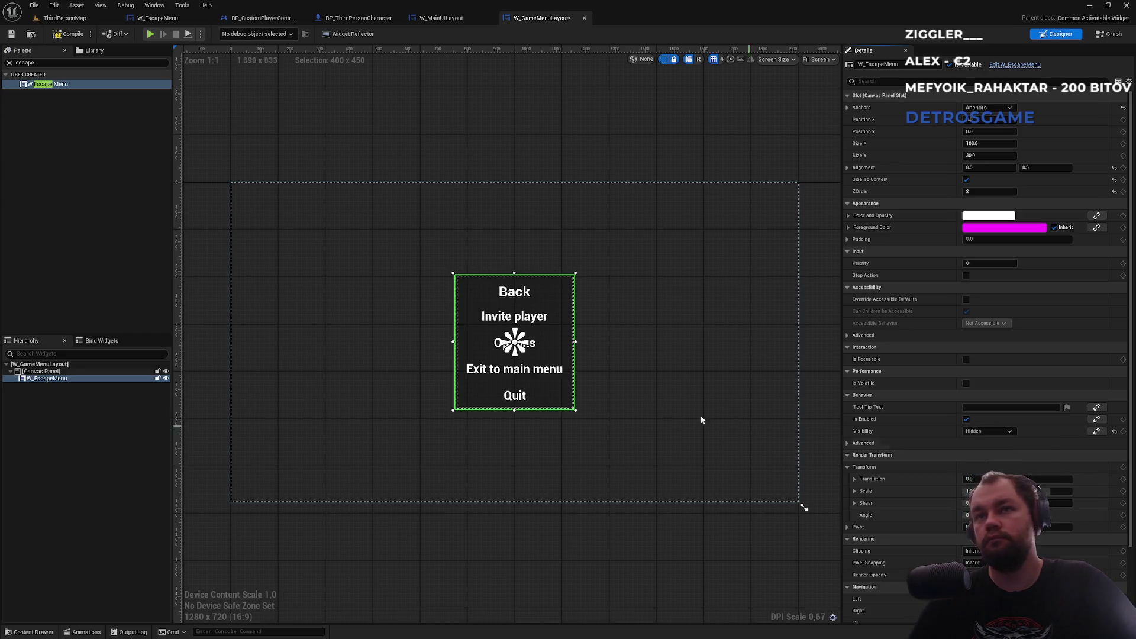
left_click(166, 378)
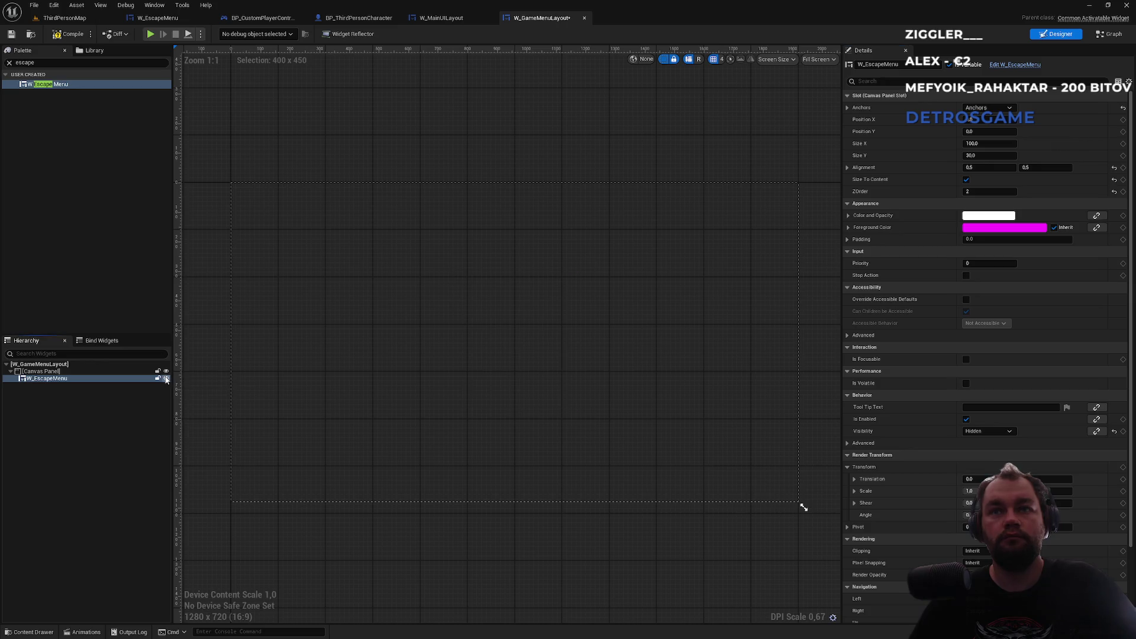
left_click(69, 36)
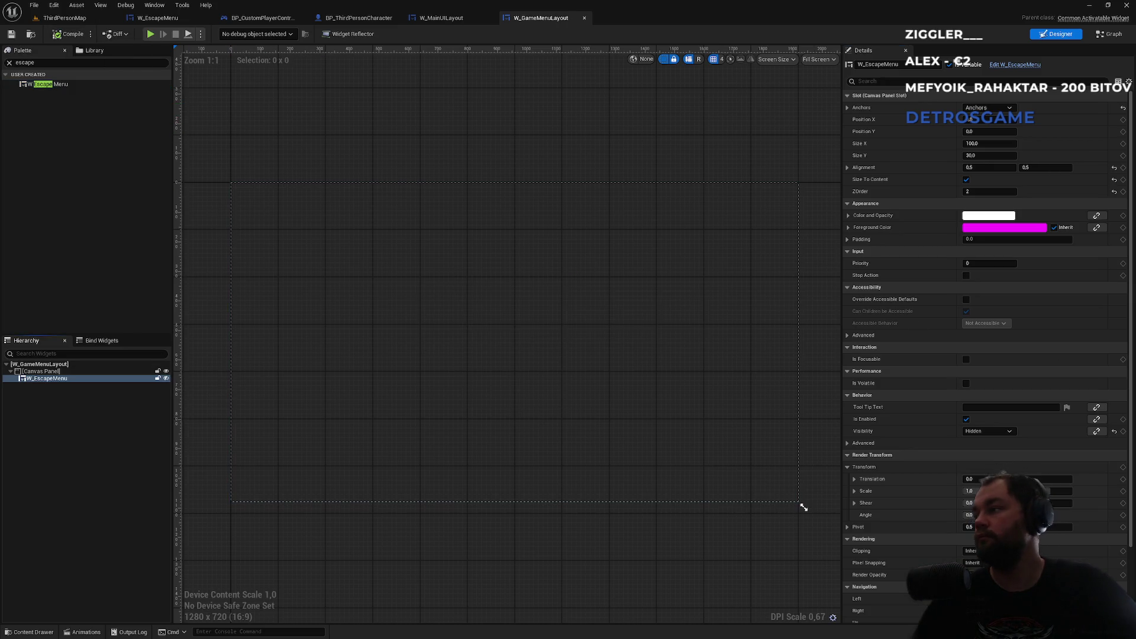
left_click(260, 17)
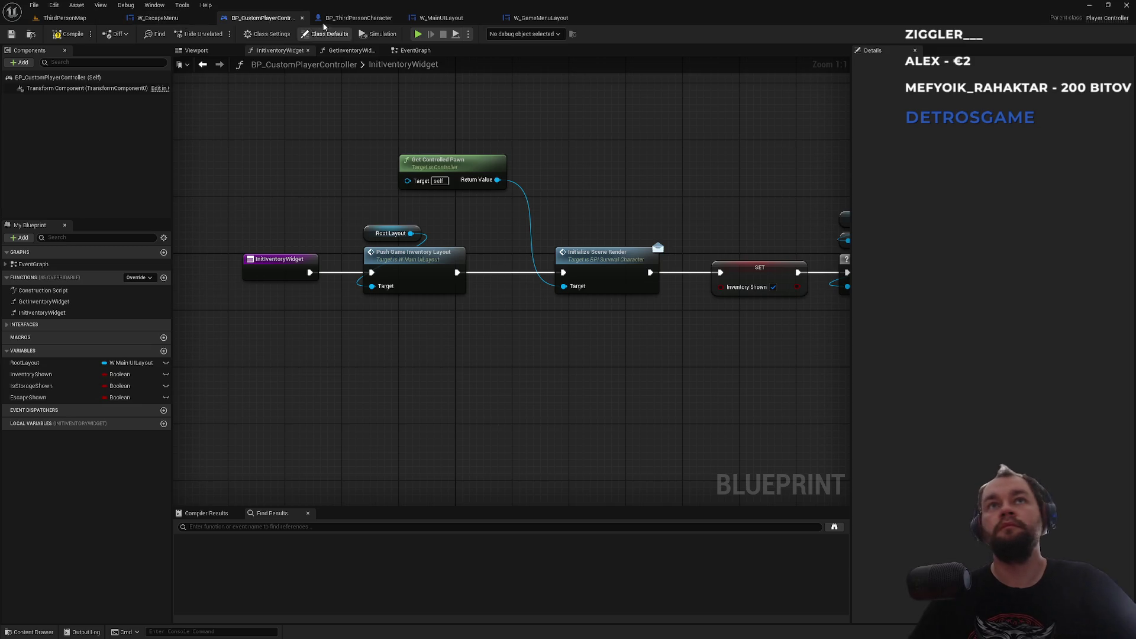
Step: Add a Root Layout getter beside the escape-menu Branch in the controller's EventGraph
left_click(415, 50)
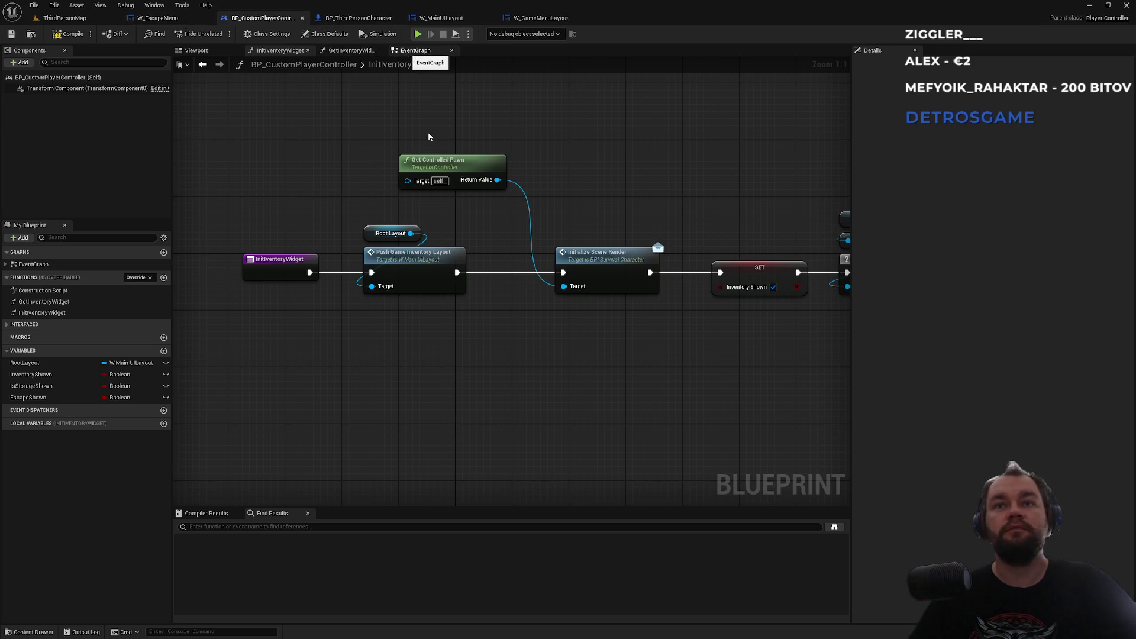
scroll(497, 120, "down", 7)
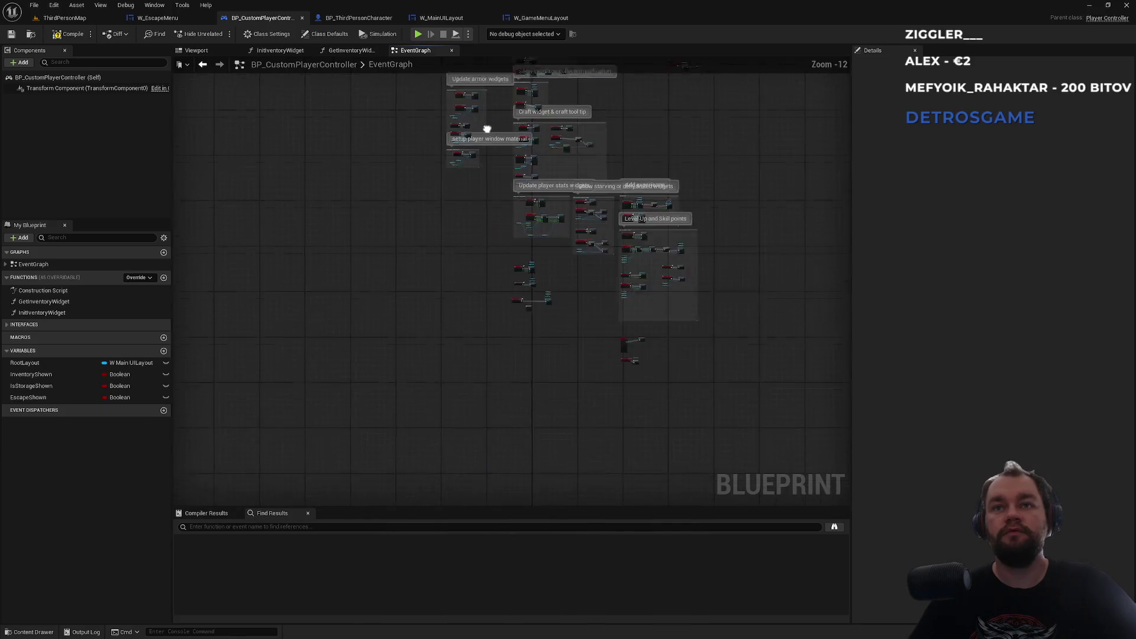
scroll(667, 328, "up", 7)
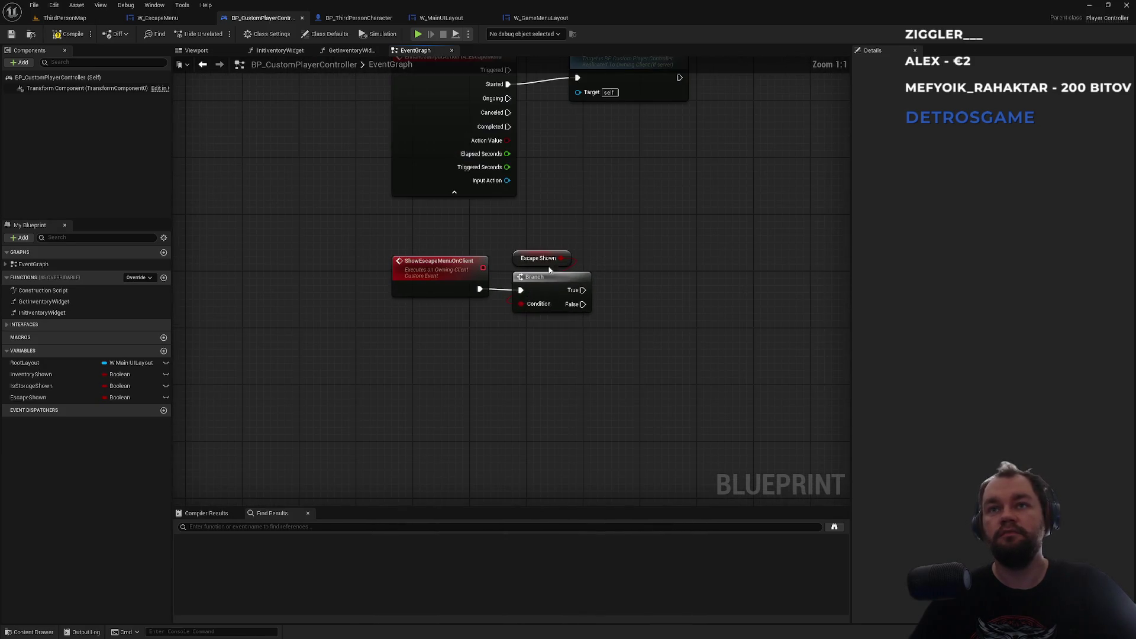
left_click_drag(616, 227, 504, 221)
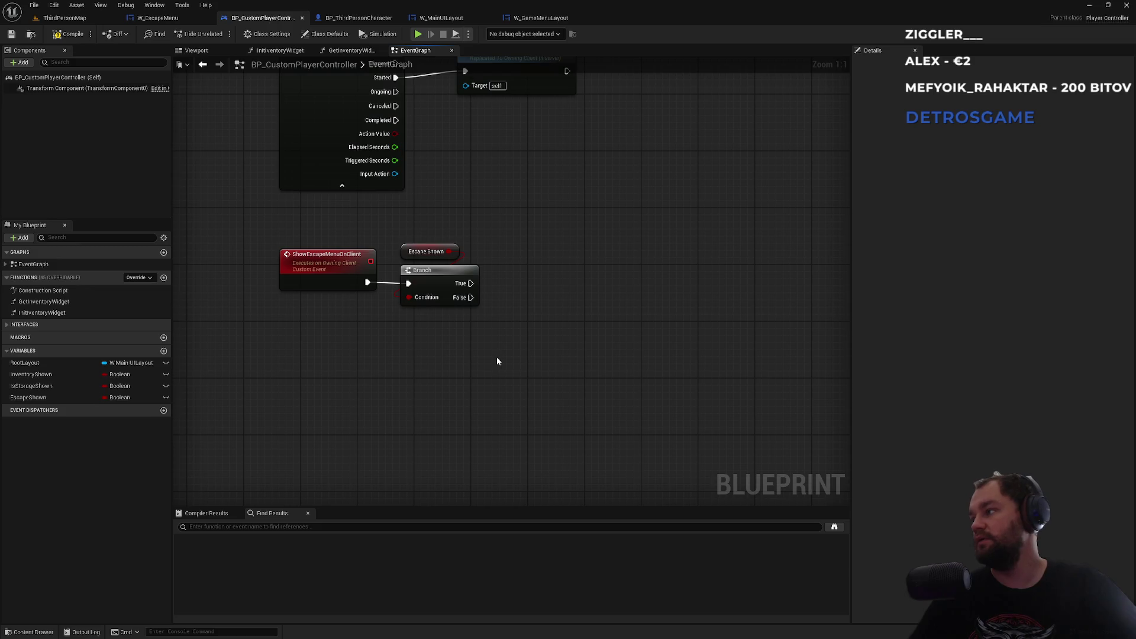
right_click(426, 380)
type("rootla")
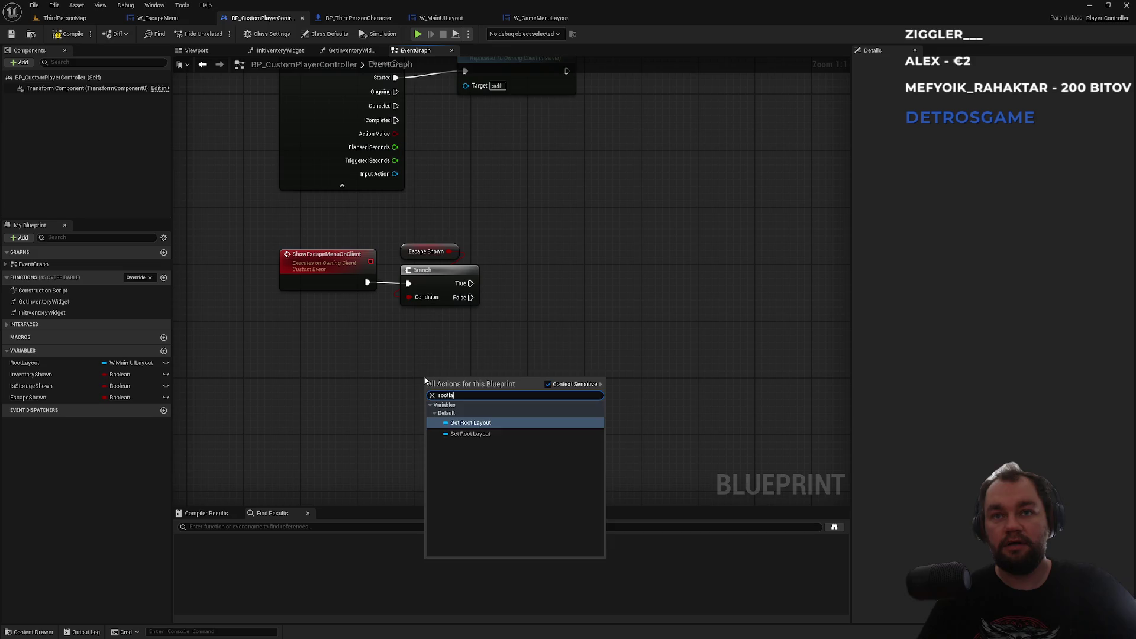
key("Return")
Step: Add a Get Game Menu Layout node from Root Layout, then reselect Root Layout
left_click_drag(470, 379, 474, 417)
type("game menu")
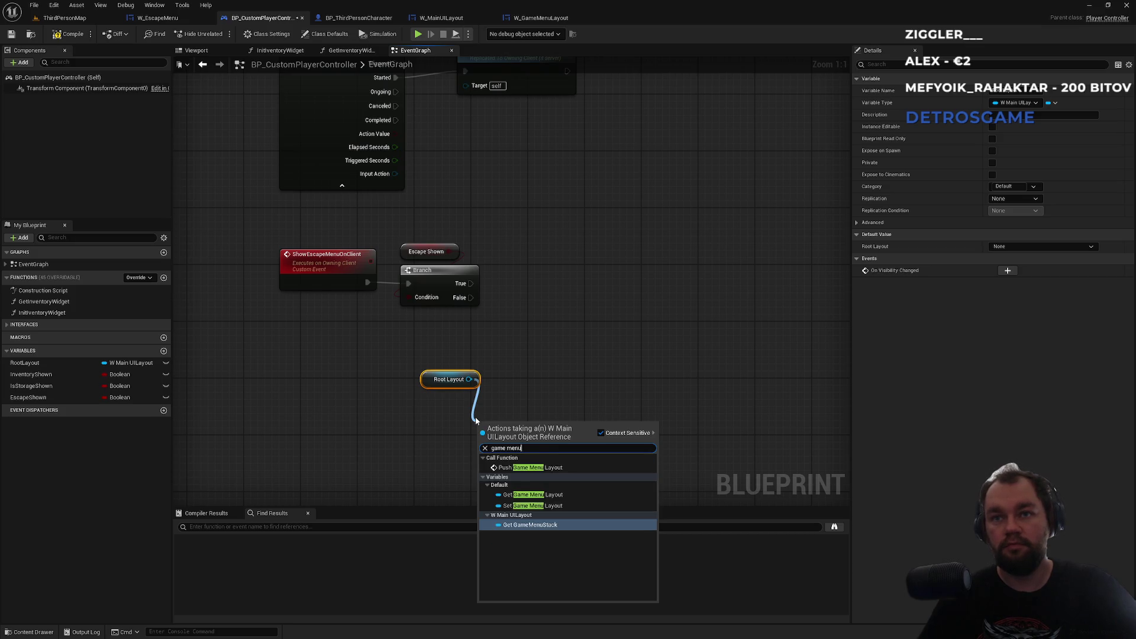
key("Up")
key("Up")
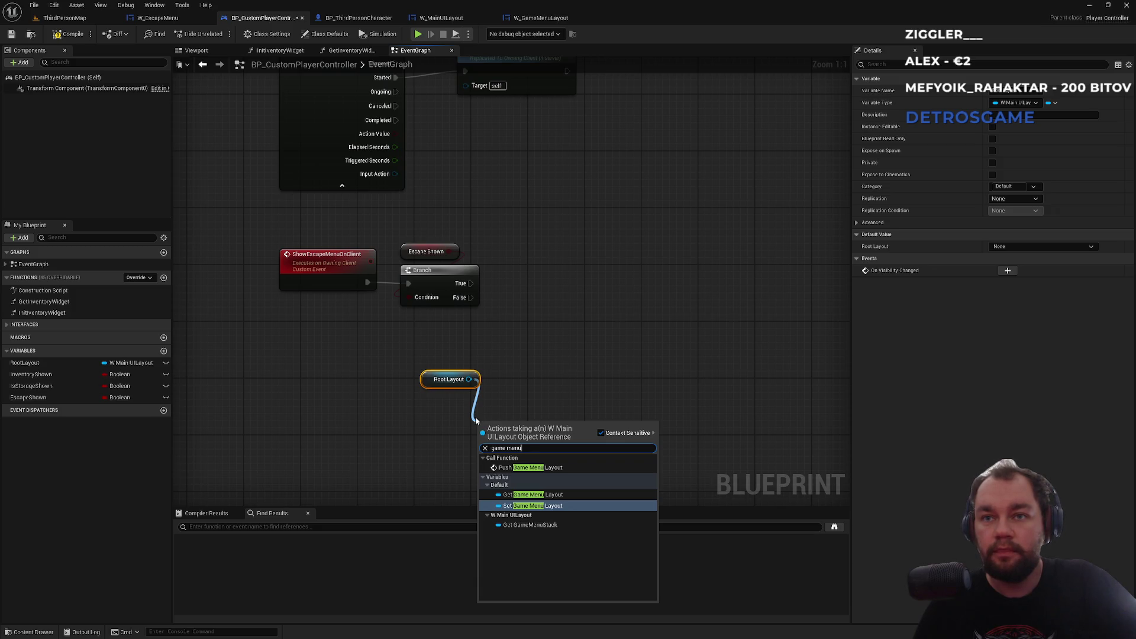
key("Up")
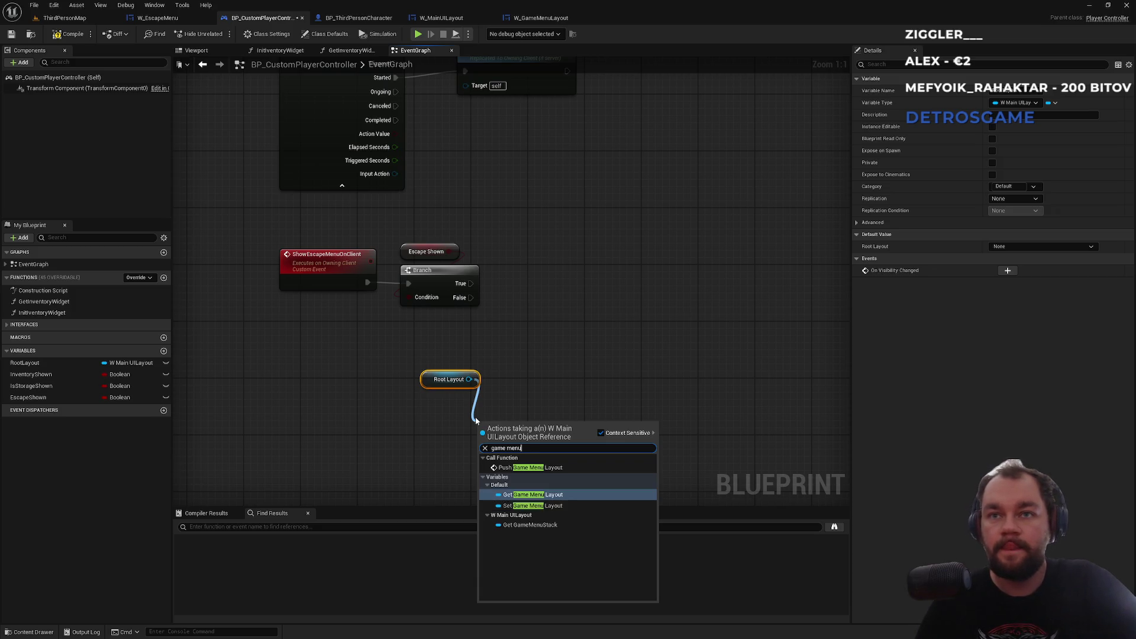
key("Return")
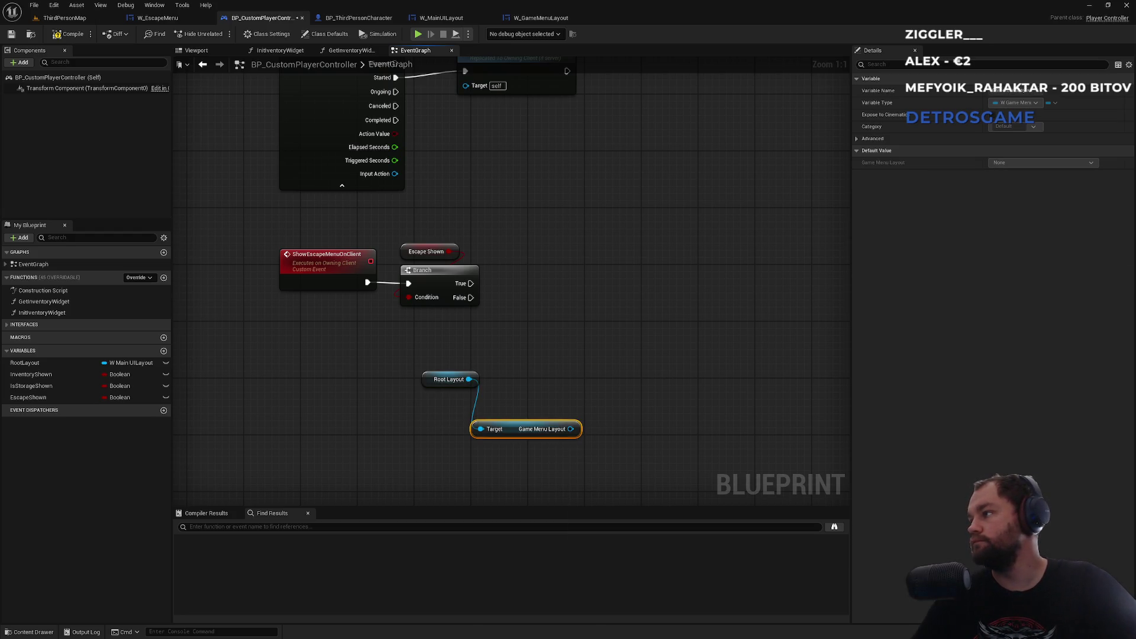
left_click(428, 379)
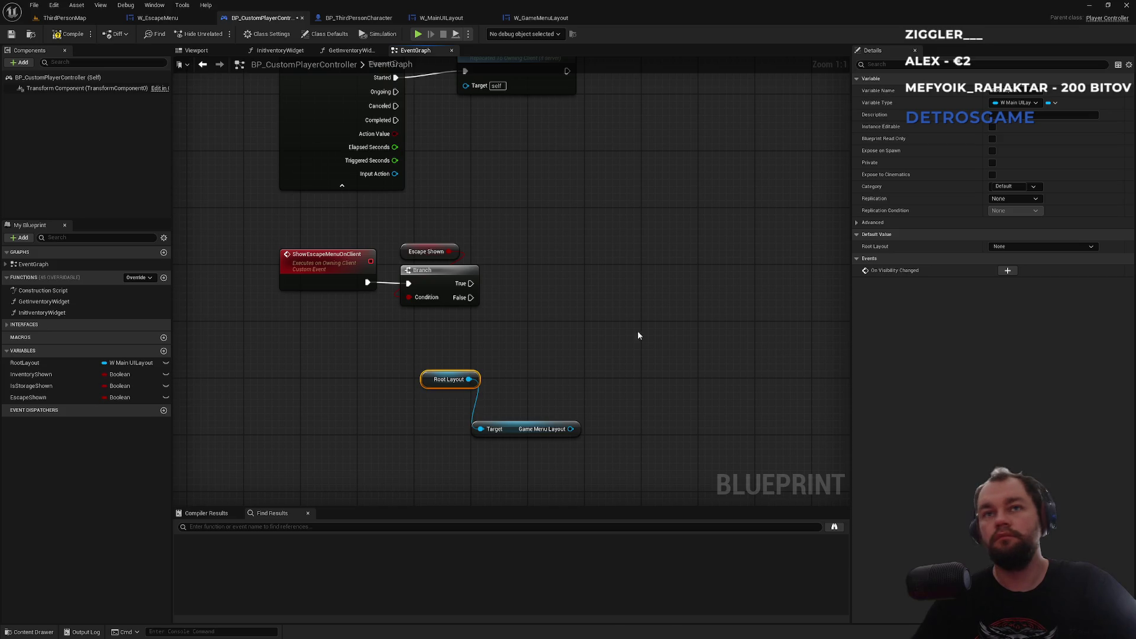
left_click_drag(472, 380, 502, 332)
Step: Call Push Game Menu Layout on Root Layout from the Branch's False output
type("push")
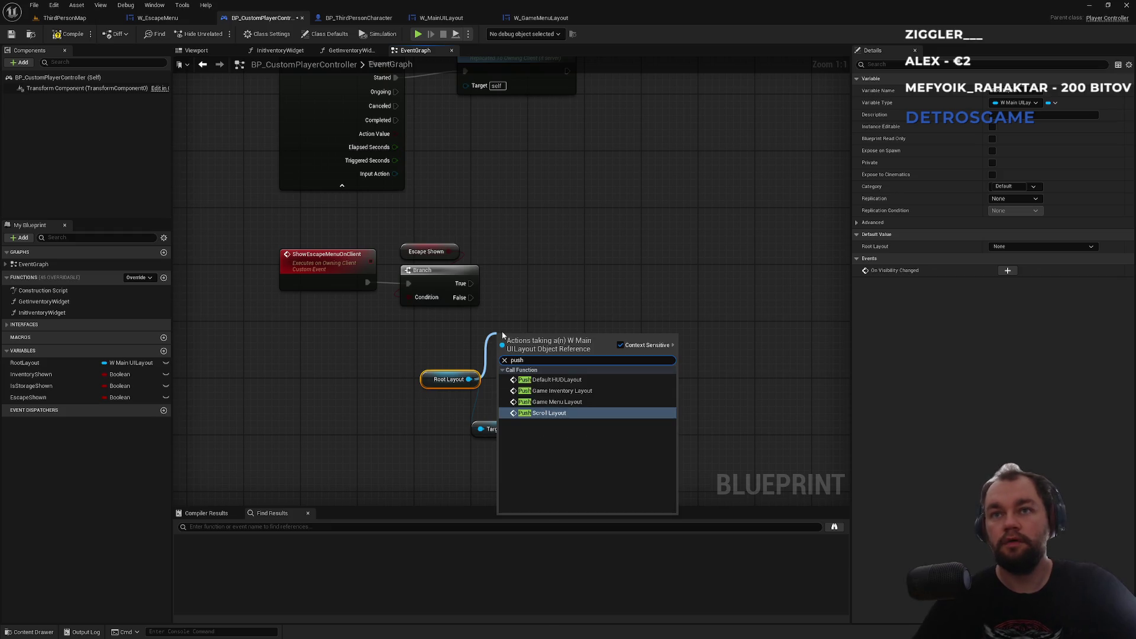
key("Up")
key("Return")
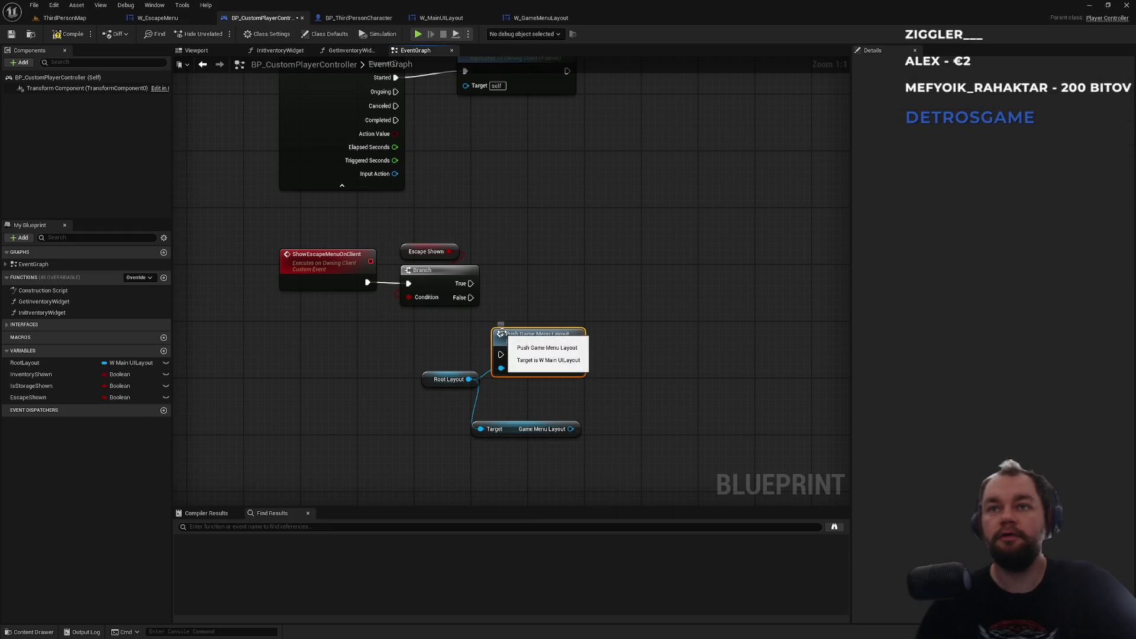
left_click_drag(471, 298, 501, 355)
left_click_drag(535, 342, 535, 328)
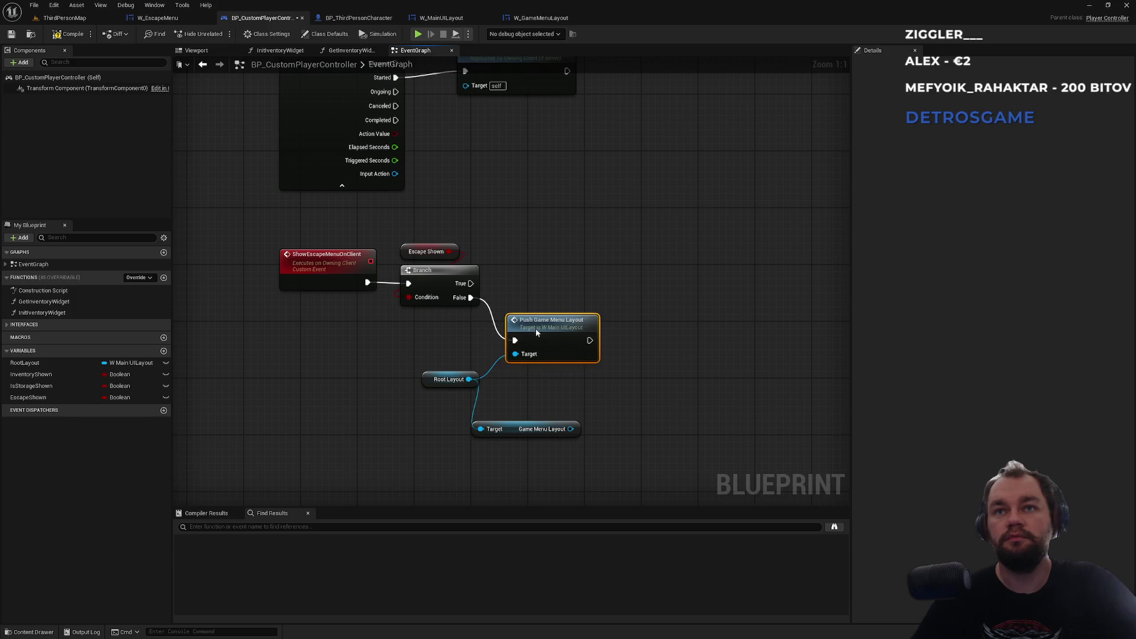
left_click_drag(461, 373, 447, 366)
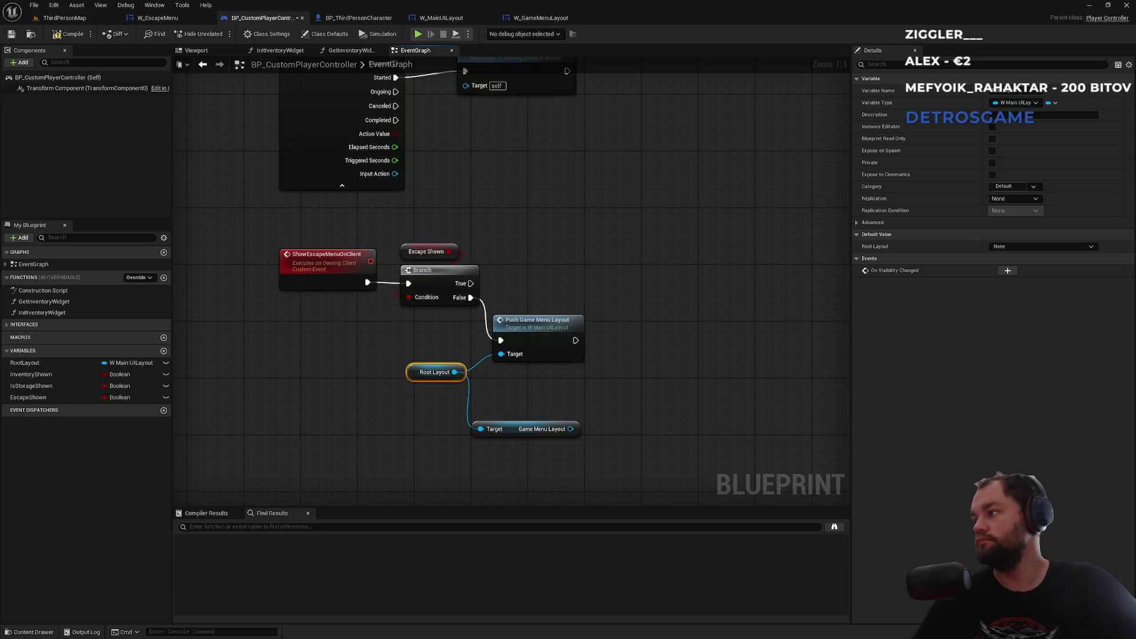
Step: Add a Get W Escape Menu node from Game Menu Layout and place it below
left_click_drag(572, 429, 605, 426)
type("get esca")
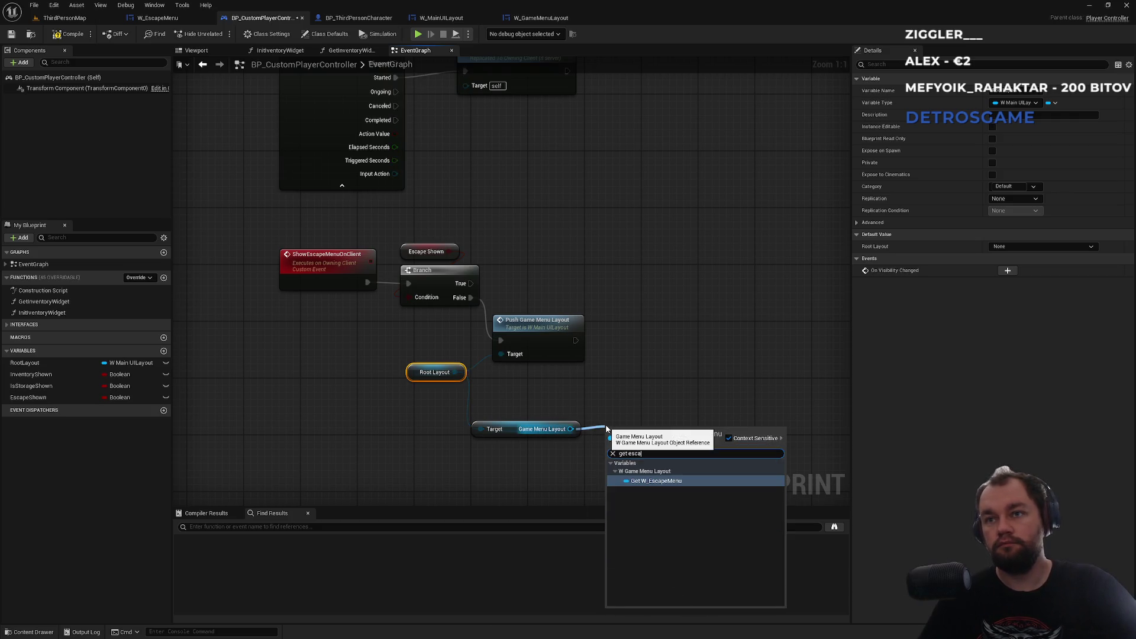
key("Return")
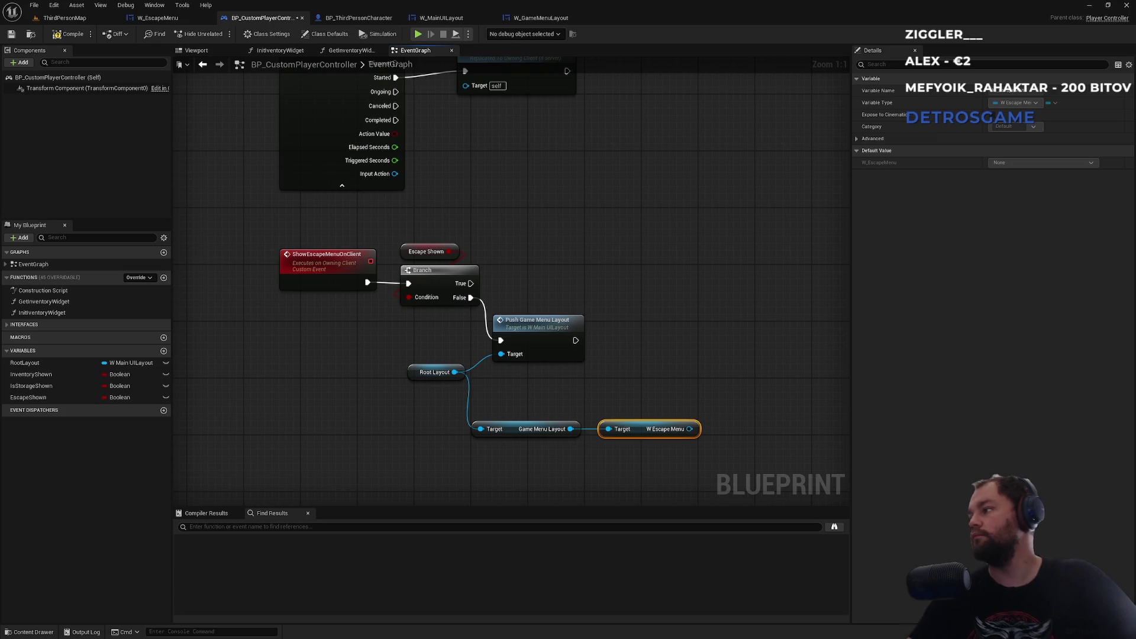
left_click(634, 440)
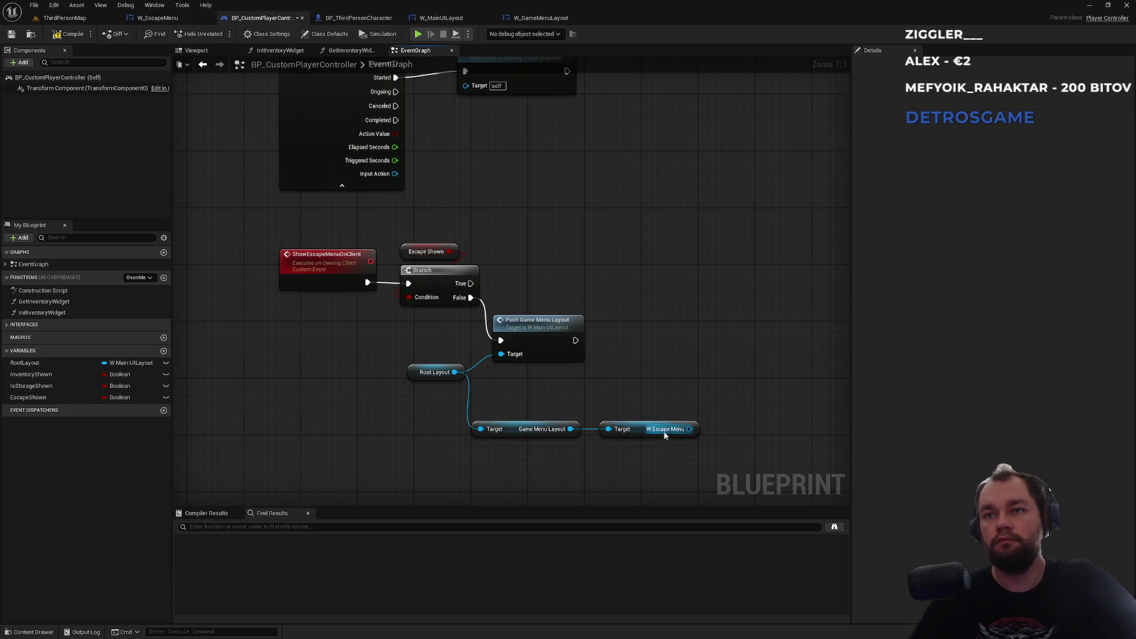
mouse_move(665, 435)
left_mouse_down()
mouse_move(567, 452)
mouse_move(651, 421)
left_mouse_up()
type("vis")
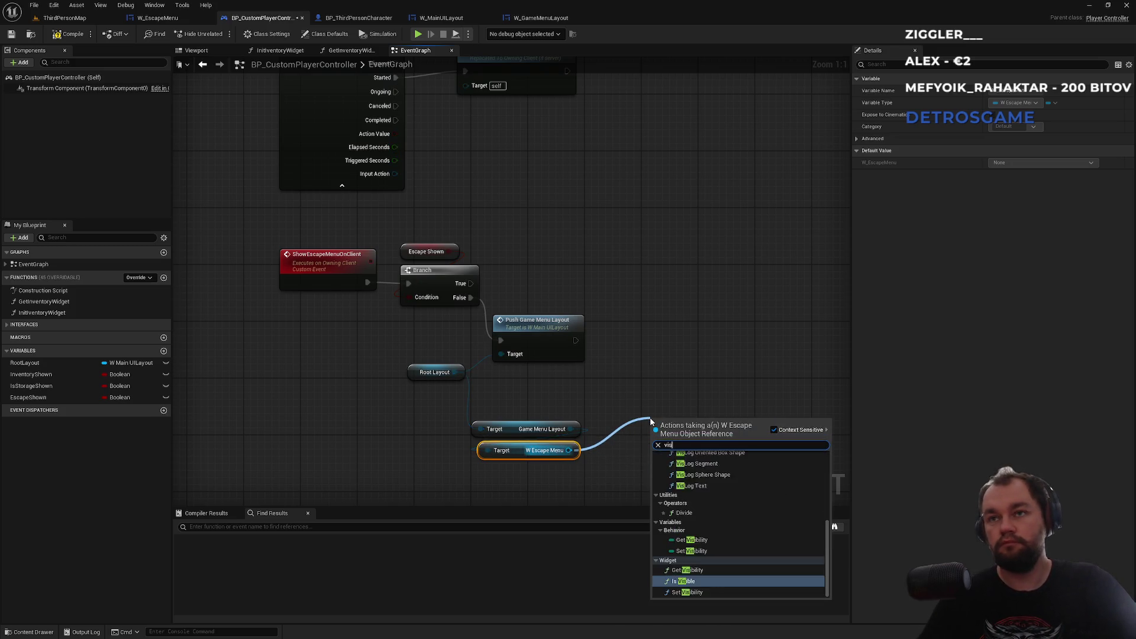
type("ib")
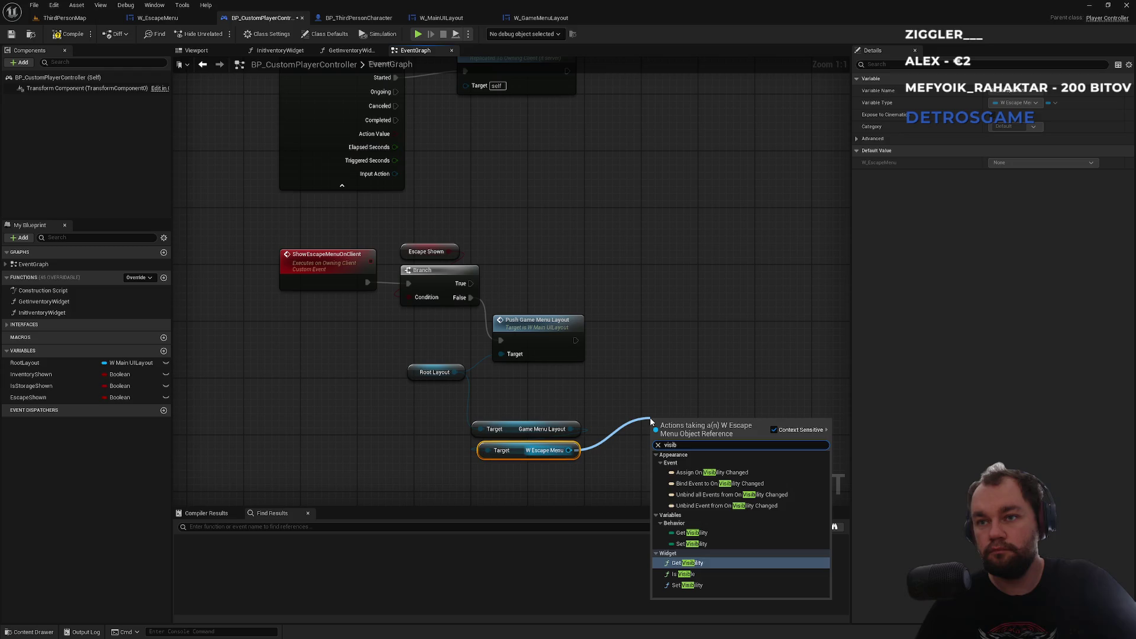
Step: Add a Set Visibility node for W Escape Menu, running after Push Game Menu Layout
left_click(692, 544)
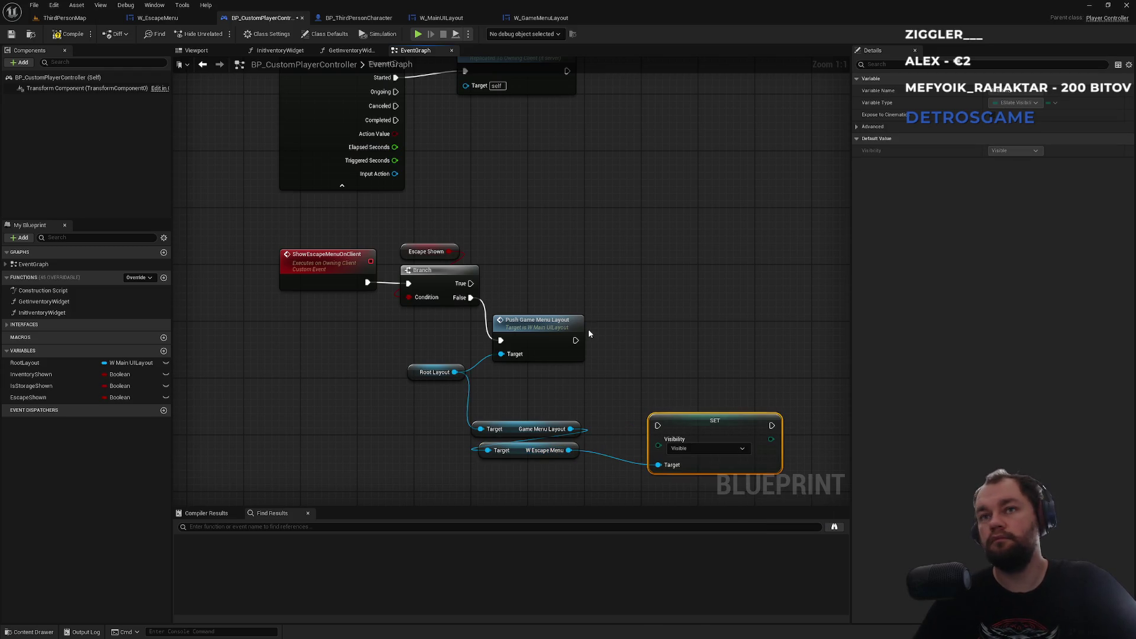
mouse_move(576, 340)
left_mouse_down()
mouse_move(654, 435)
mouse_move(653, 422)
left_mouse_up()
left_click(631, 364)
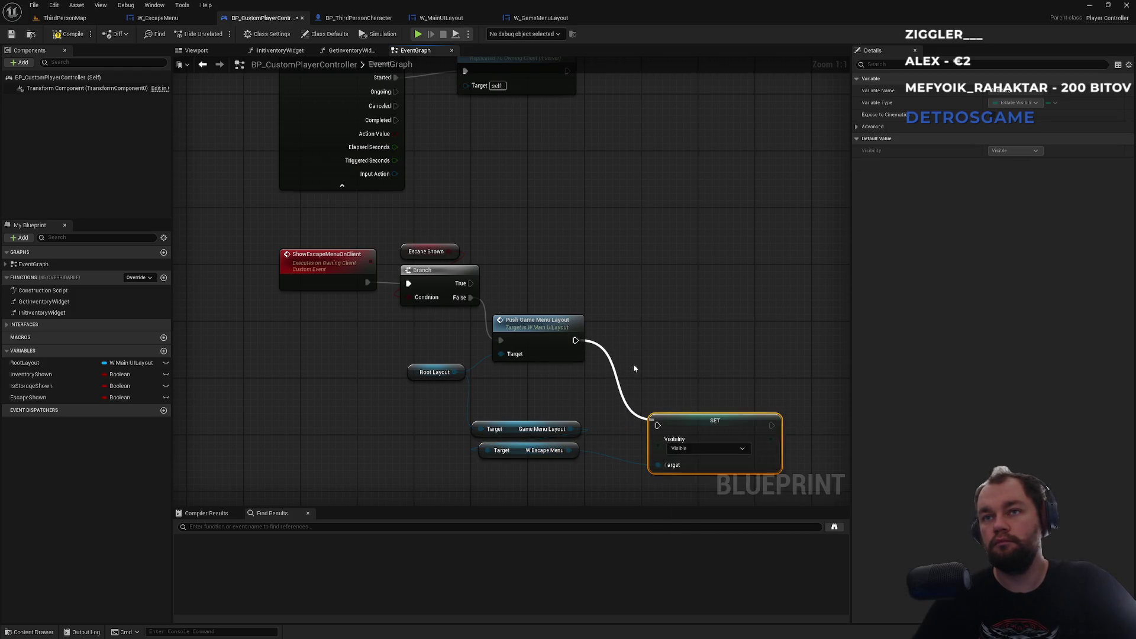
left_click_drag(576, 341, 658, 426)
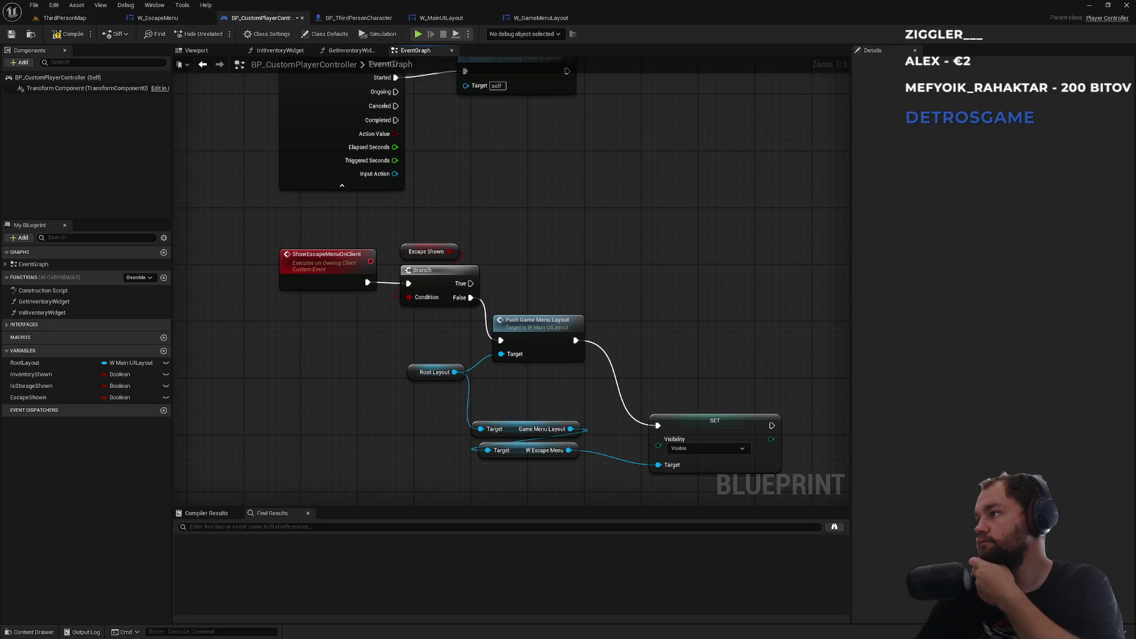
Step: Paste copies of the Game Menu Layout and W Escape Menu getters higher up, fed by Root Layout
left_click_drag(516, 398, 533, 466)
left_click(509, 239)
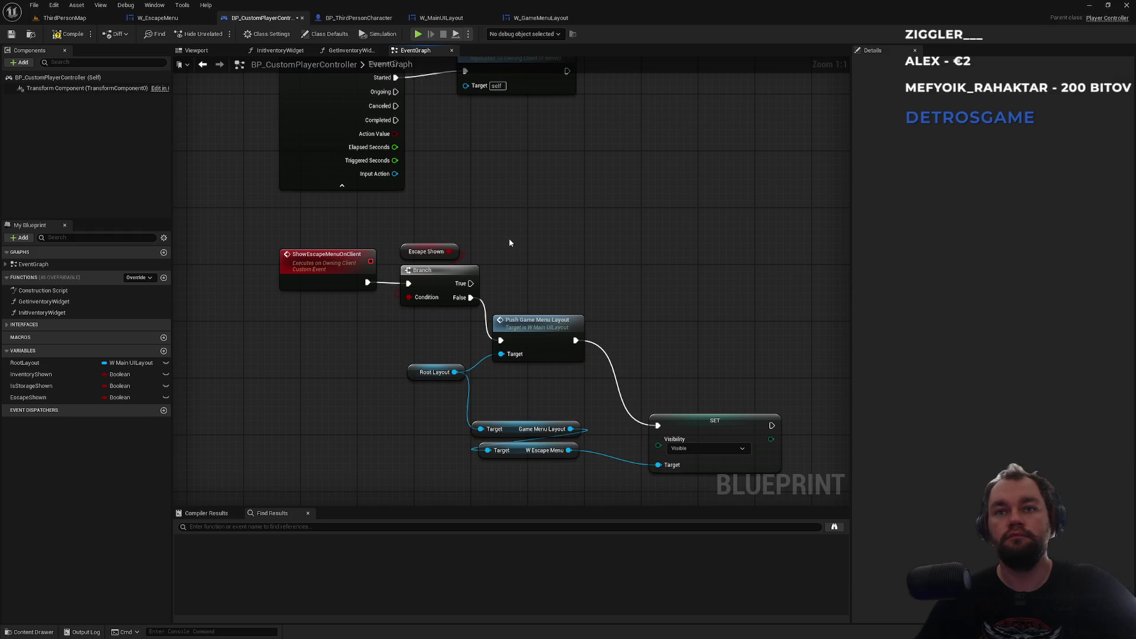
key("ctrl+v")
left_click_drag(509, 231, 454, 372)
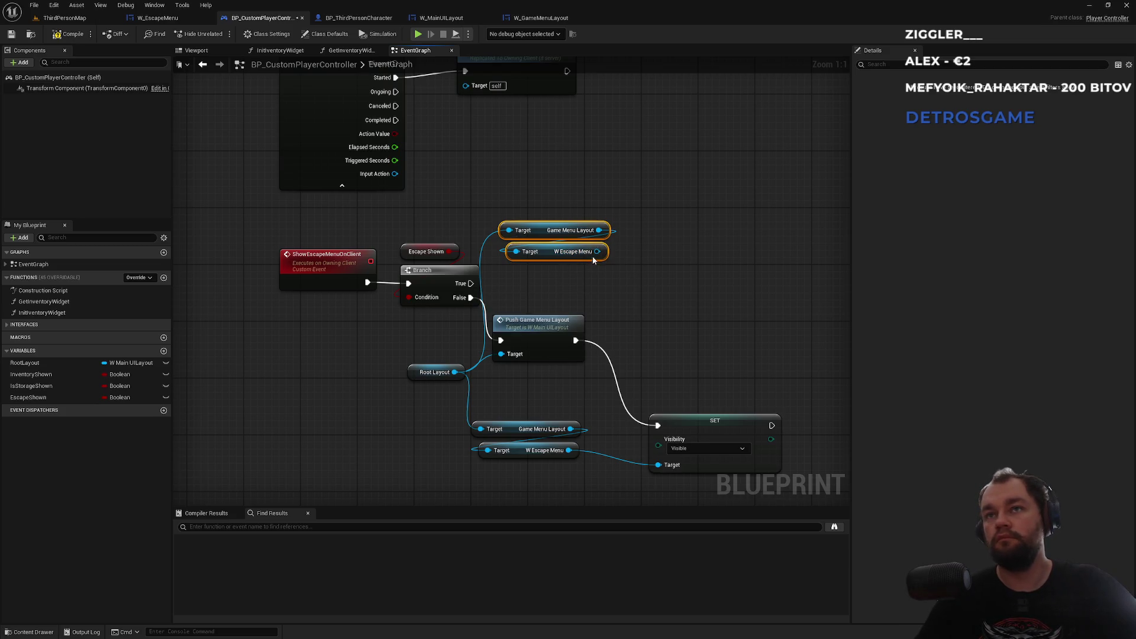
Step: Recreate the Set Visibility node off the copied W Escape Menu getter
left_click(702, 435)
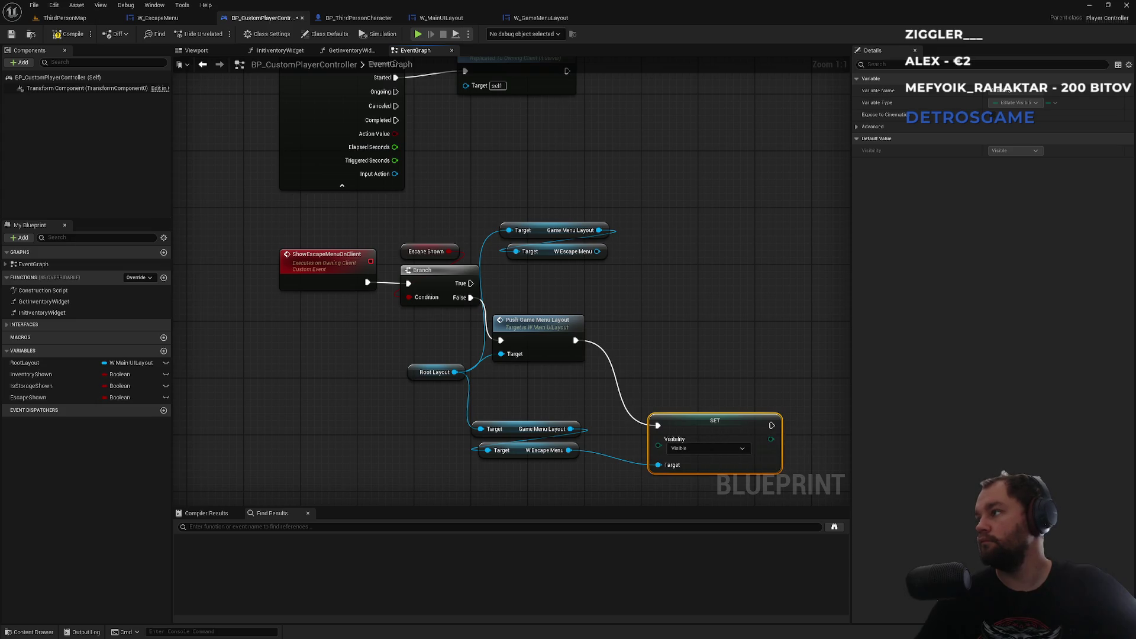
key("Delete")
left_click_drag(568, 450, 632, 432)
type("set")
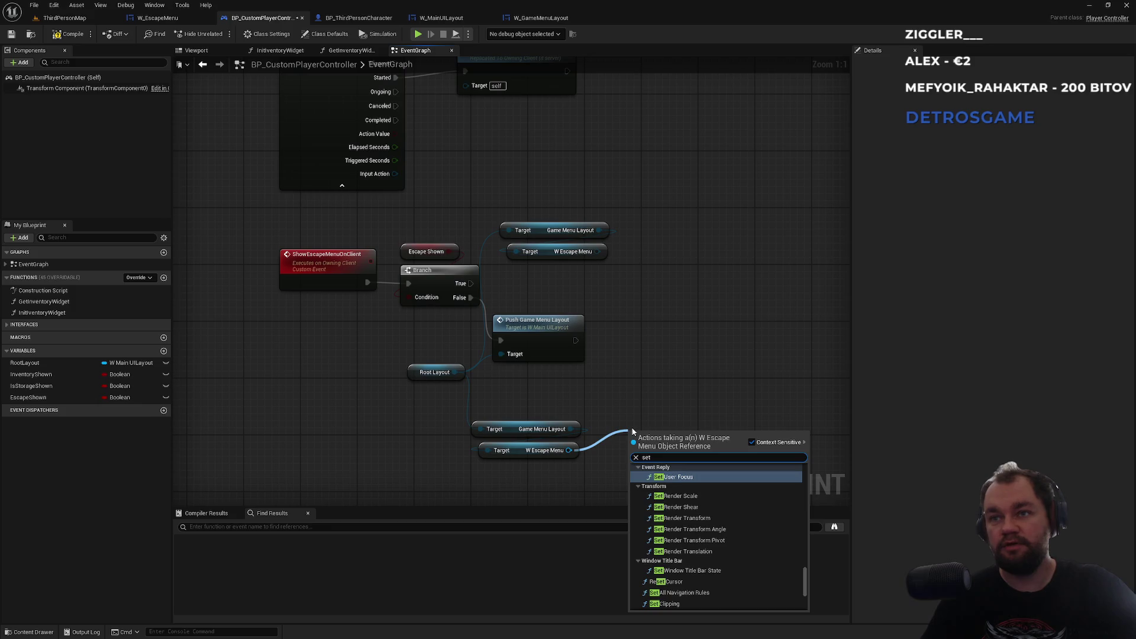
type(" visiu")
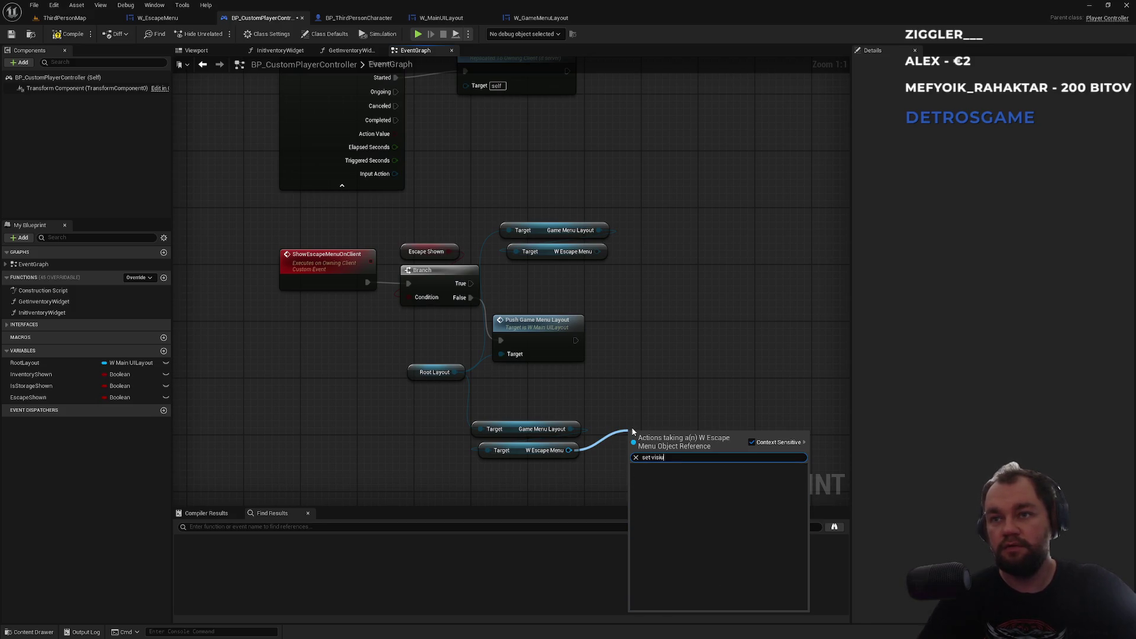
key("BackSpace")
key("BackSpace")
key("Return")
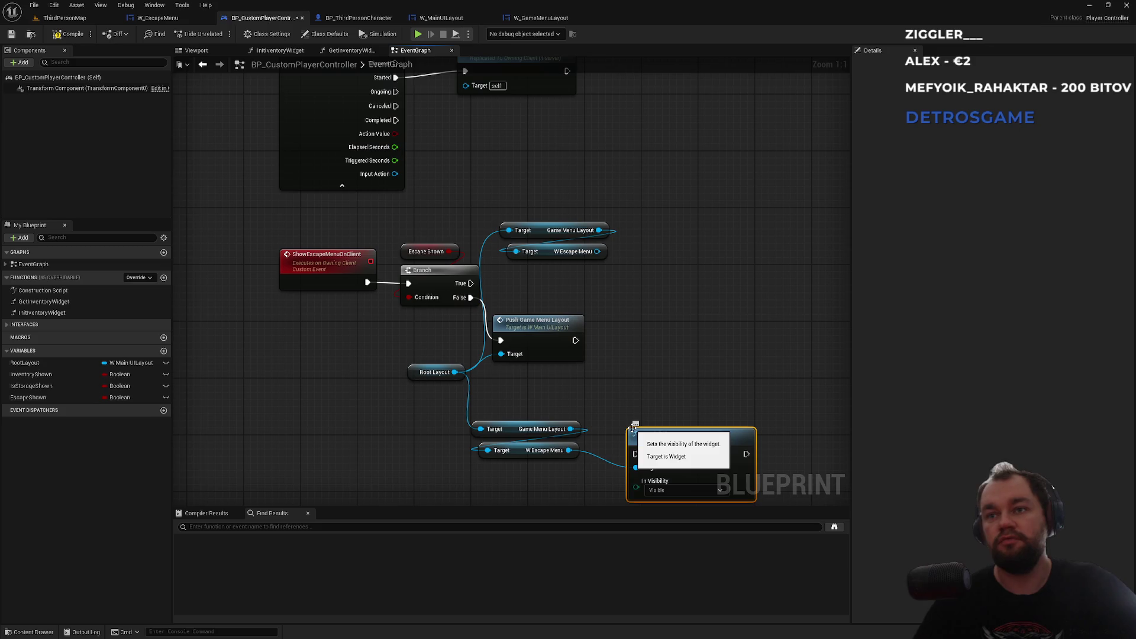
left_click(669, 233)
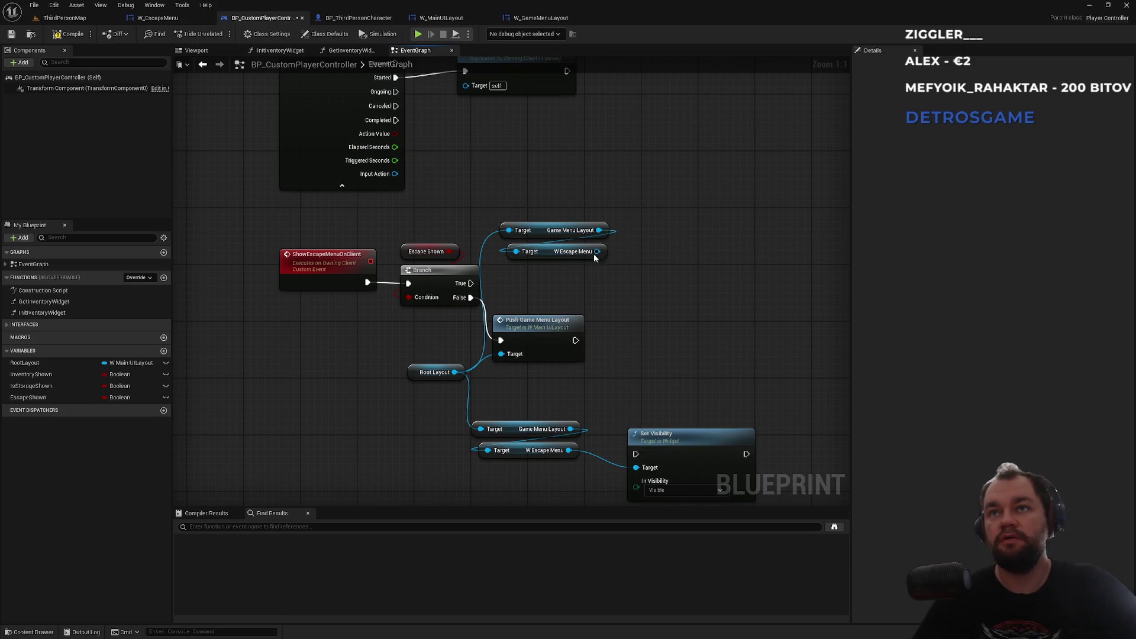
key("ctrl+y")
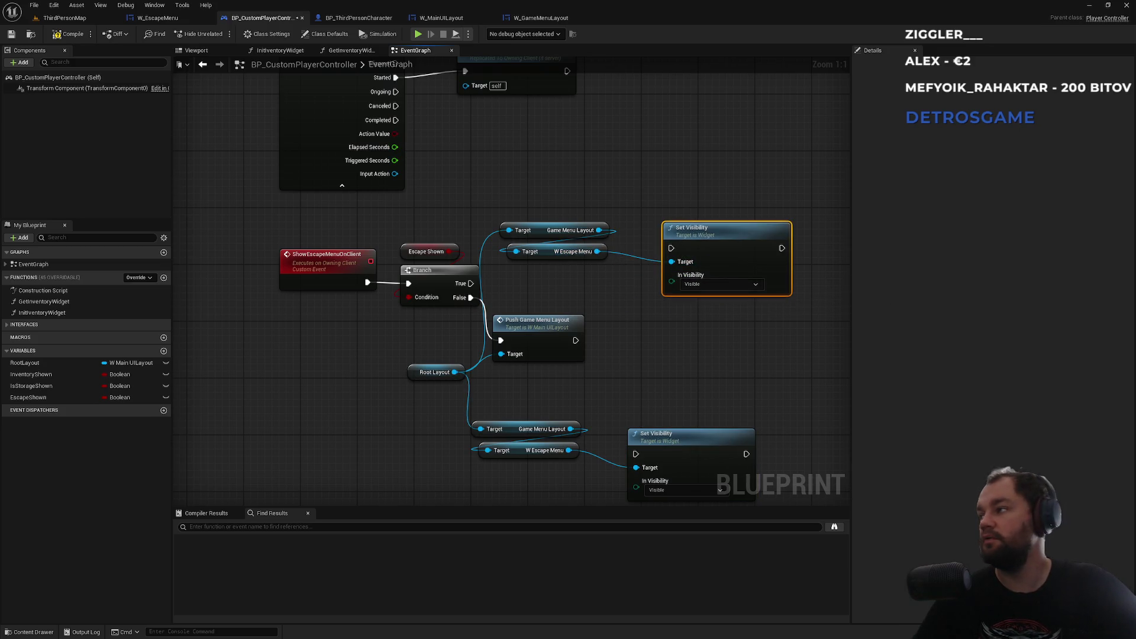
Step: Wire Branch True into the upper Set Visibility and set its visibility to Hidden
mouse_move(464, 283)
left_mouse_down()
mouse_move(648, 288)
mouse_move(671, 248)
left_mouse_up()
left_click(703, 284)
left_click(688, 304)
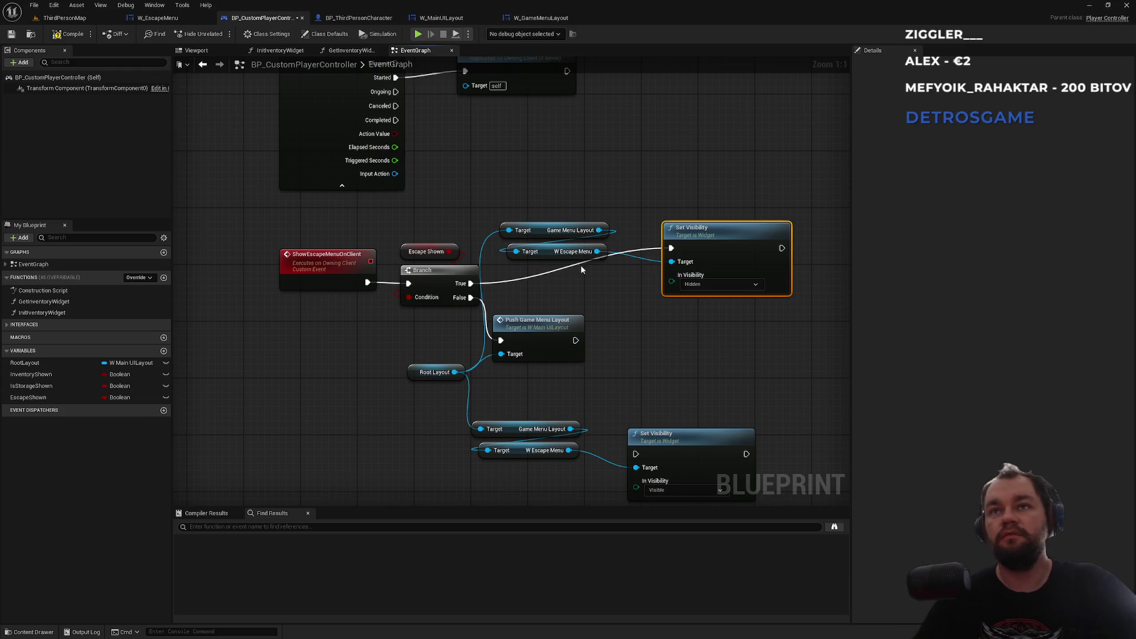
left_click_drag(425, 229, 644, 316)
Step: Add a Deactivate Widget node running after the Hidden Set Visibility
type("deactivate")
key("Return")
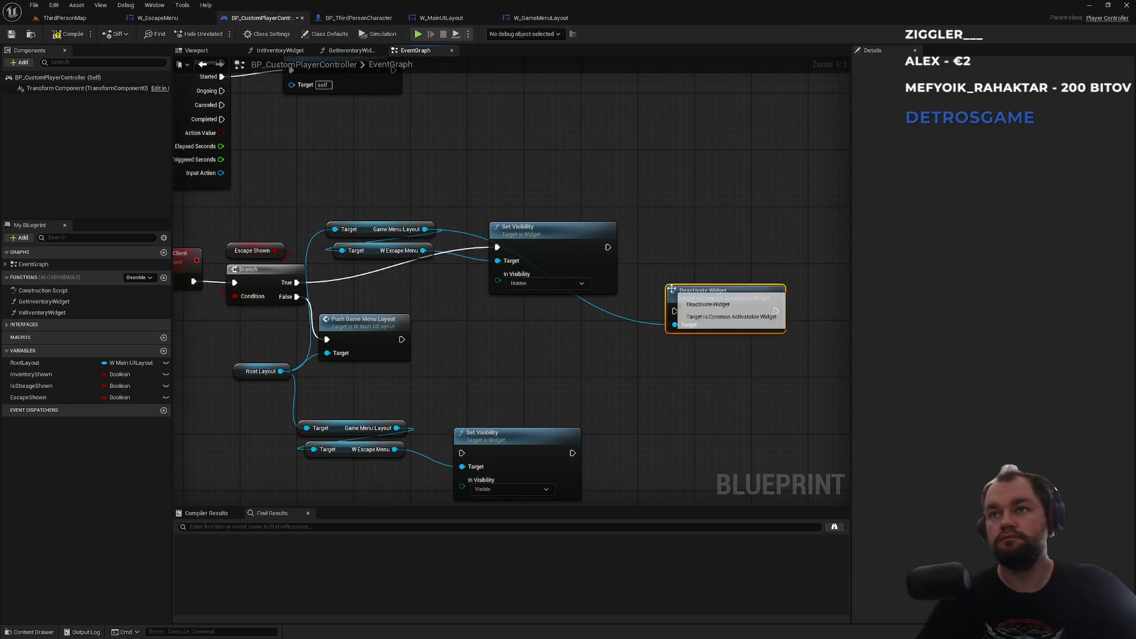
left_click_drag(675, 311, 608, 246)
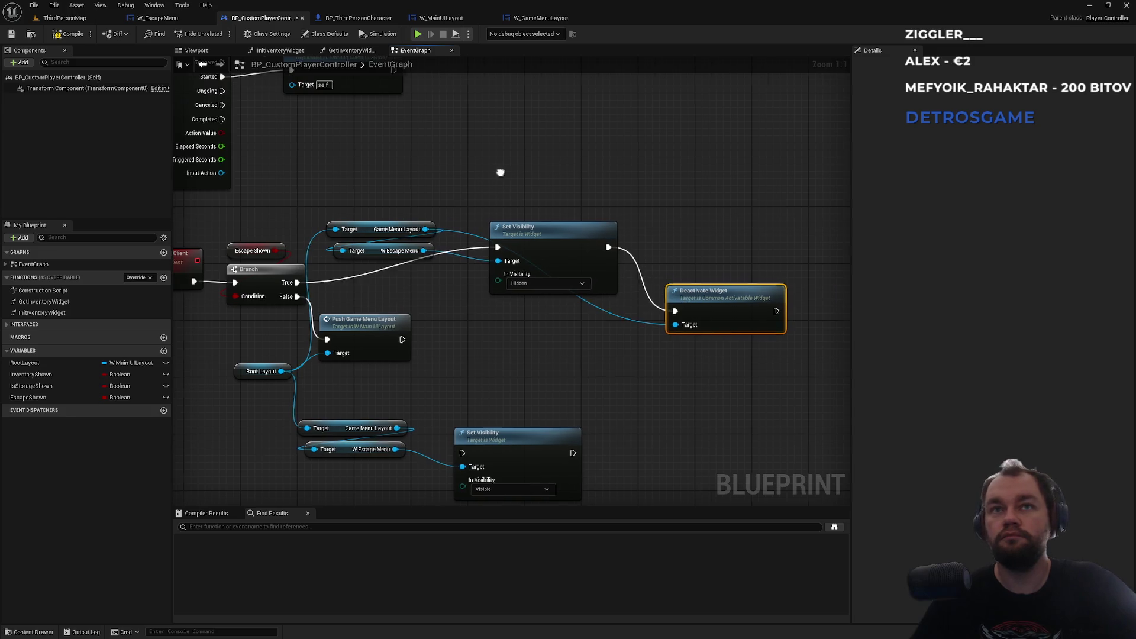
left_click_drag(500, 172, 517, 206)
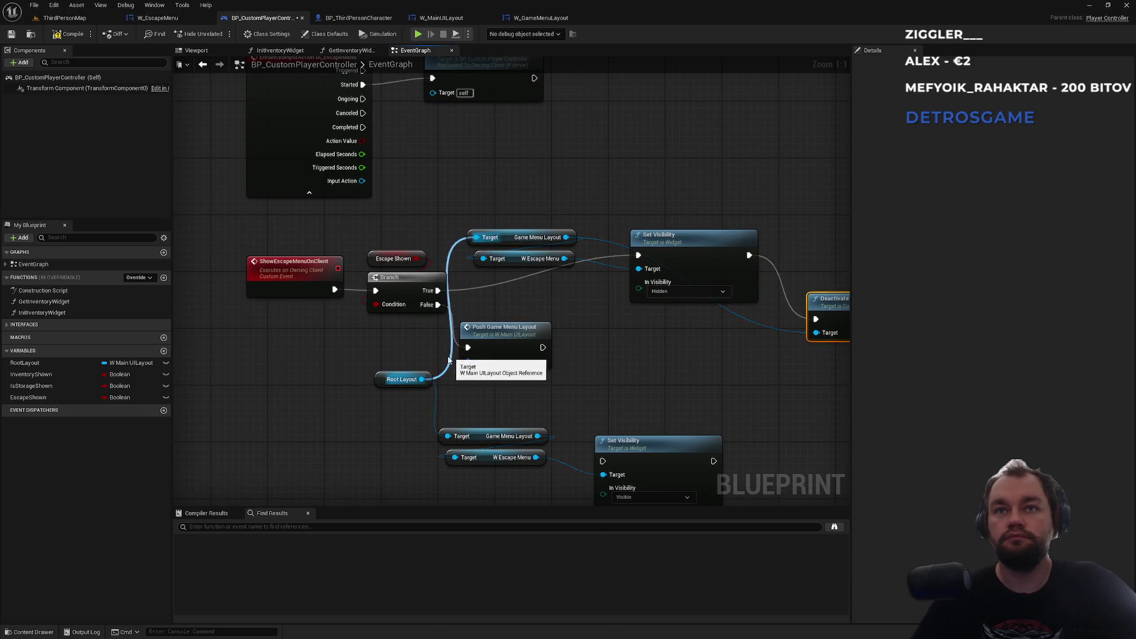
Step: Paste extra Root Layout nodes for the getters and connect Push Game Menu Layout to the lower Set Visibility
left_click(393, 379)
key("ctrl+c")
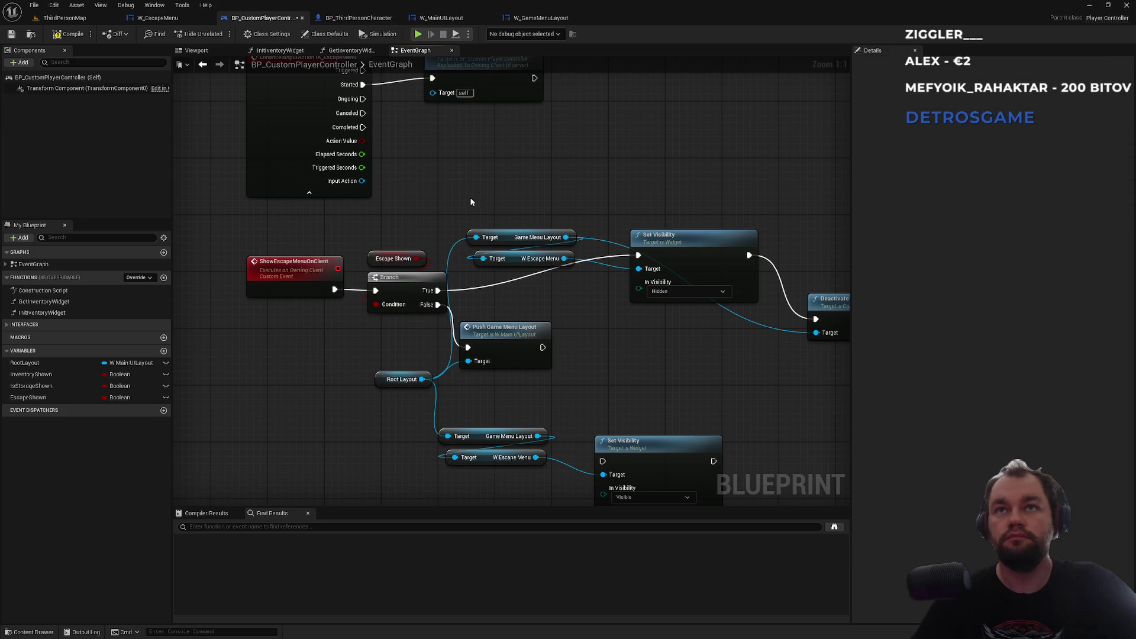
key("ctrl+v")
left_click(476, 237, "alt")
left_click(440, 378)
left_click(436, 398, "alt")
key("ctrl+v")
mouse_move(514, 413)
left_mouse_down()
mouse_move(448, 436)
mouse_move(484, 462)
left_mouse_up()
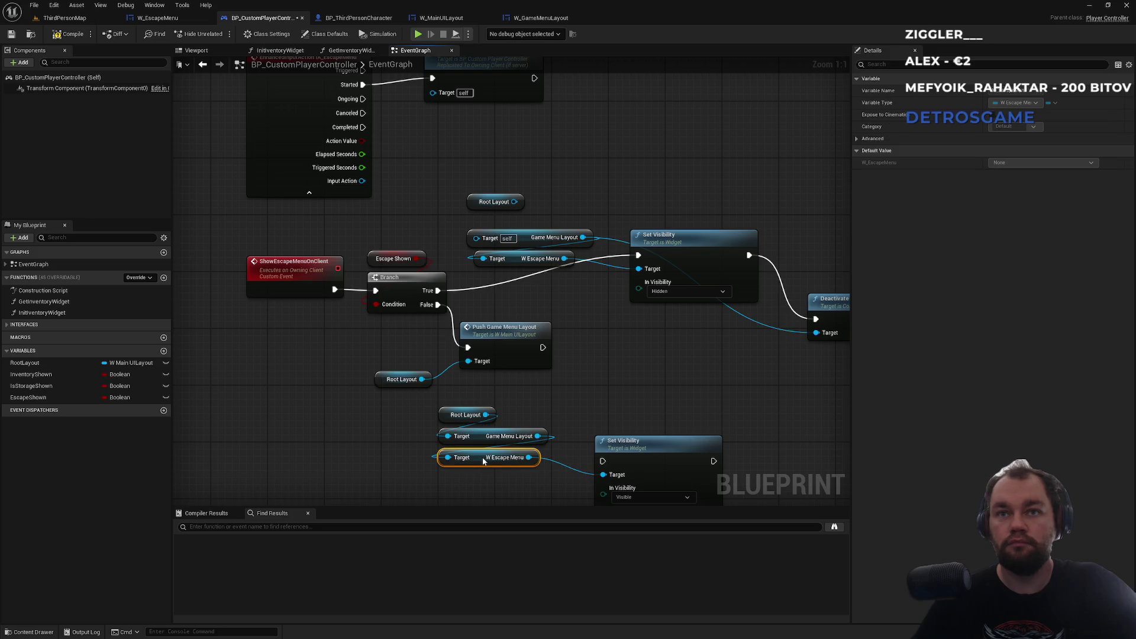
left_click_drag(550, 407, 538, 306)
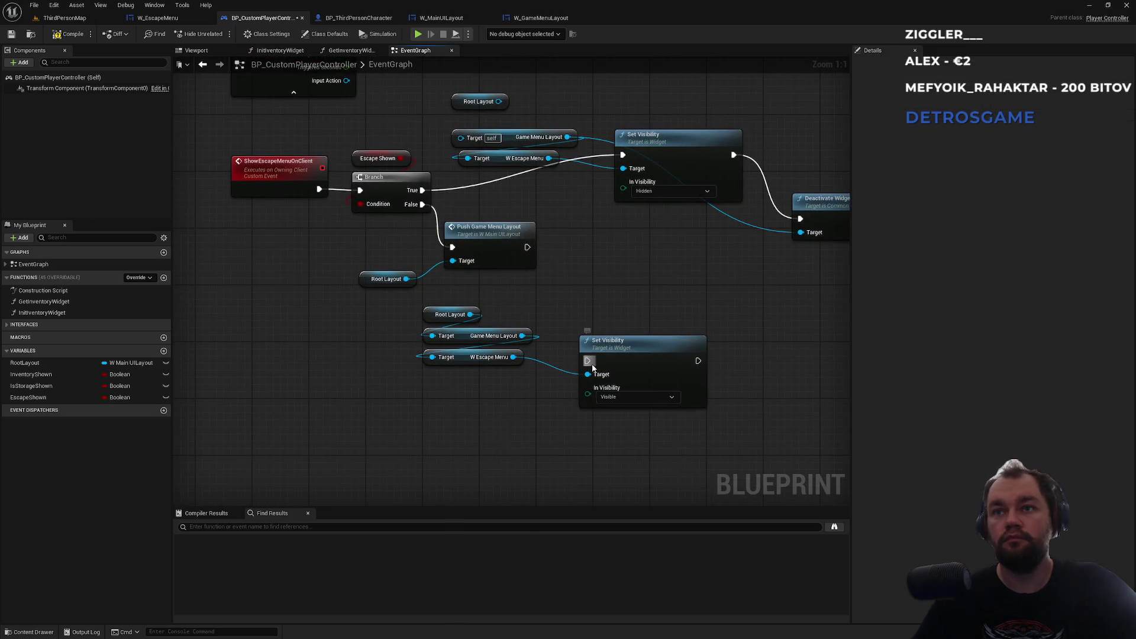
mouse_move(588, 361)
left_mouse_down()
mouse_move(604, 272)
mouse_move(527, 247)
left_mouse_up()
Step: Rearrange the Root Layout, push node and Set Visibility groups in the graph
mouse_move(363, 287)
left_mouse_down()
mouse_move(441, 249)
mouse_move(448, 216)
left_mouse_up()
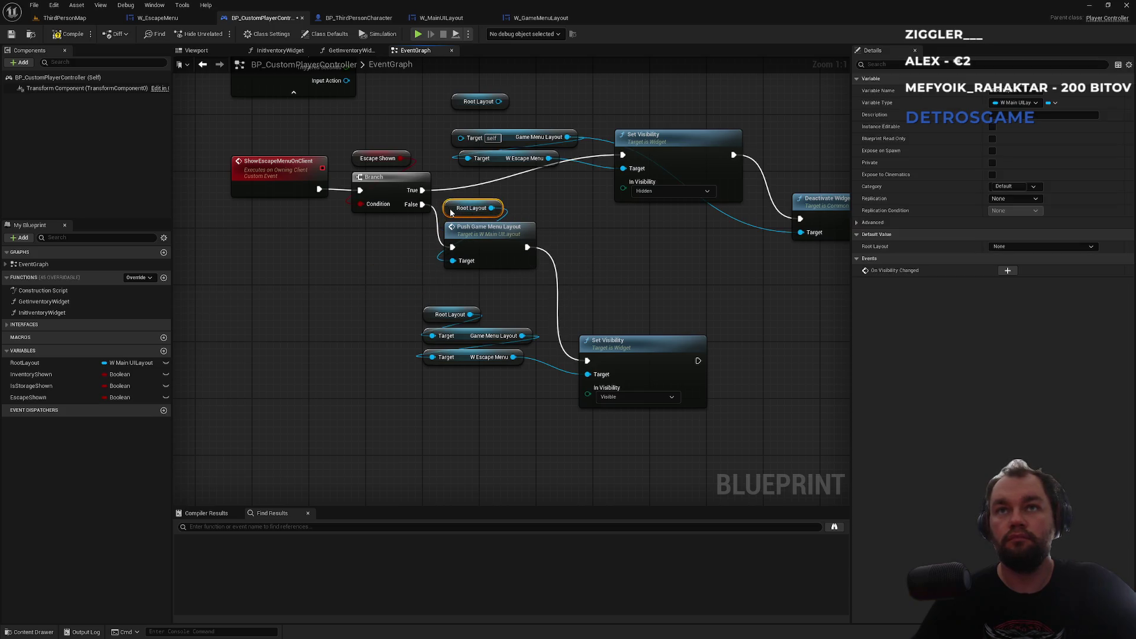
left_click(540, 211)
left_click_drag(540, 212, 442, 272)
left_click_drag(475, 236, 483, 257)
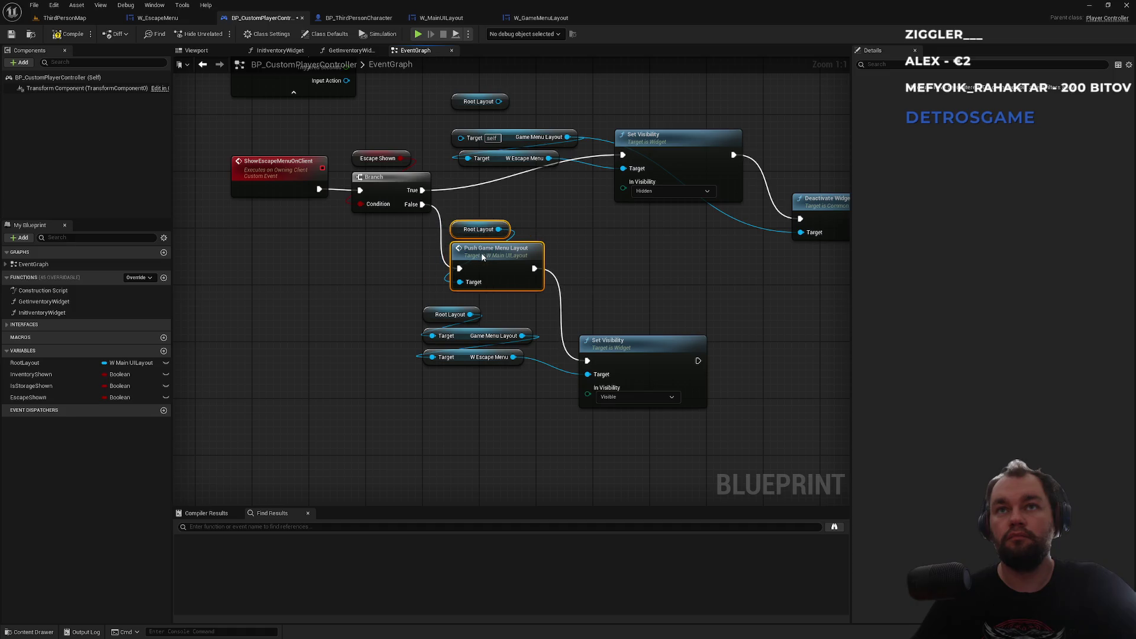
mouse_move(489, 316)
left_mouse_down()
mouse_move(436, 377)
mouse_move(569, 339)
mouse_move(621, 305)
left_mouse_up()
left_click(651, 270)
mouse_move(550, 218)
left_mouse_down()
mouse_move(445, 264)
mouse_move(502, 279)
left_mouse_up()
left_click_drag(641, 269, 571, 415)
mouse_move(627, 362)
left_mouse_down()
mouse_move(620, 298)
mouse_move(637, 293)
left_mouse_up()
mouse_move(654, 400)
left_mouse_down()
mouse_move(761, 325)
mouse_move(507, 213)
mouse_move(512, 314)
mouse_move(463, 493)
left_mouse_up()
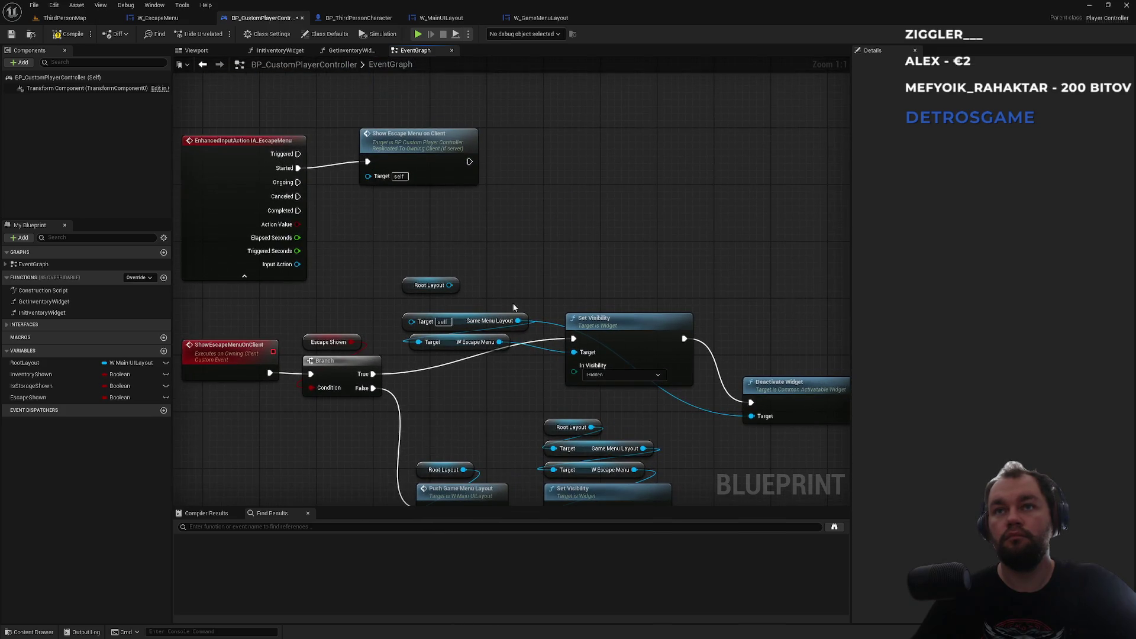
Step: Wire Root Layout into both getters' Targets and line them up beside Set Visibility and Deactivate Widget
mouse_move(450, 285)
left_mouse_down()
mouse_move(413, 327)
mouse_move(418, 290)
left_mouse_up()
left_click(416, 300)
mouse_move(418, 342)
left_mouse_down()
mouse_move(417, 291)
mouse_move(407, 303)
left_mouse_up()
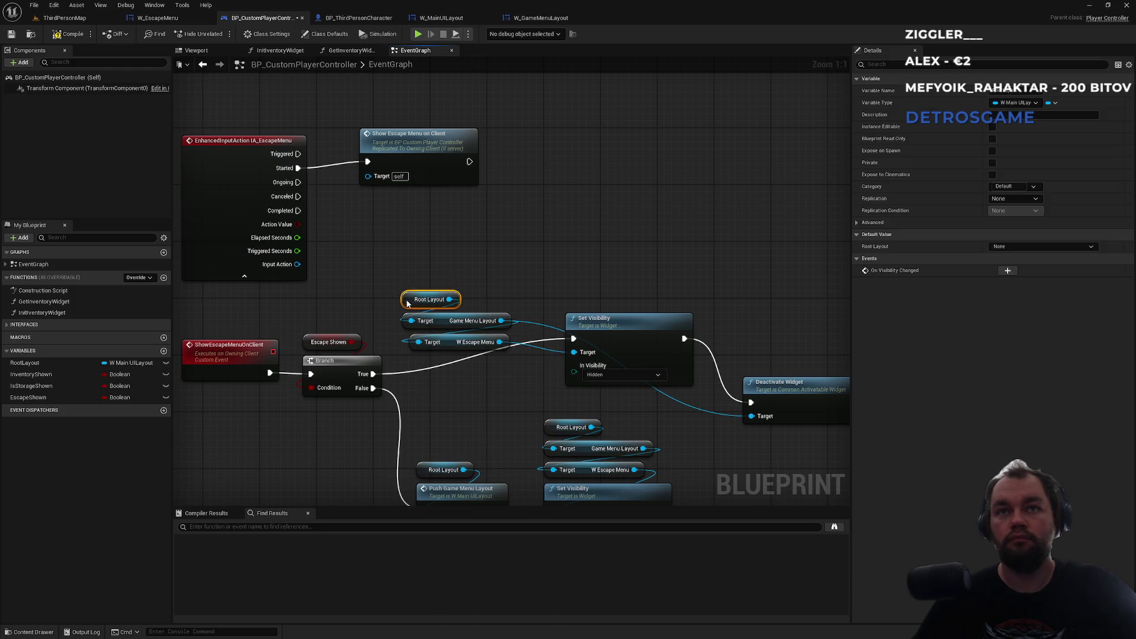
left_click(442, 349)
mouse_move(471, 279)
left_mouse_down()
mouse_move(403, 354)
mouse_move(466, 317)
mouse_move(587, 281)
mouse_move(615, 289)
left_mouse_up()
left_click_drag(704, 264, 646, 269)
left_click(559, 330, "ctrl")
mouse_move(559, 330)
left_mouse_down()
mouse_move(466, 311)
mouse_move(416, 344)
mouse_move(406, 327)
left_mouse_up()
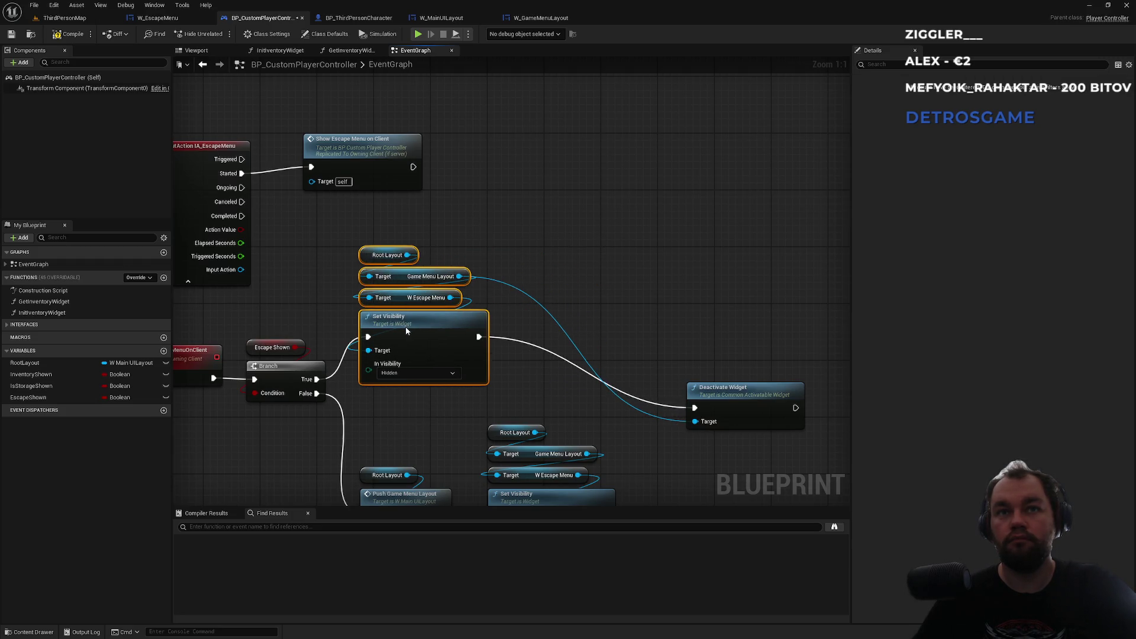
left_click(658, 316)
mouse_move(720, 400)
left_mouse_down()
mouse_move(562, 331)
mouse_move(578, 331)
left_mouse_up()
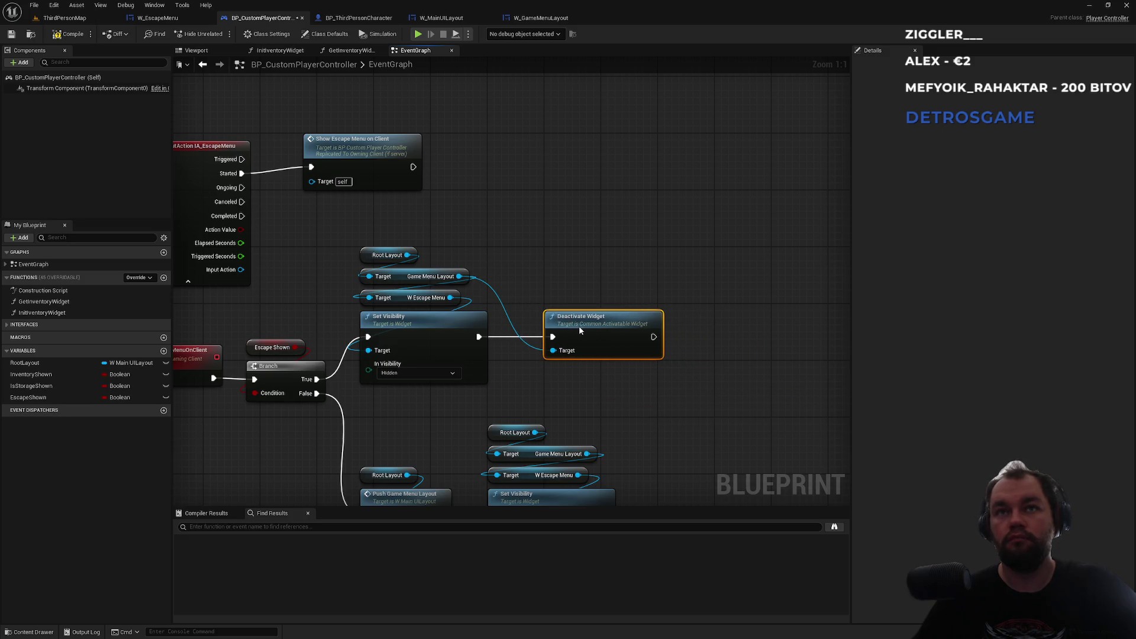
Step: Paste a Root Layout and Game Menu Layout getter pair feeding Deactivate Widget's Target
left_click_drag(473, 222, 357, 289)
key("ctrl+c")
key("ctrl+v")
left_click_drag(656, 283, 553, 351)
left_click_drag(526, 228, 592, 286)
left_click_drag(592, 286, 577, 293)
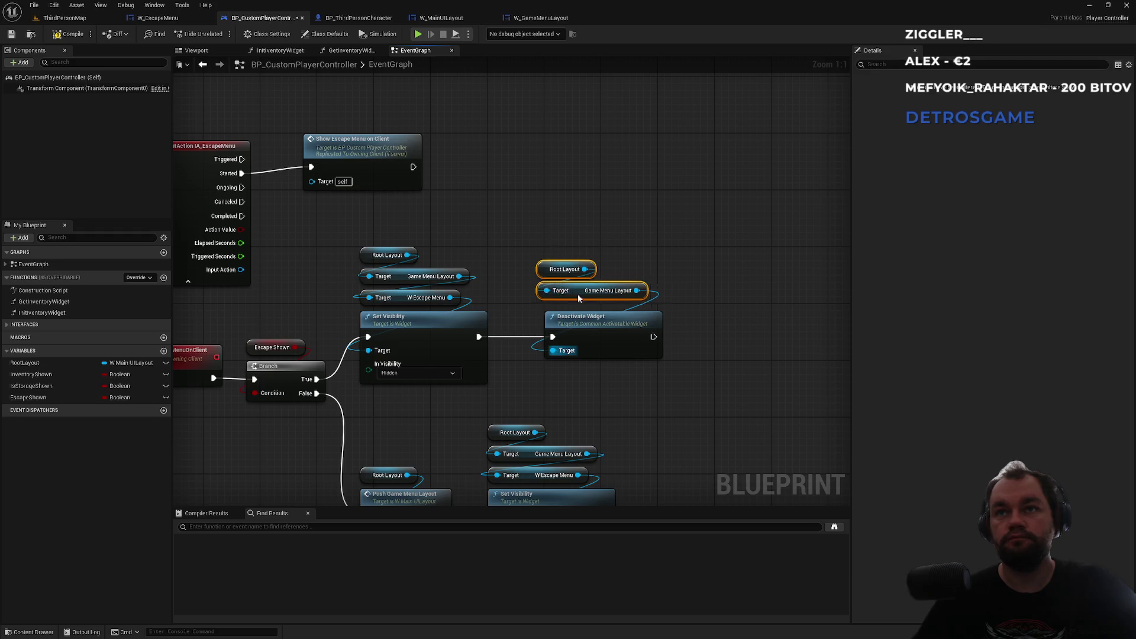
left_click(615, 243)
scroll(560, 388, "down", 2)
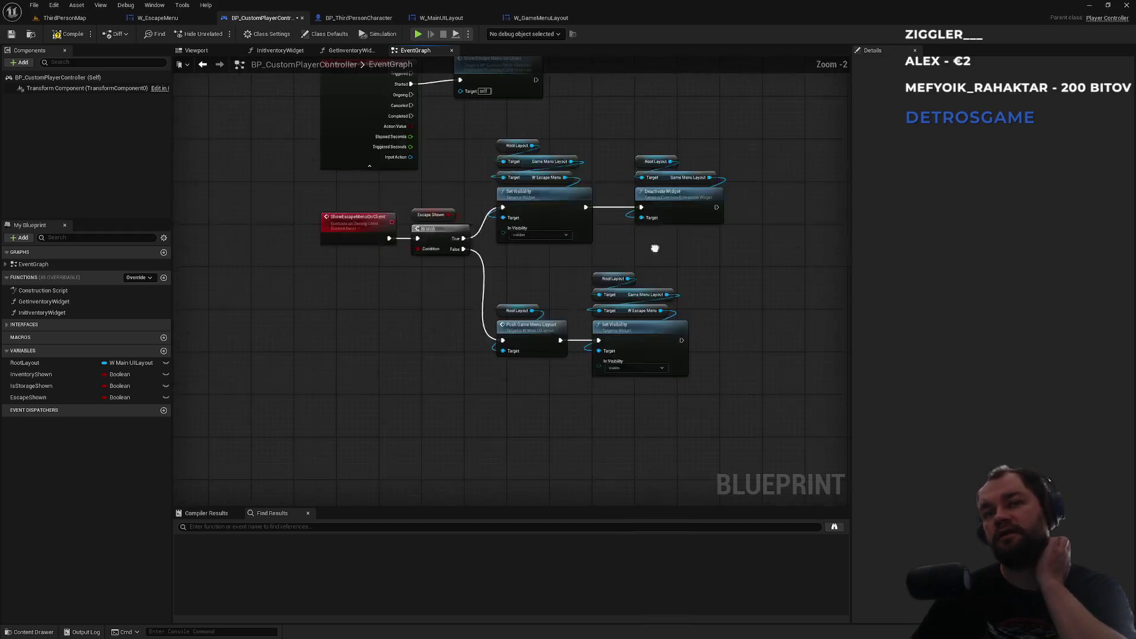
Step: Move the branch logic and Root Layout getters lower in the graph
scroll(681, 284, "up", 2)
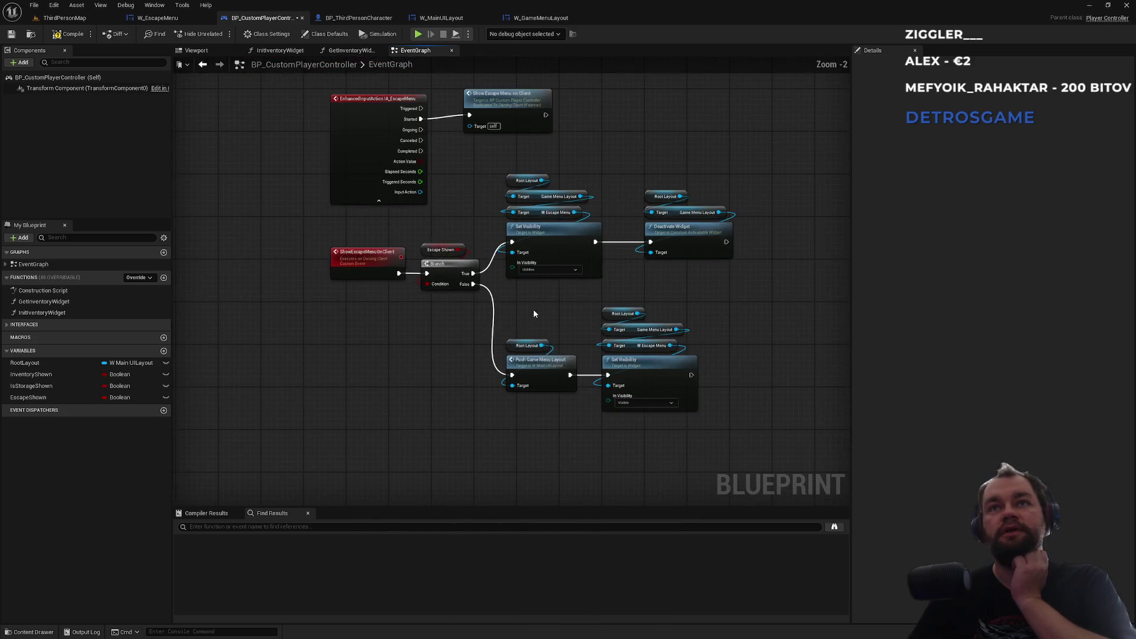
scroll(533, 309, "down", 2)
left_click_drag(378, 134, 379, 130)
left_click(619, 160)
left_click_drag(287, 262, 754, 455)
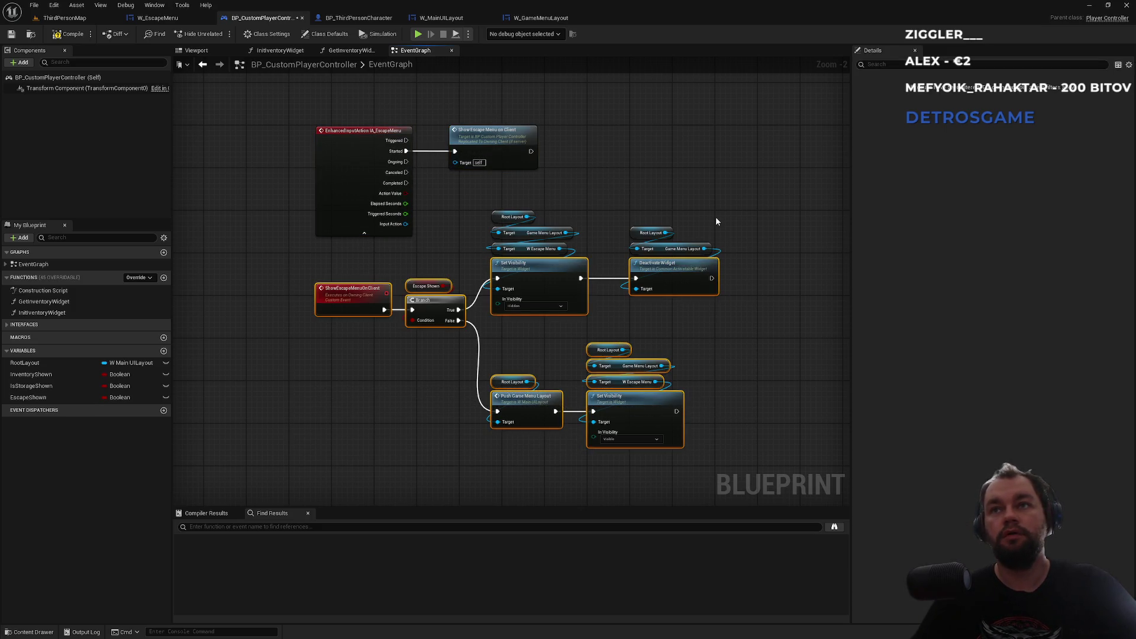
mouse_move(718, 205)
left_mouse_down()
mouse_move(475, 264)
mouse_move(476, 253)
left_mouse_up()
left_click_drag(563, 270, 568, 324)
left_click(594, 250)
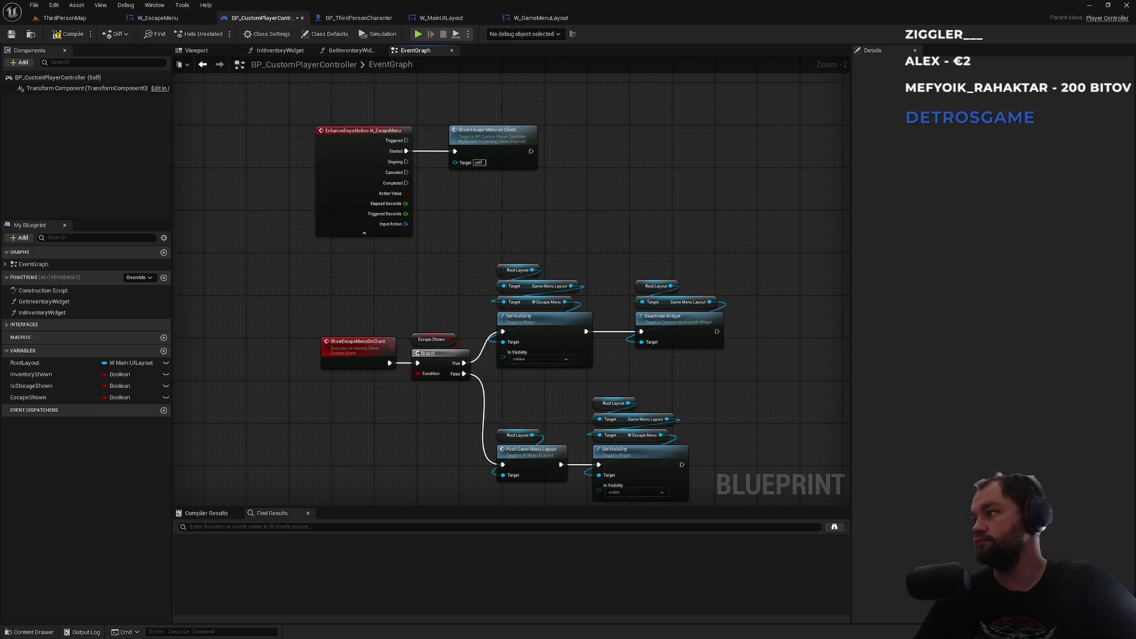
Step: Add an Escape Shown setter after Deactivate Widget and a ticked copy after the Visible Set Visibility
mouse_move(50, 397)
left_mouse_down()
mouse_move(217, 442)
mouse_move(754, 331)
mouse_move(742, 336)
mouse_move(770, 340)
left_mouse_up()
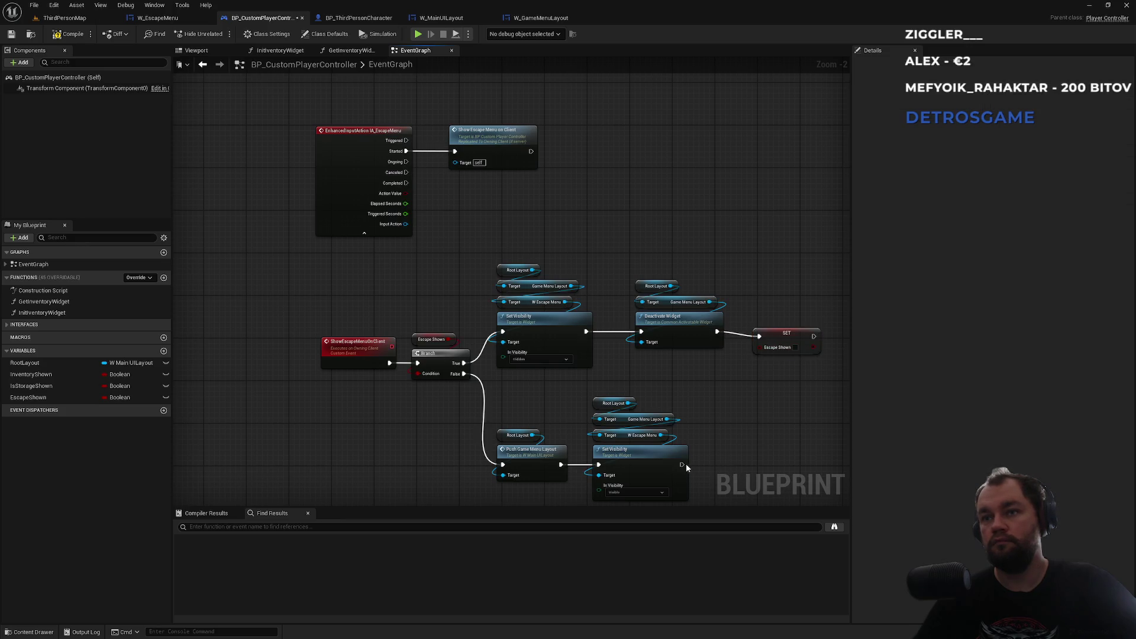
key("ctrl+v")
left_click_drag(683, 465, 736, 474)
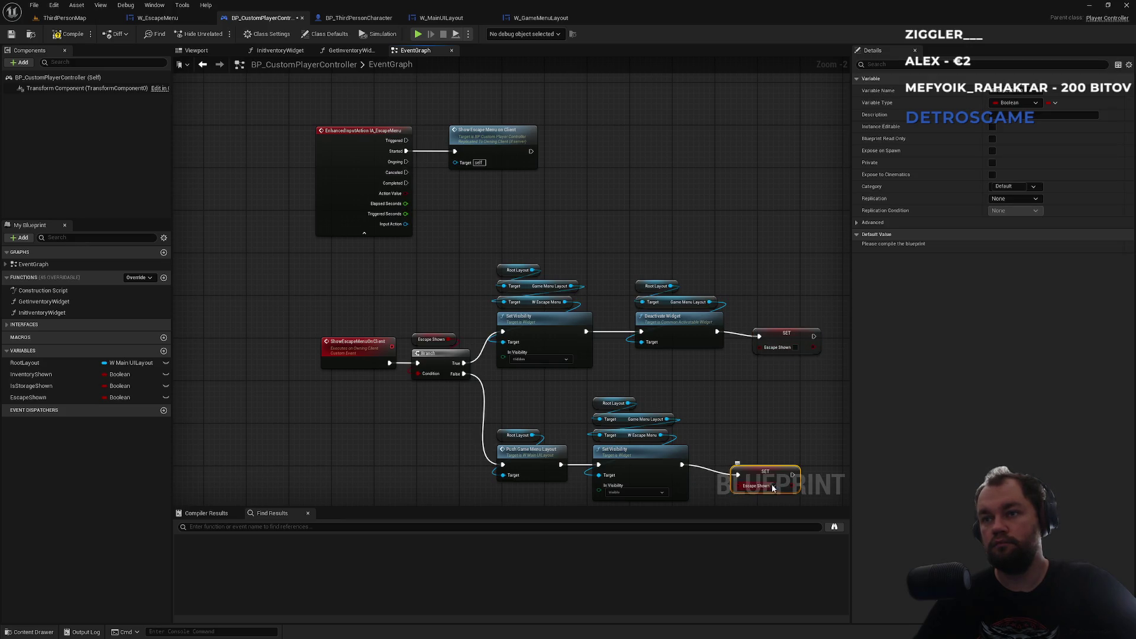
left_click(771, 485)
left_click_drag(676, 378, 651, 365)
left_click_drag(688, 232, 672, 226)
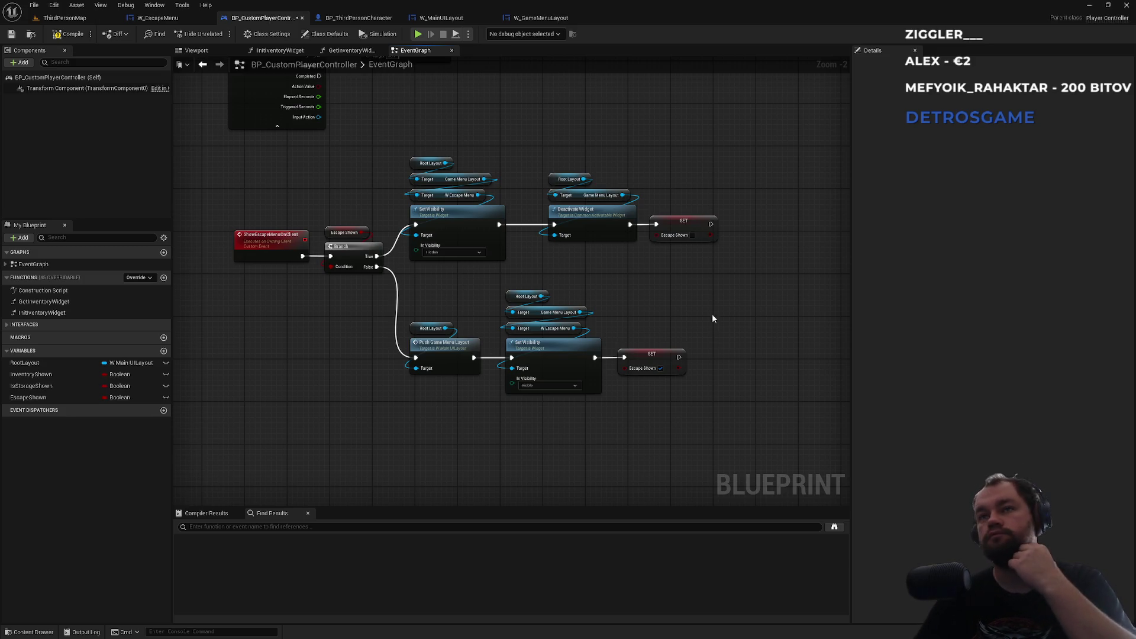
Step: Add Set Input Mode Game Only with Self as Player Controller, running after the Escape Shown false setter
right_click(534, 300)
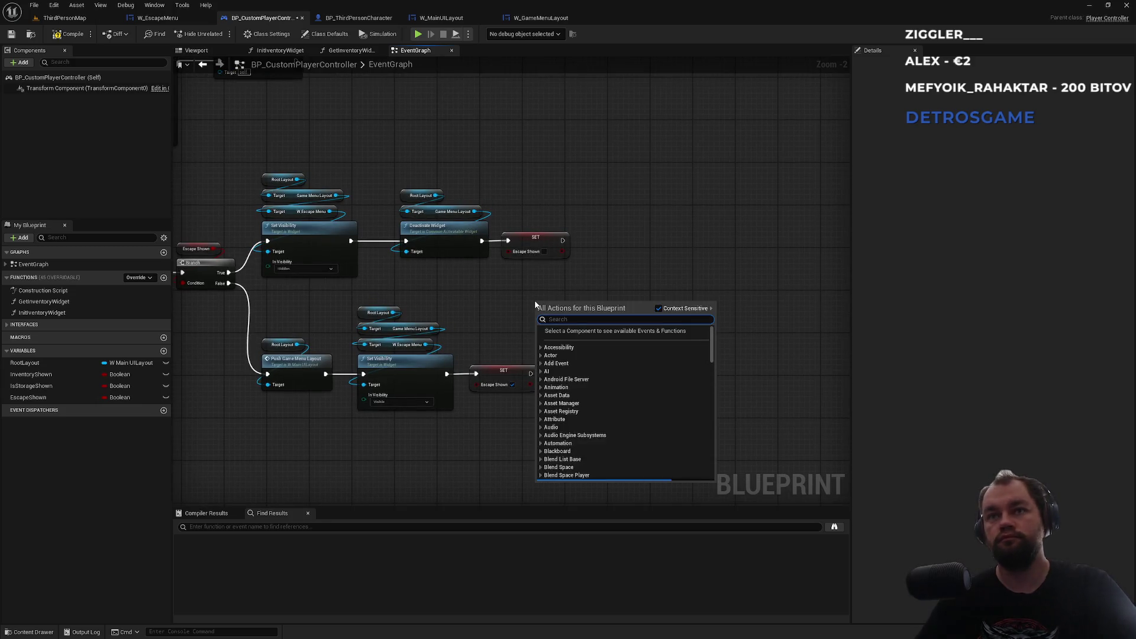
type("set inpuit")
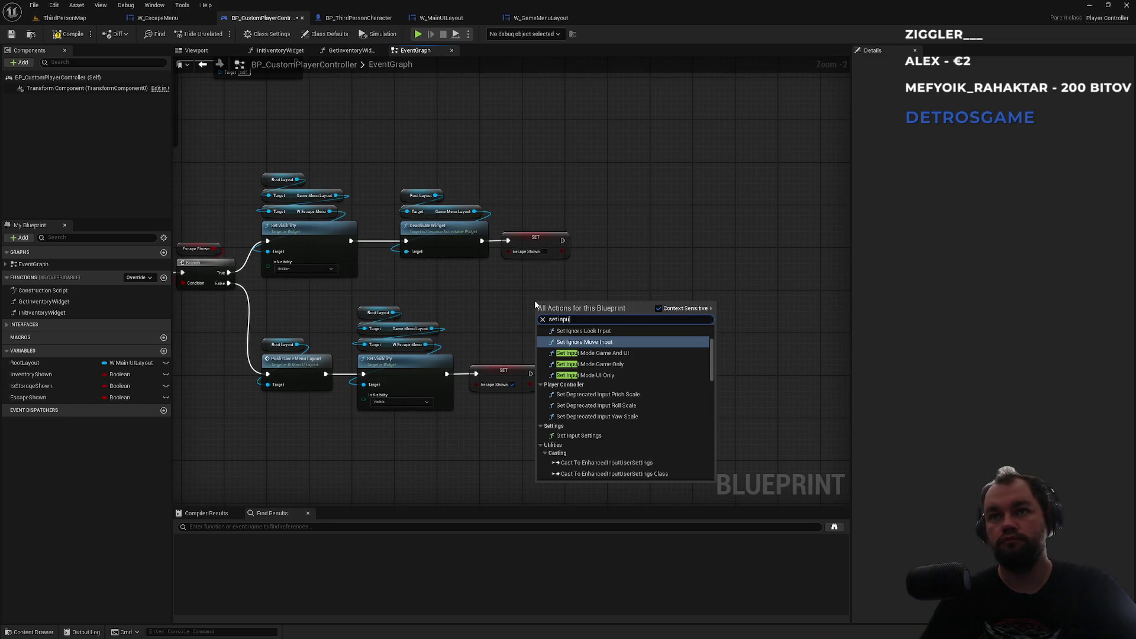
key("Down")
key("Down")
key("Return")
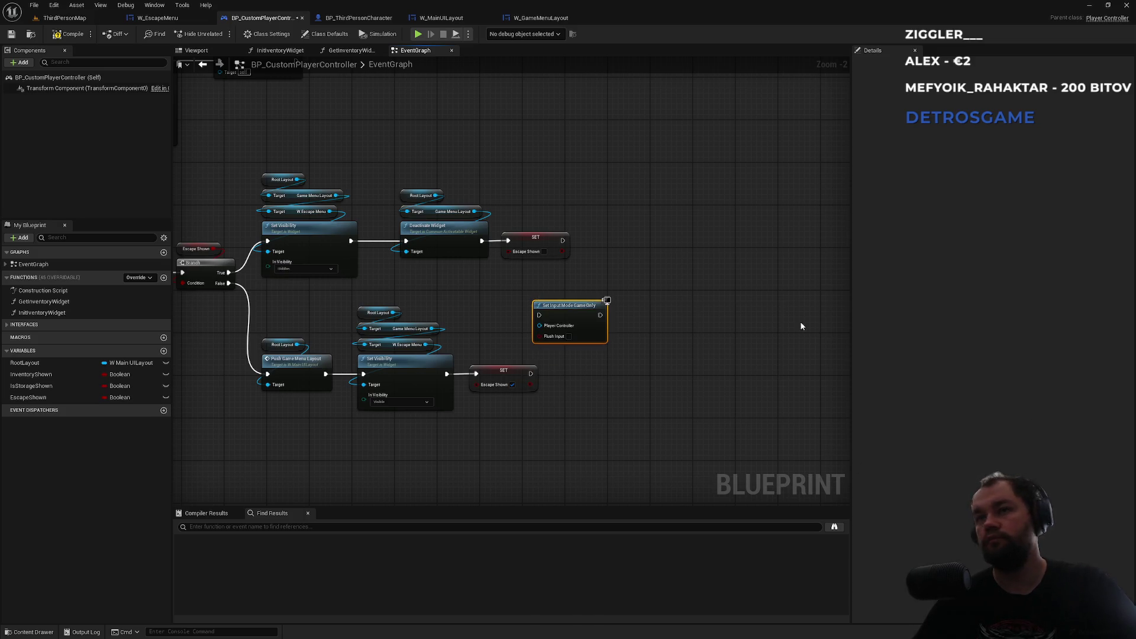
left_click_drag(539, 325, 496, 335)
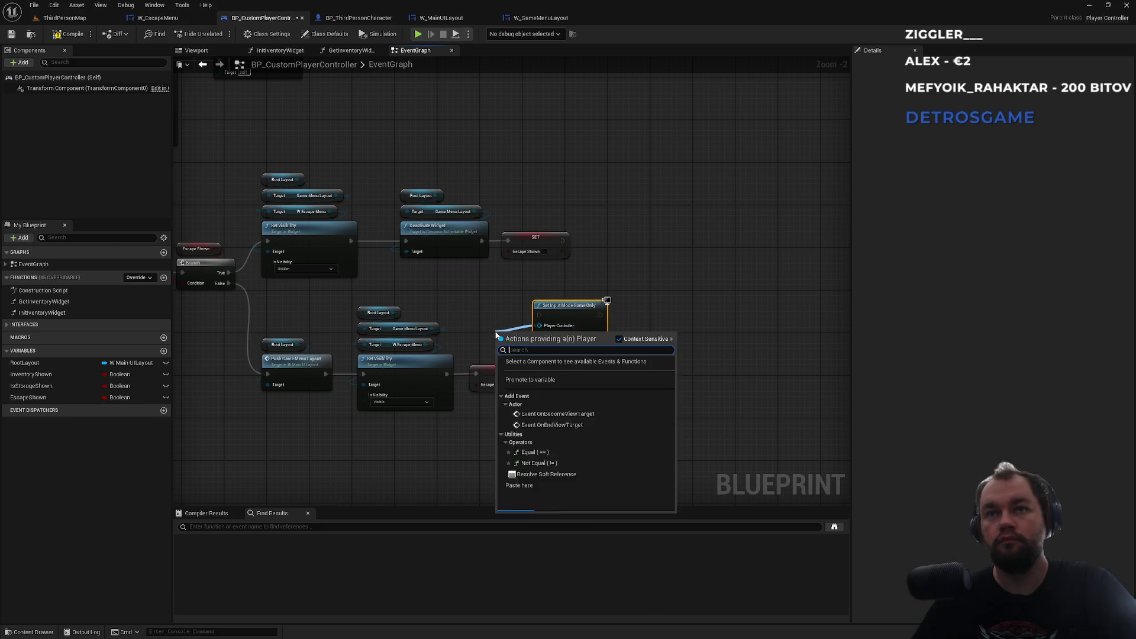
type("self")
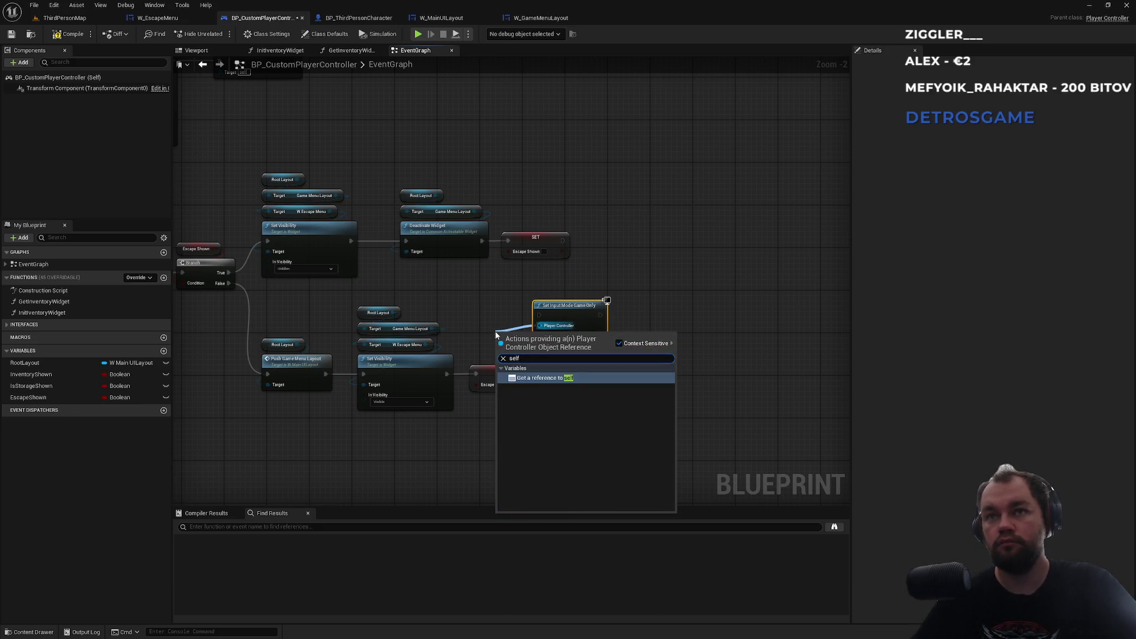
key("Return")
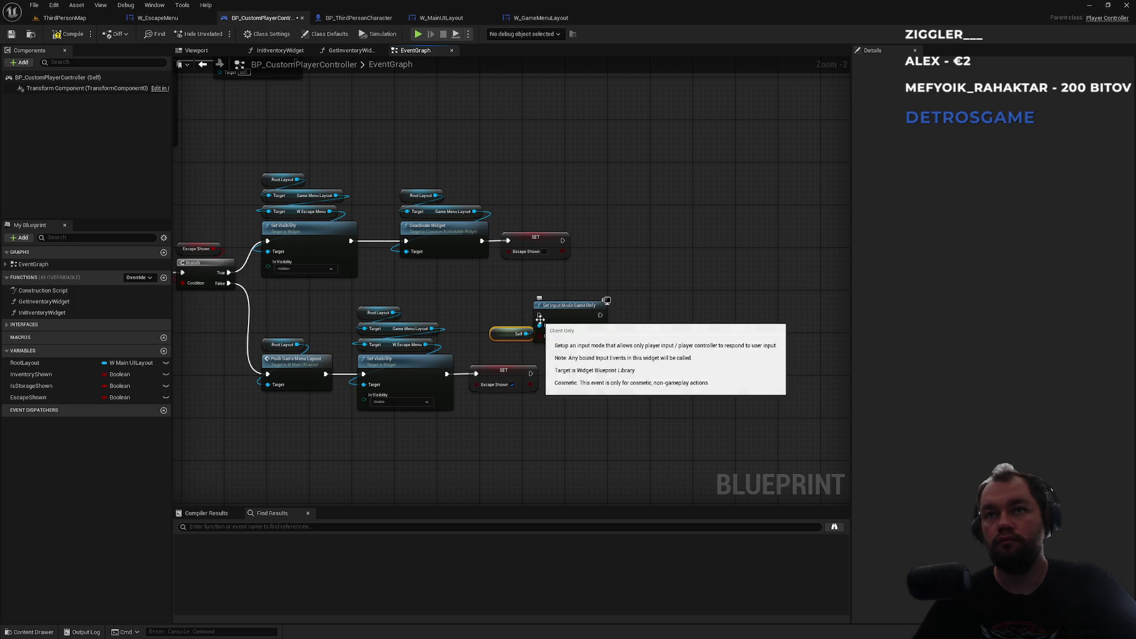
left_click_drag(537, 316, 563, 241)
scroll(598, 265, "up", 2)
left_click_drag(548, 320, 624, 225)
left_click_drag(474, 355, 606, 209)
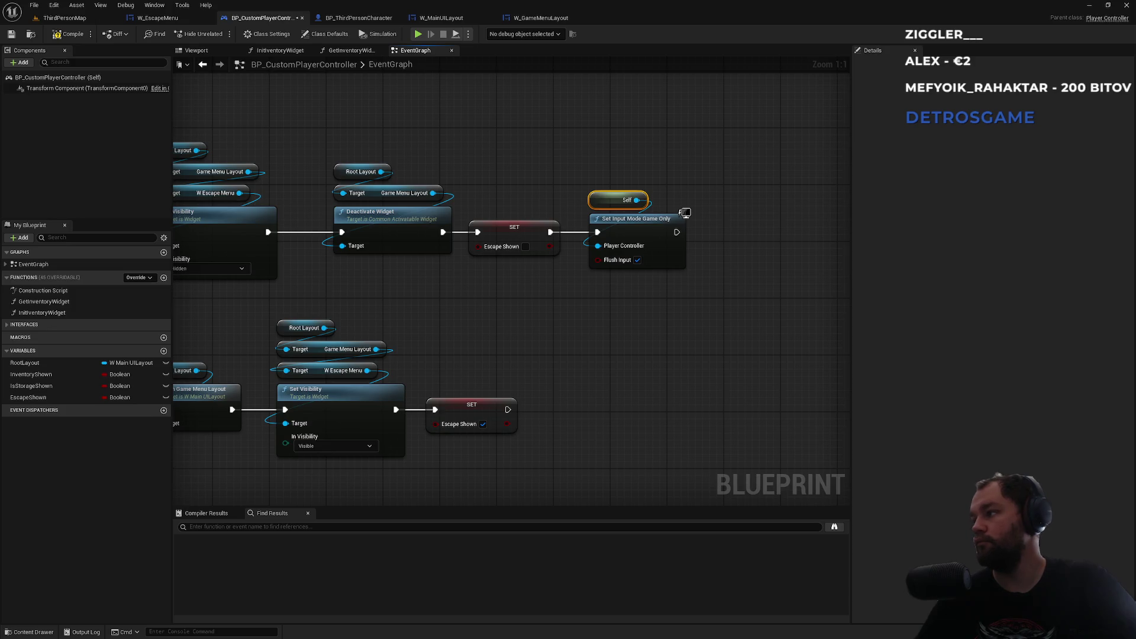
Step: Add a ticked Show Mouse Cursor setter after Set Input Mode Game Only
left_click_drag(675, 232, 752, 232)
type("s")
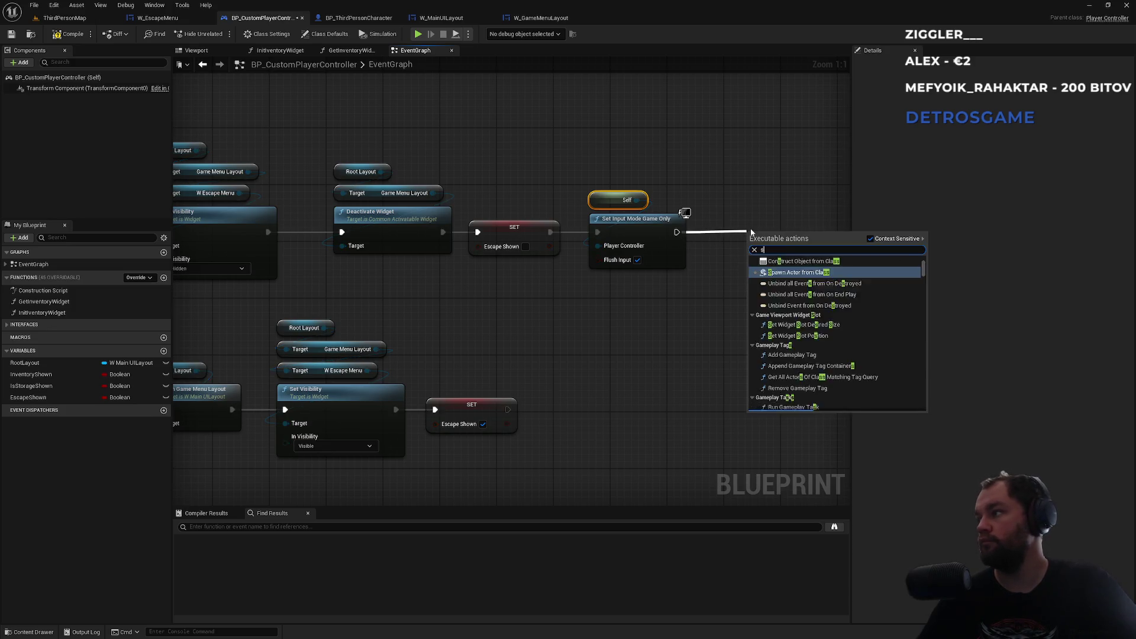
type("set show")
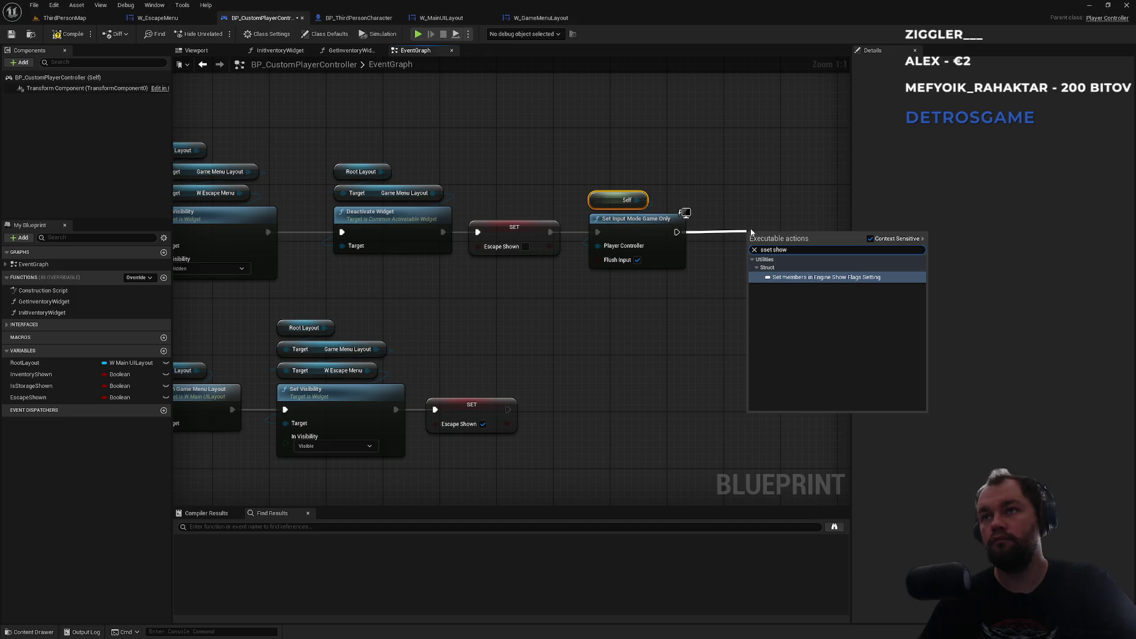
type("mouse")
type("show")
key("Return")
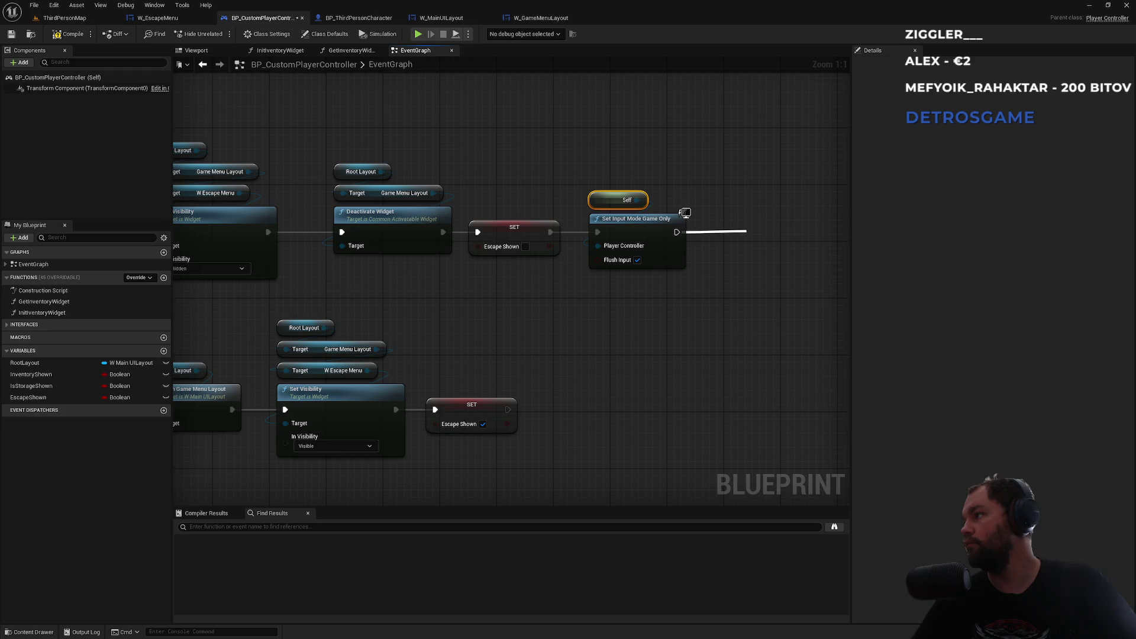
left_click_drag(675, 233, 734, 228)
type("show mouse")
left_click(778, 275)
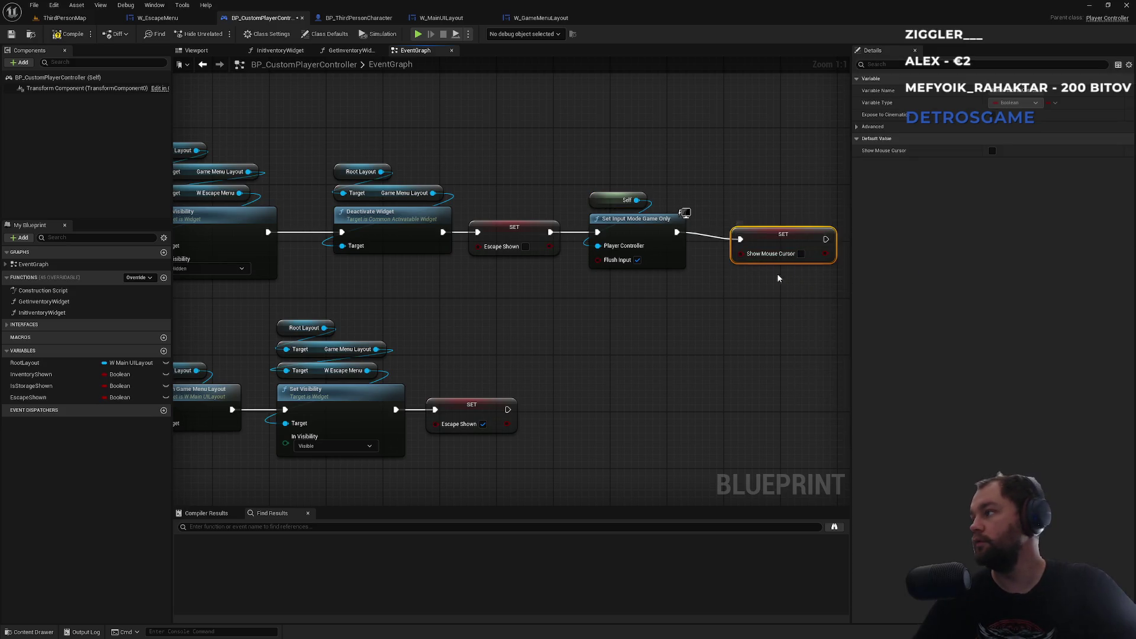
left_click(802, 254)
left_click_drag(787, 244, 770, 236)
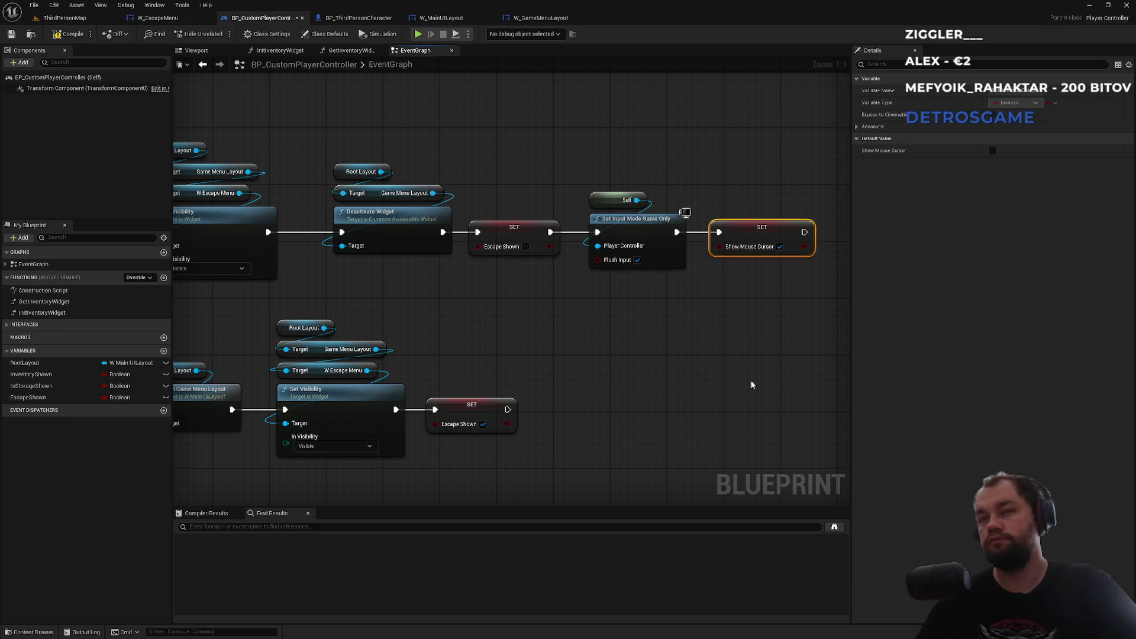
Step: Begin searching for a Set Input Mode node after the Escape Shown true setter
mouse_move(507, 410)
left_mouse_down()
mouse_move(563, 423)
mouse_move(509, 411)
mouse_move(549, 416)
left_mouse_up()
left_click(595, 350)
type("set")
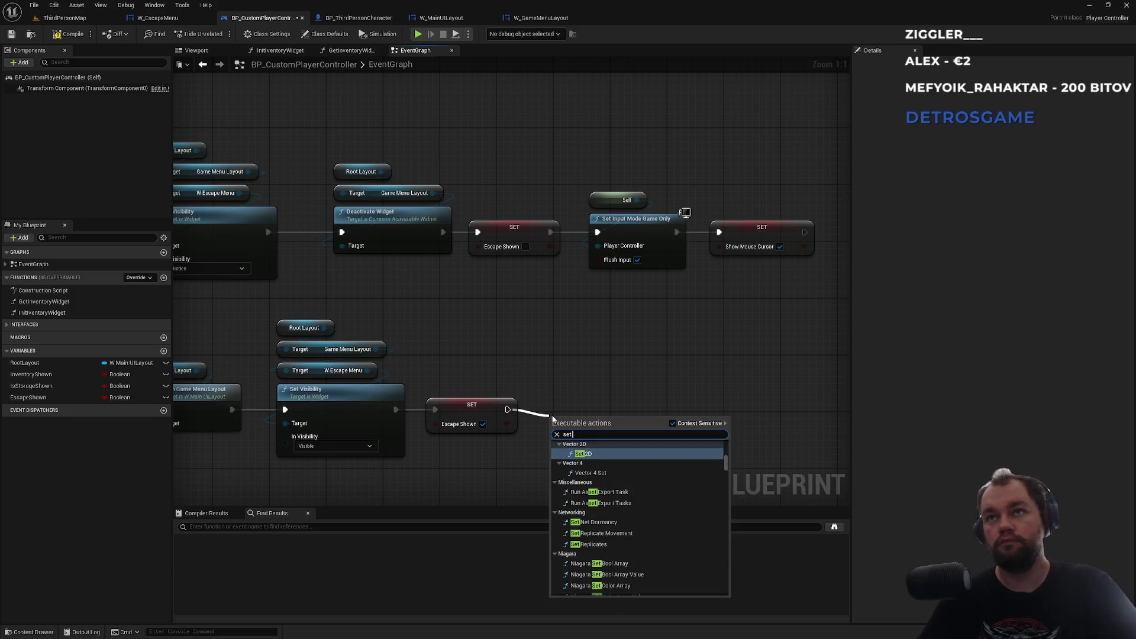
type(" input")
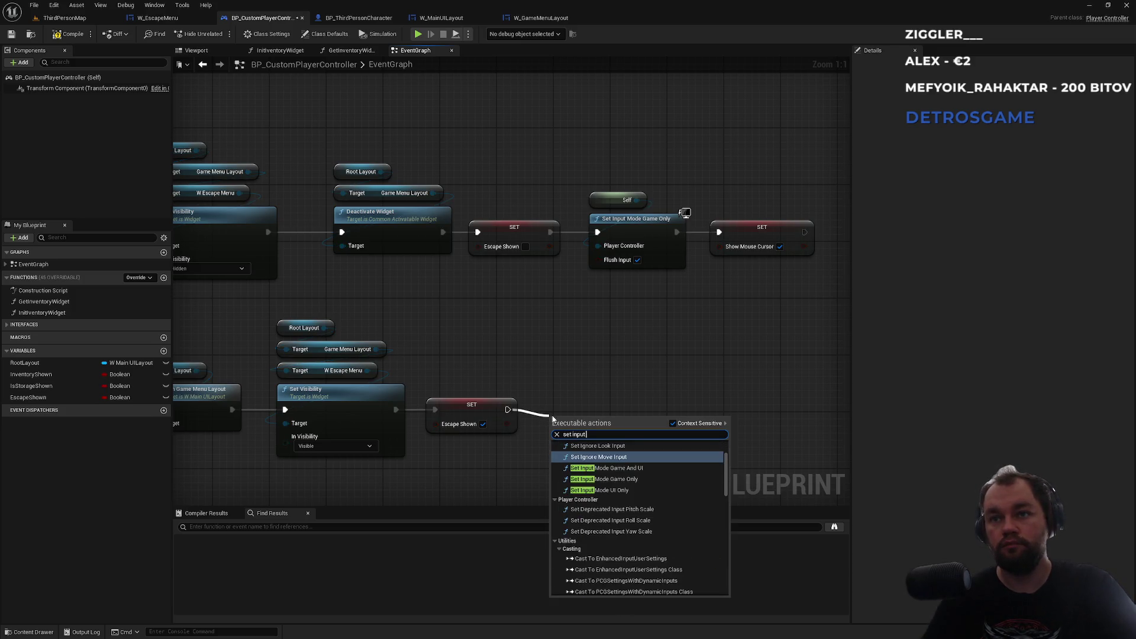
Step: Add Set Input Mode Game And UI with Self as its Player Controller
key("Down")
key("Return")
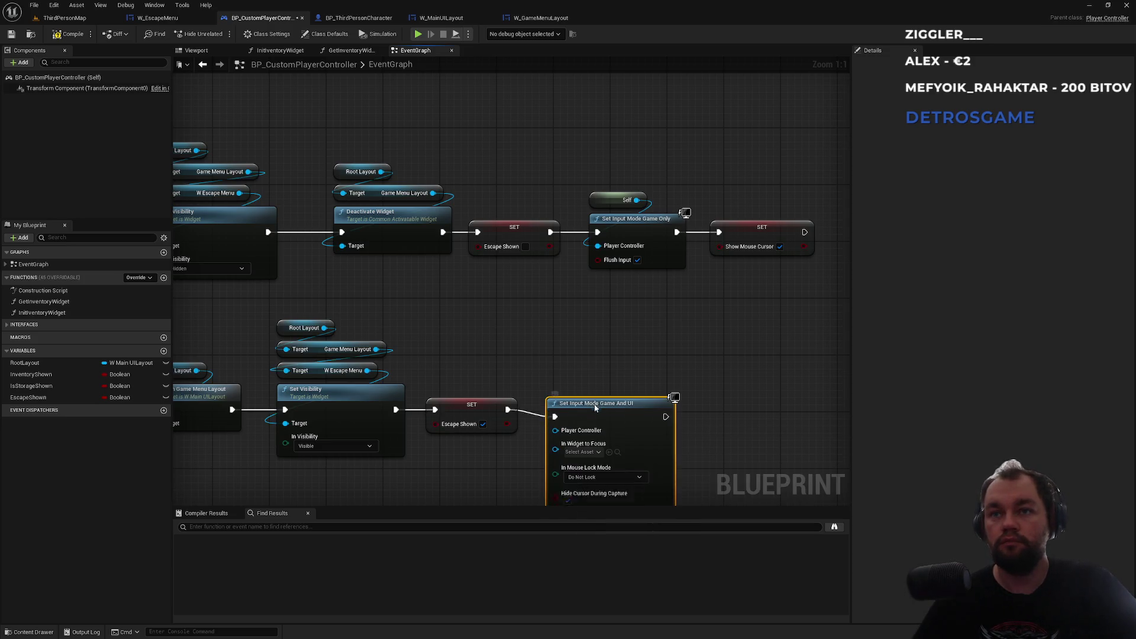
left_click(636, 371)
left_click_drag(637, 370, 630, 275)
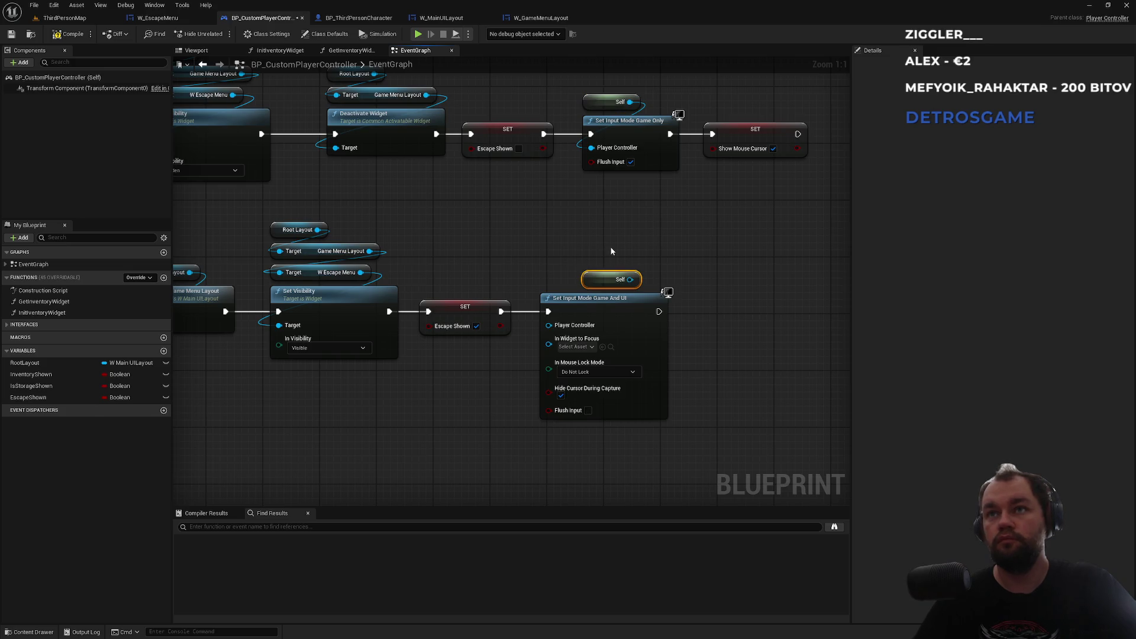
left_click_drag(631, 279, 548, 324)
left_click_drag(590, 280, 547, 280)
left_click(563, 238)
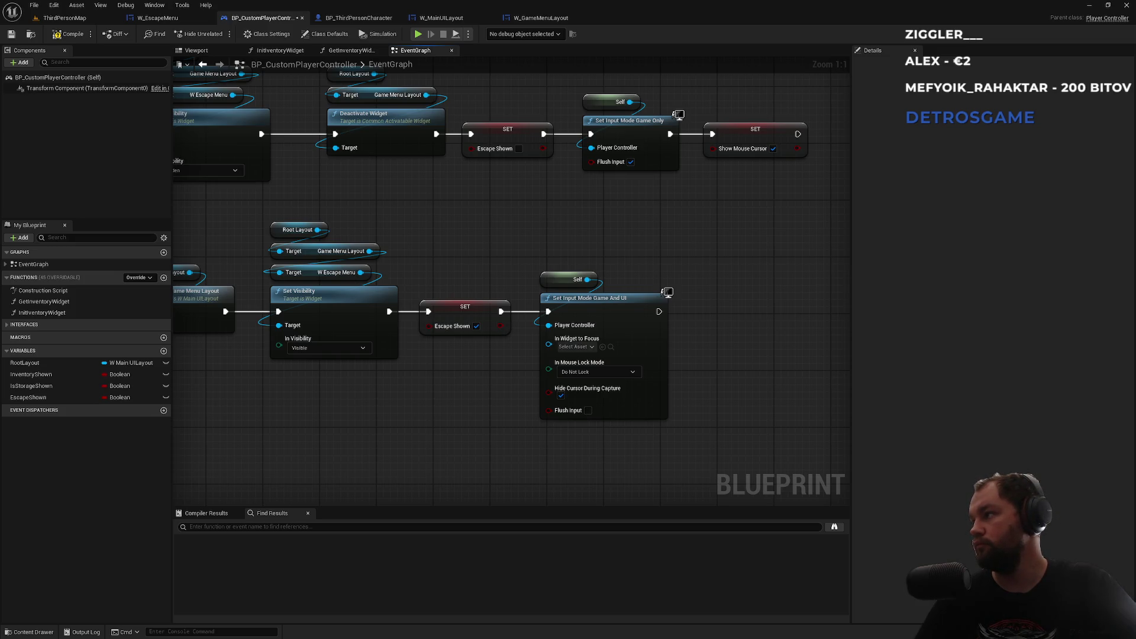
Step: Paste a copy of the ticked Show Mouse Cursor setter after Game And UI
left_click(759, 126)
key("ctrl+c")
key("ctrl+v")
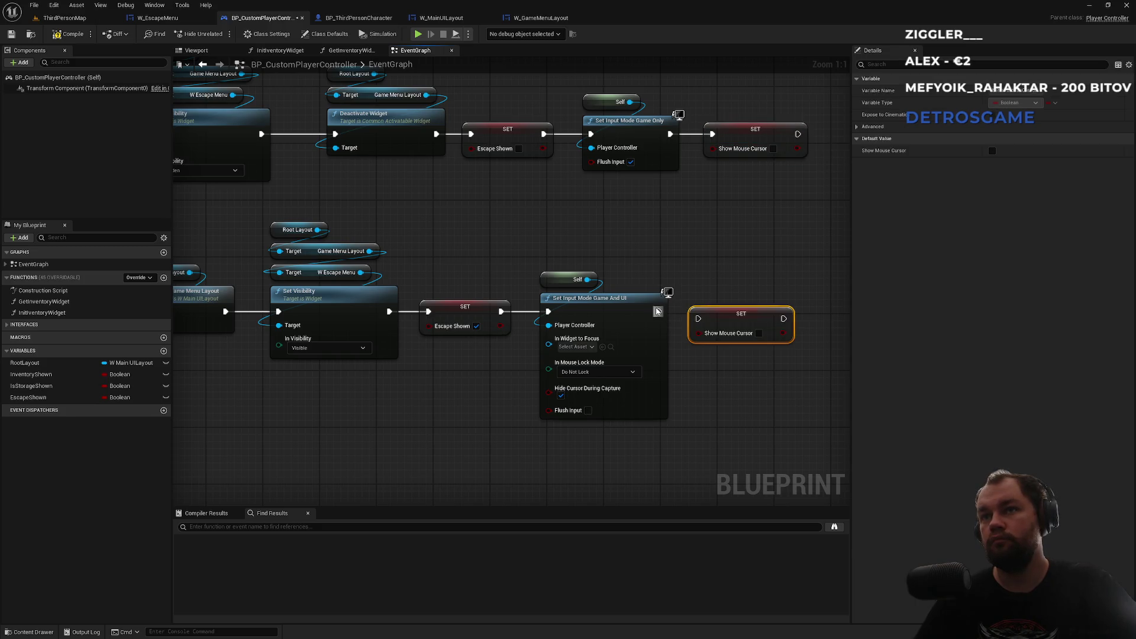
left_click_drag(660, 312, 698, 318)
left_click_drag(766, 332, 767, 325)
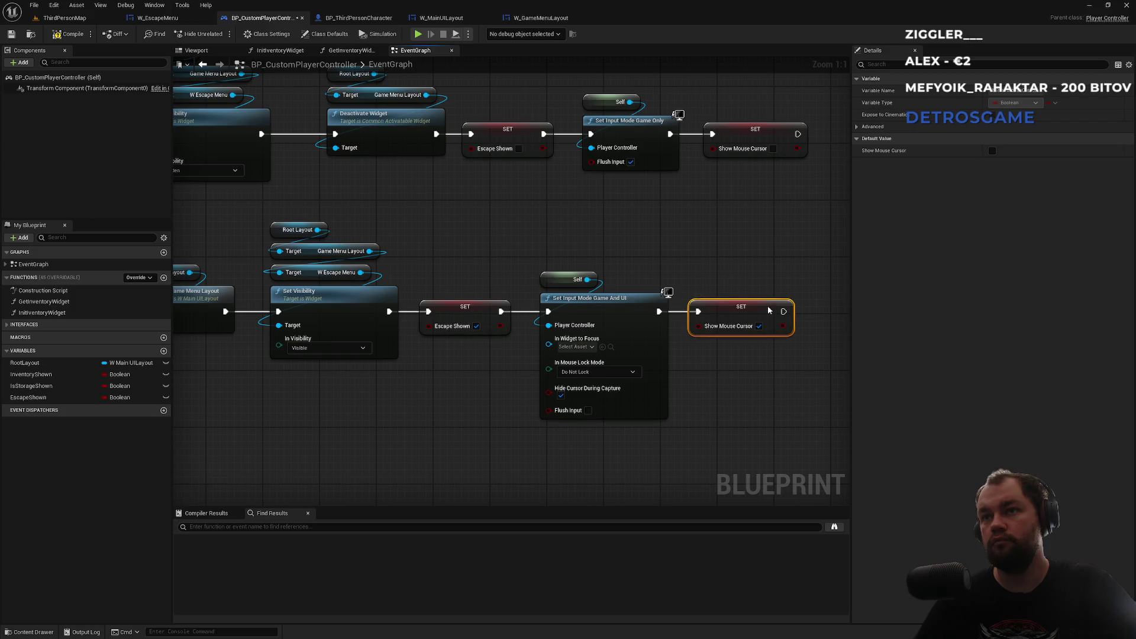
left_click(773, 263)
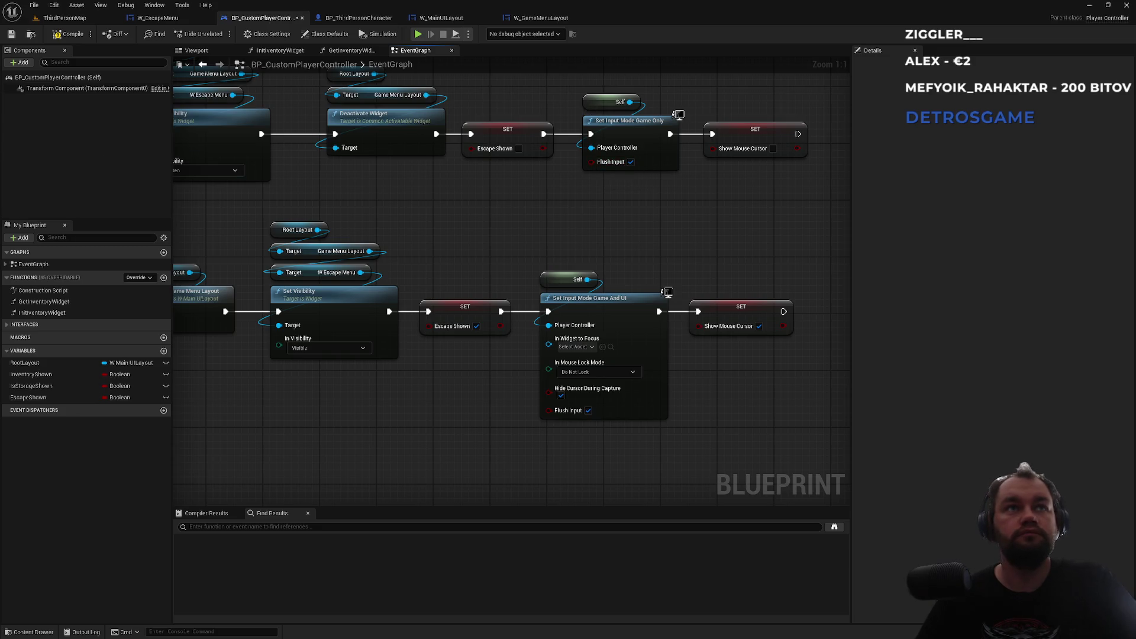
key("super")
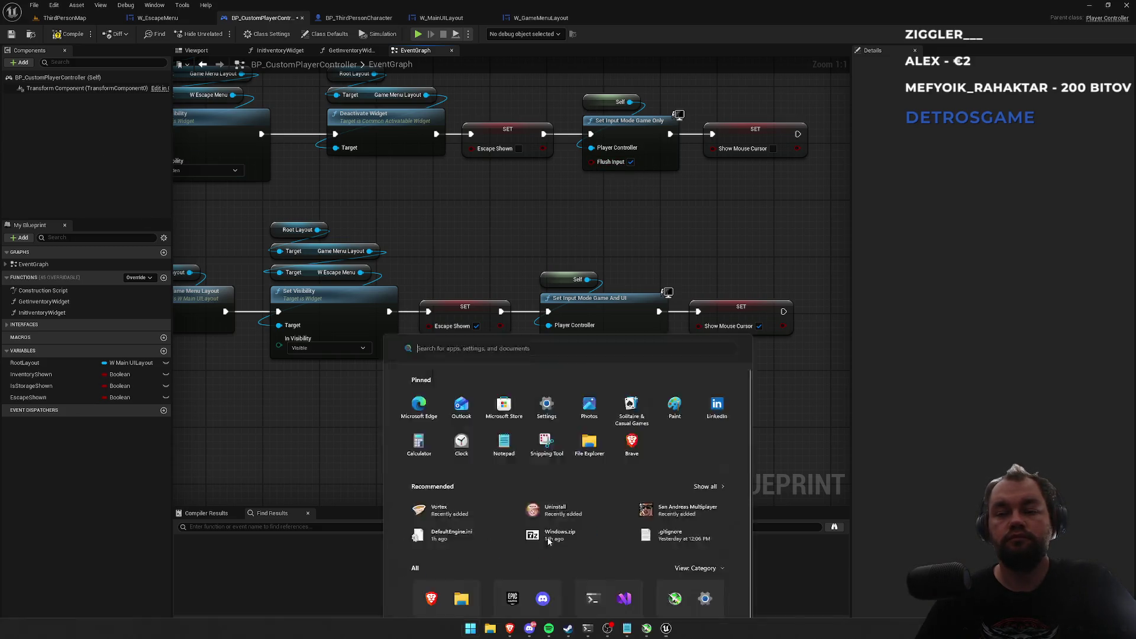
Step: Switch to the browser and search Google for 'ue5 set game ui' in a new tab
mouse_move(510, 628)
left_click(470, 592)
left_click(471, 592)
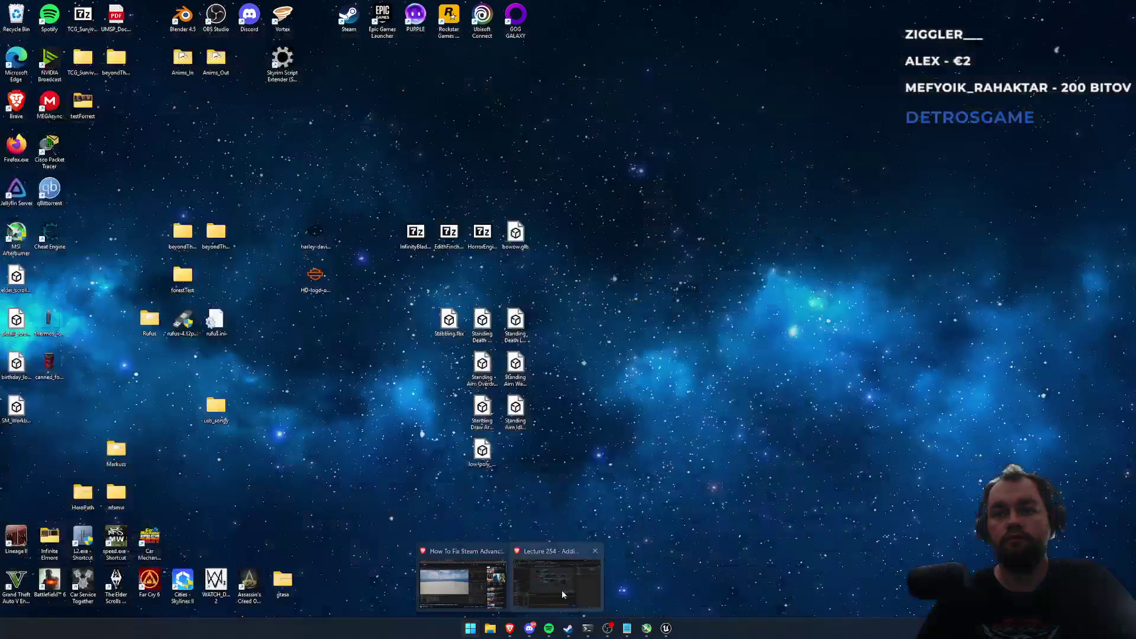
left_click(774, 9)
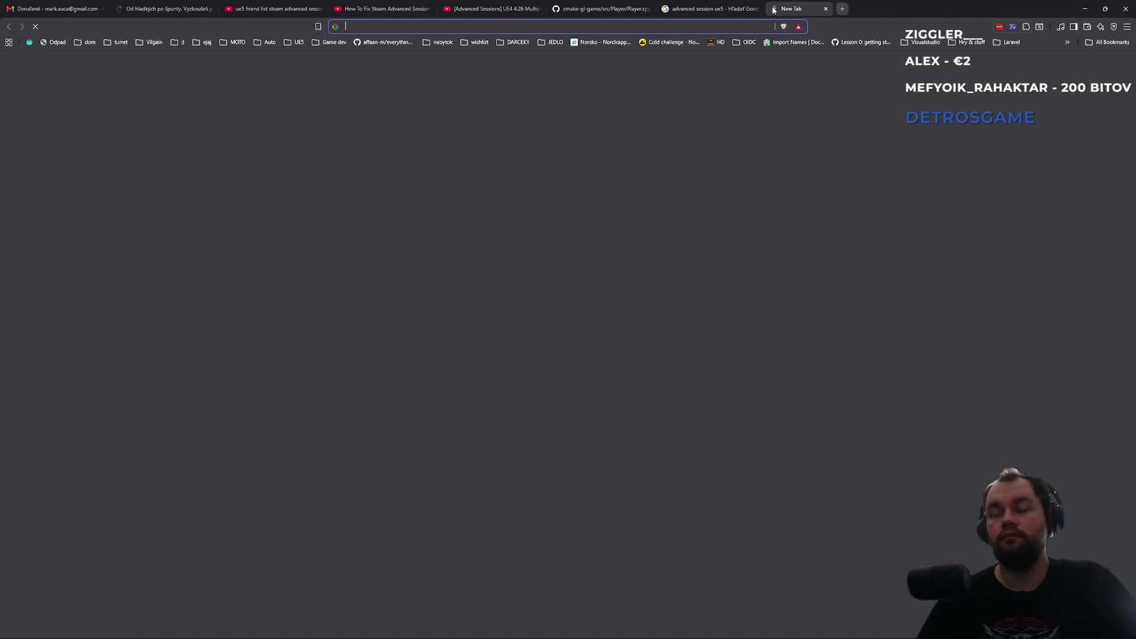
type("ue5 ")
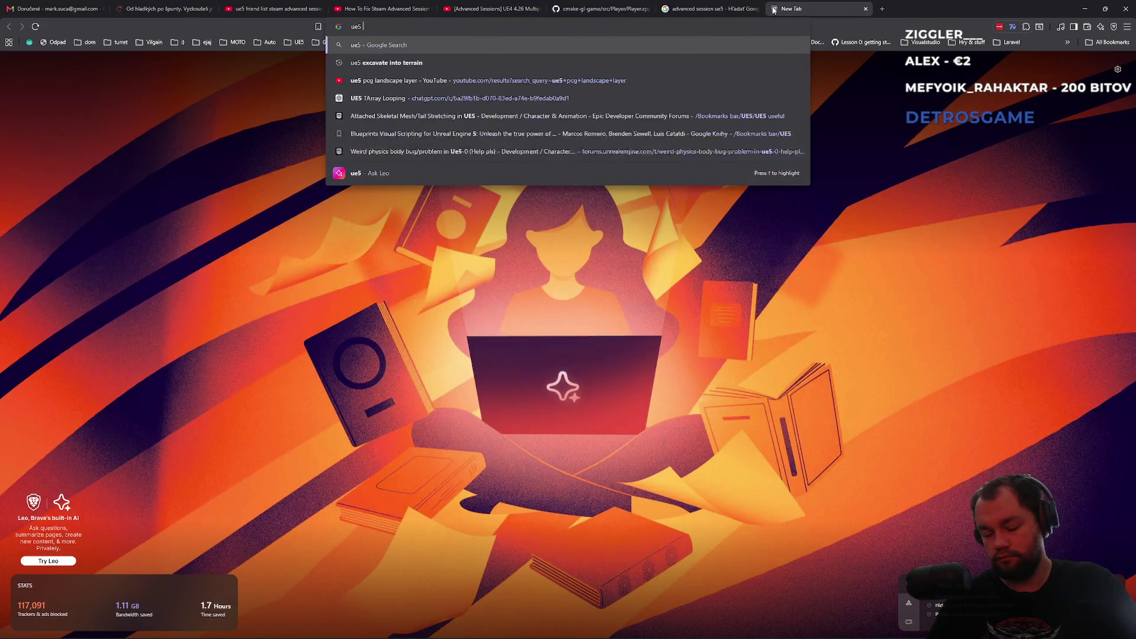
type("set game ui")
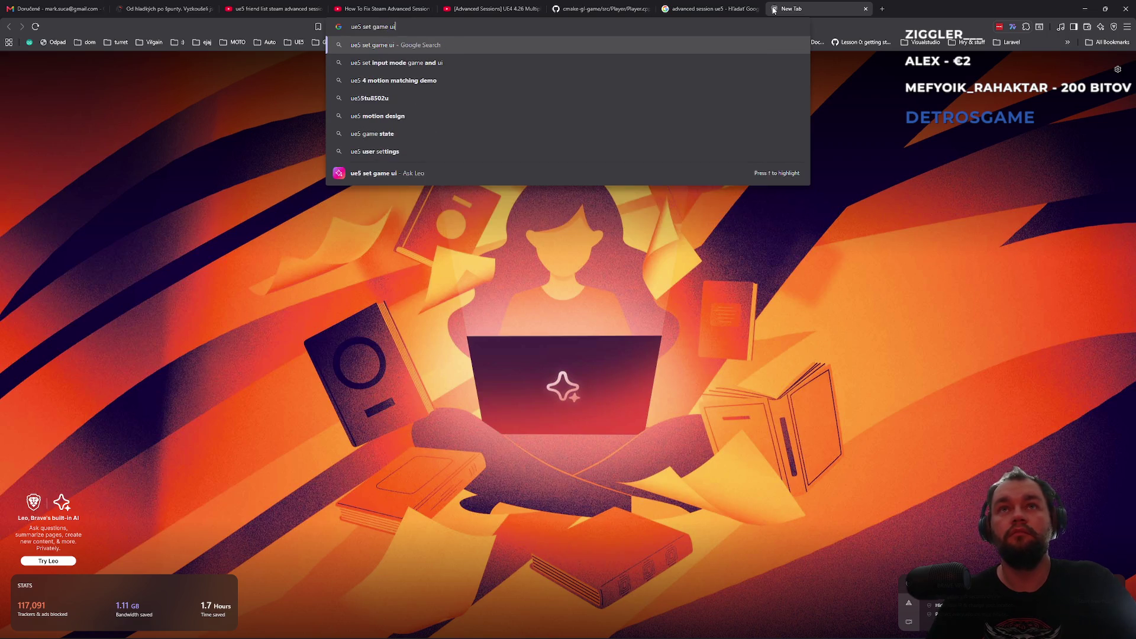
key("Return")
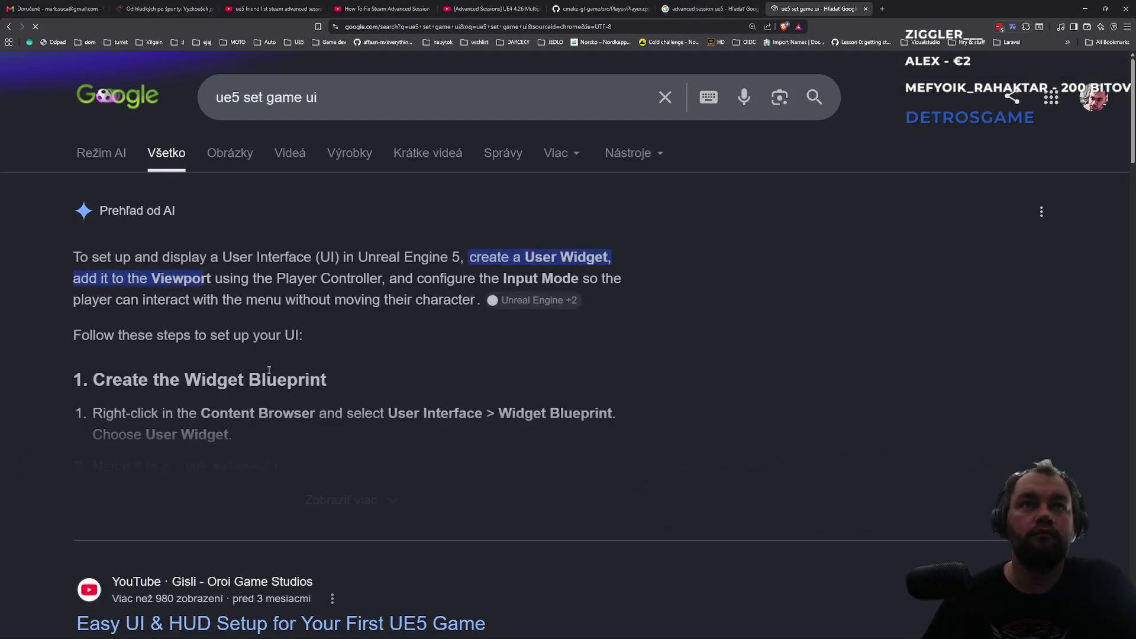
Step: Expand and read through the AI overview for the 'ue5 set game ui' results
scroll(139, 424, "down", 8)
scroll(234, 381, "up", 5)
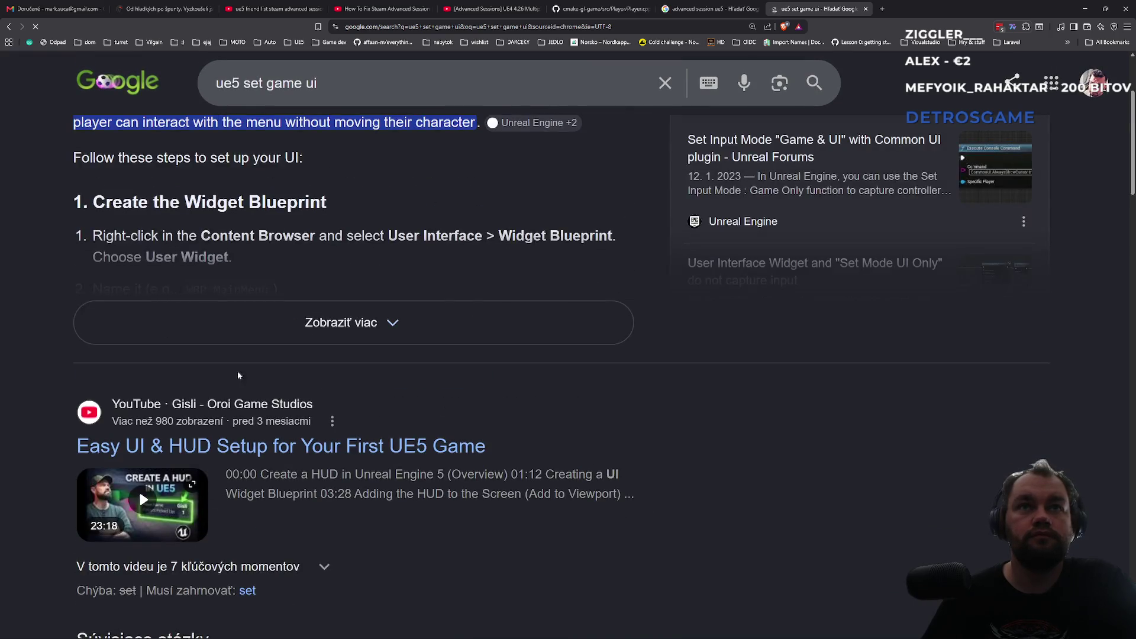
left_click(257, 339)
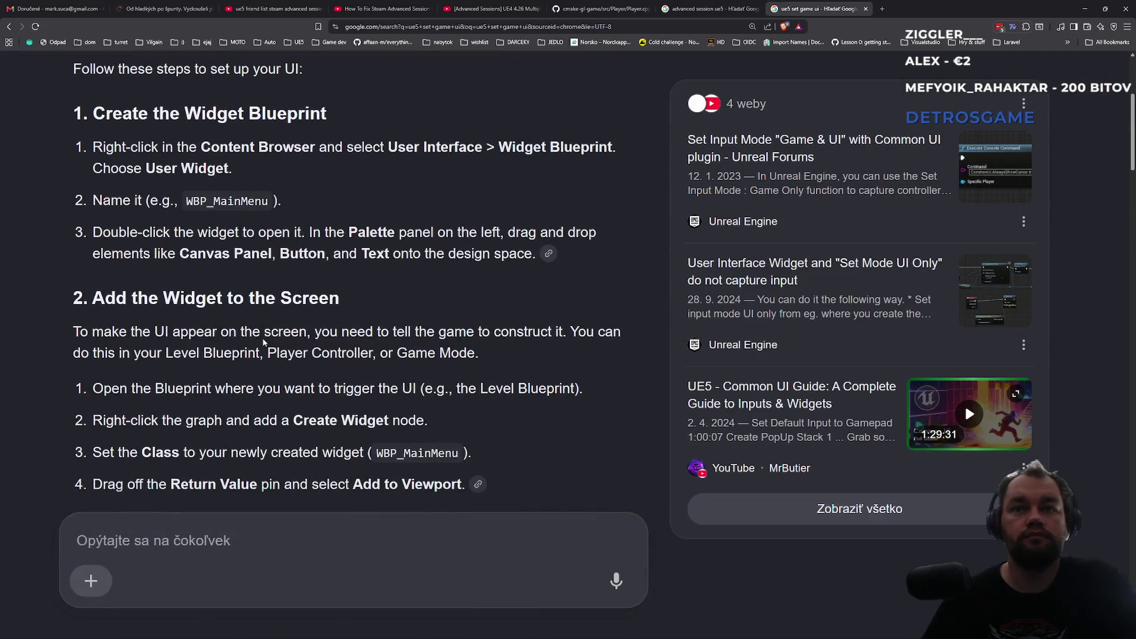
key("ctrl+f")
key("Escape")
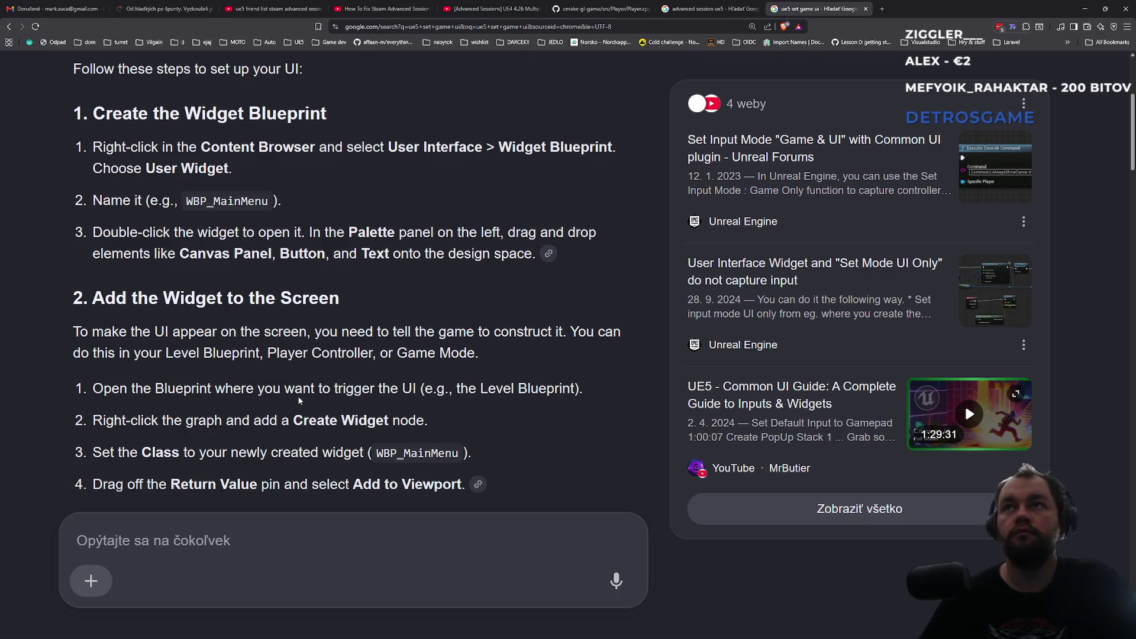
scroll(320, 423, "down", 20)
scroll(316, 431, "down", 3)
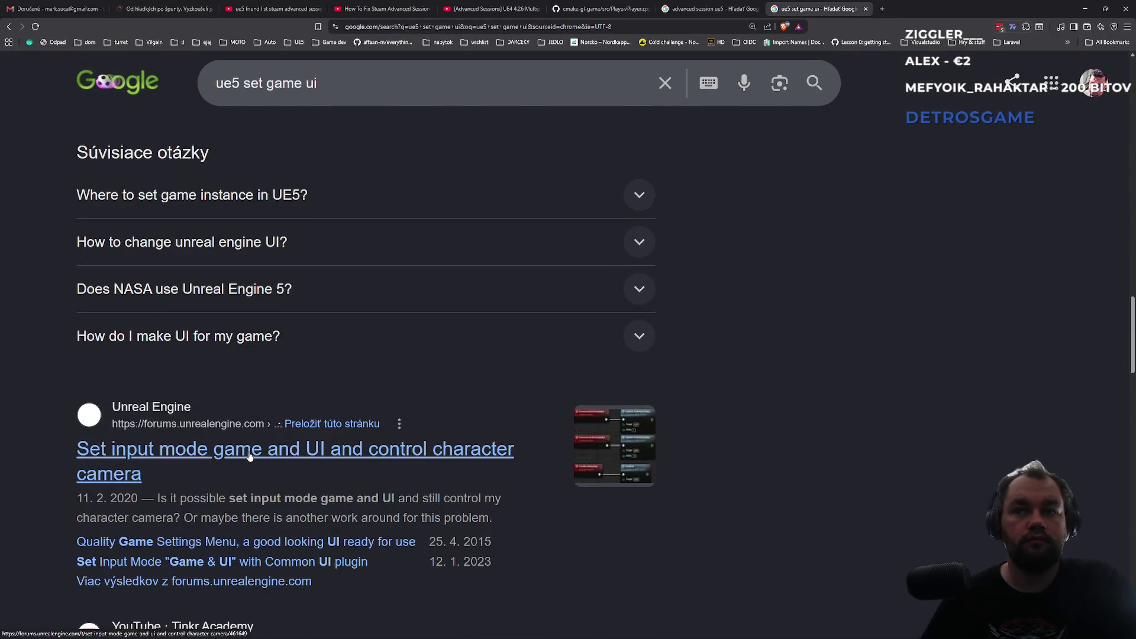
scroll(249, 454, "down", 2)
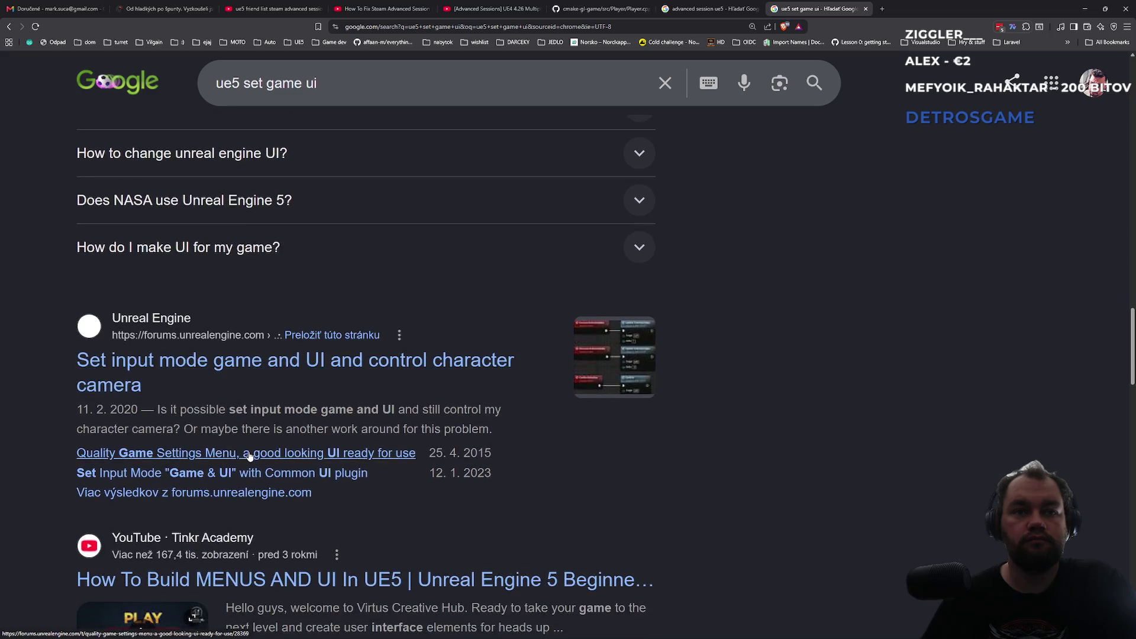
scroll(297, 379, "up", 5)
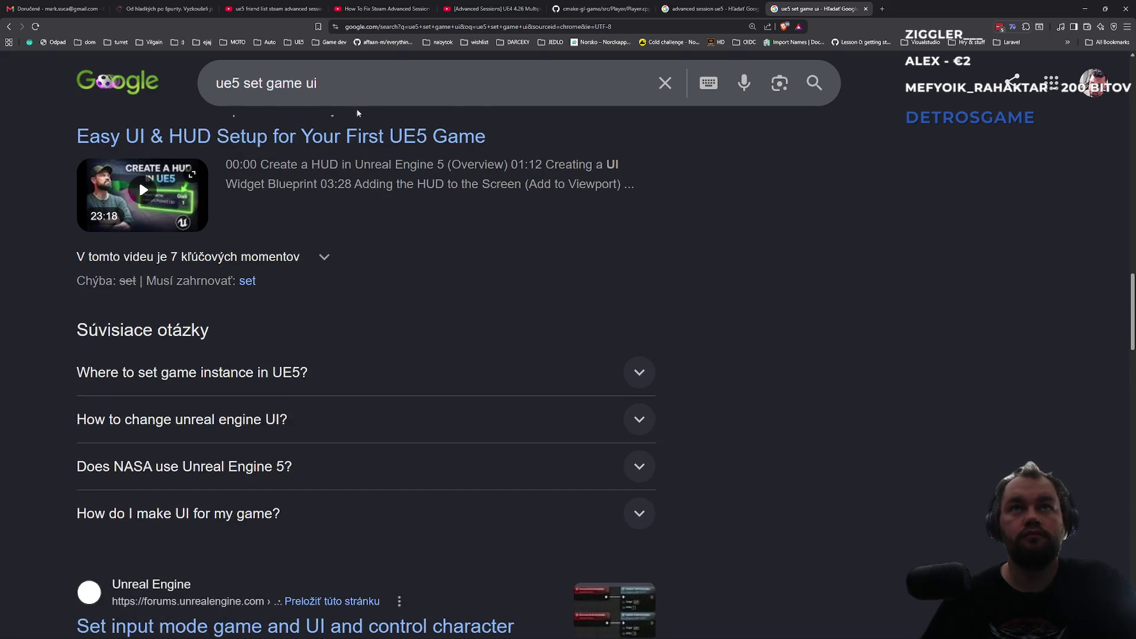
Step: Refine the query to 'ue5 set game ui what flush input means'
left_click(366, 96)
type("what")
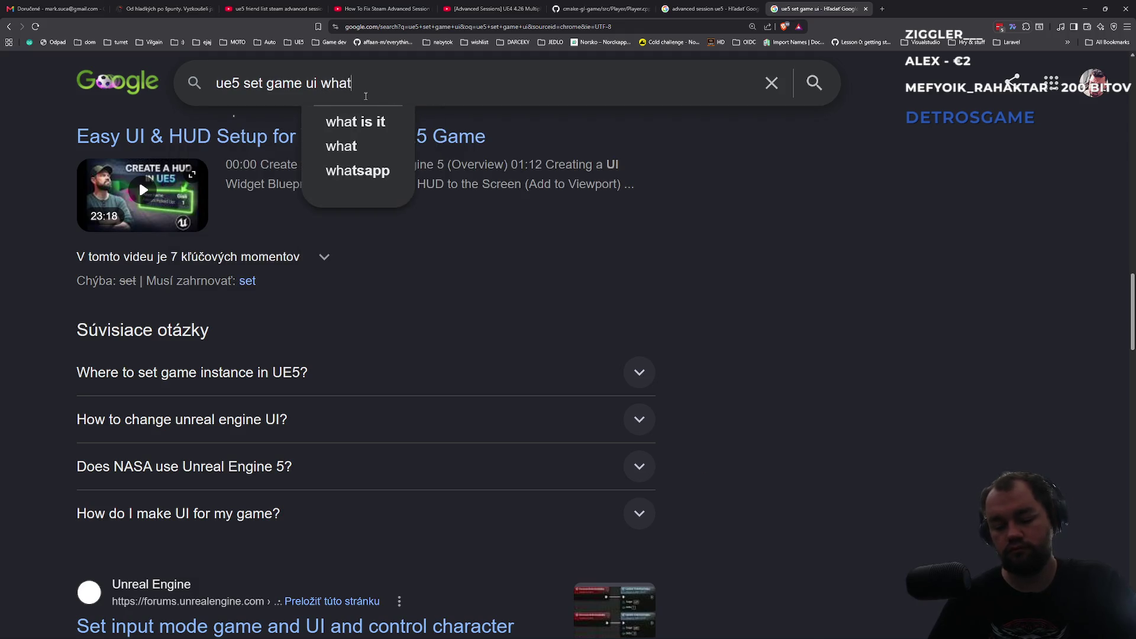
type(" flush input")
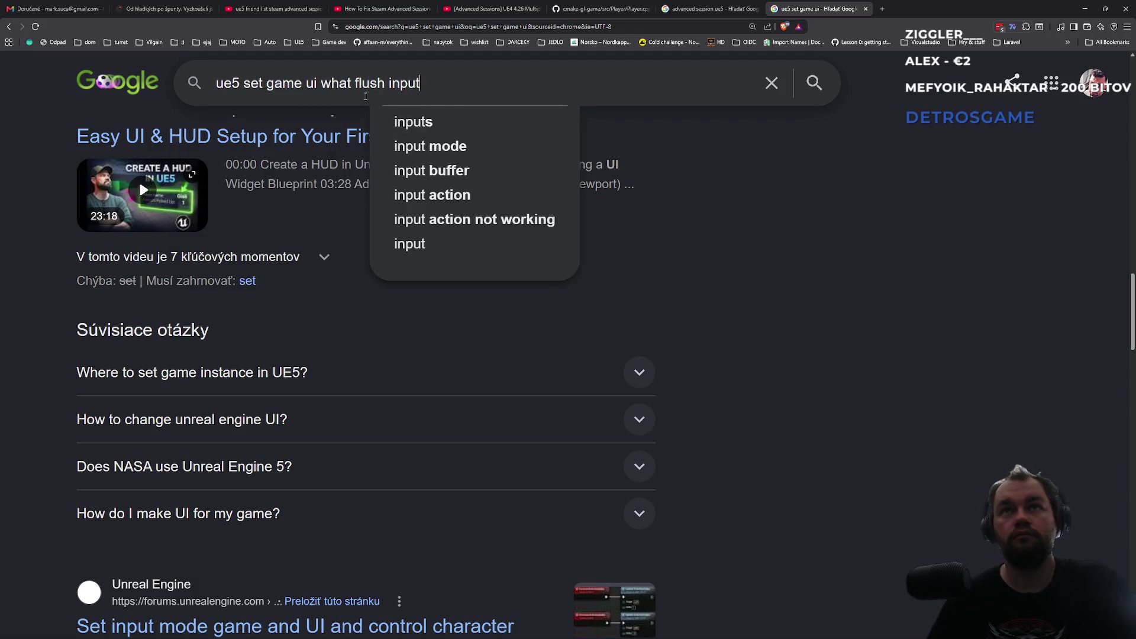
type(" means")
key("Return")
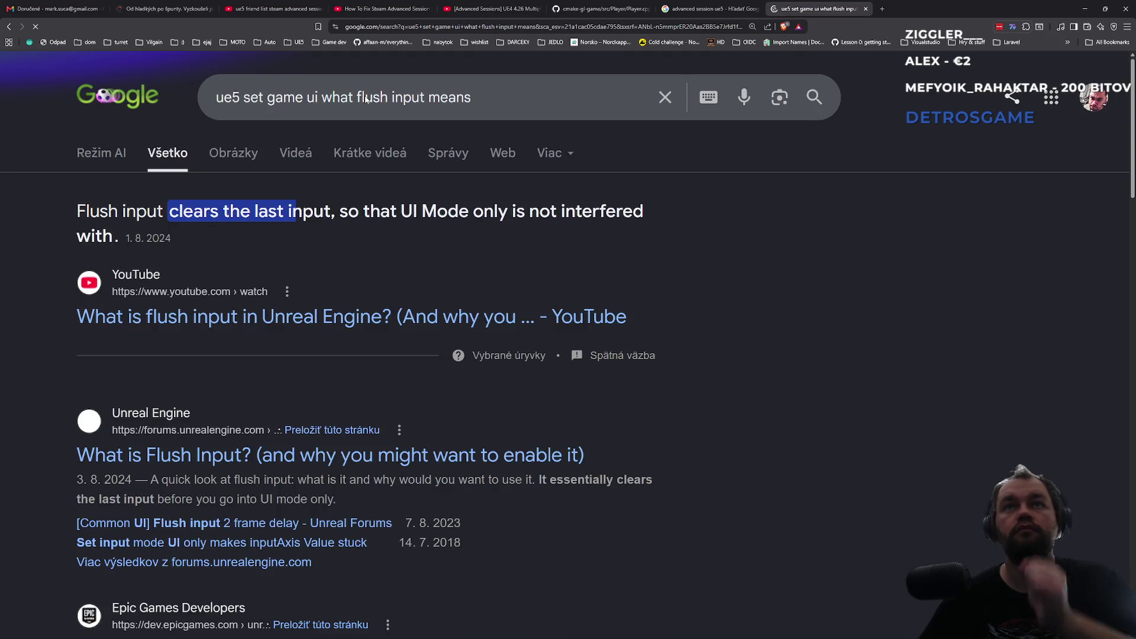
Step: Highlight the featured snippet saying Flush Input clears the last input, then scroll the results
left_click_drag(109, 211, 221, 207)
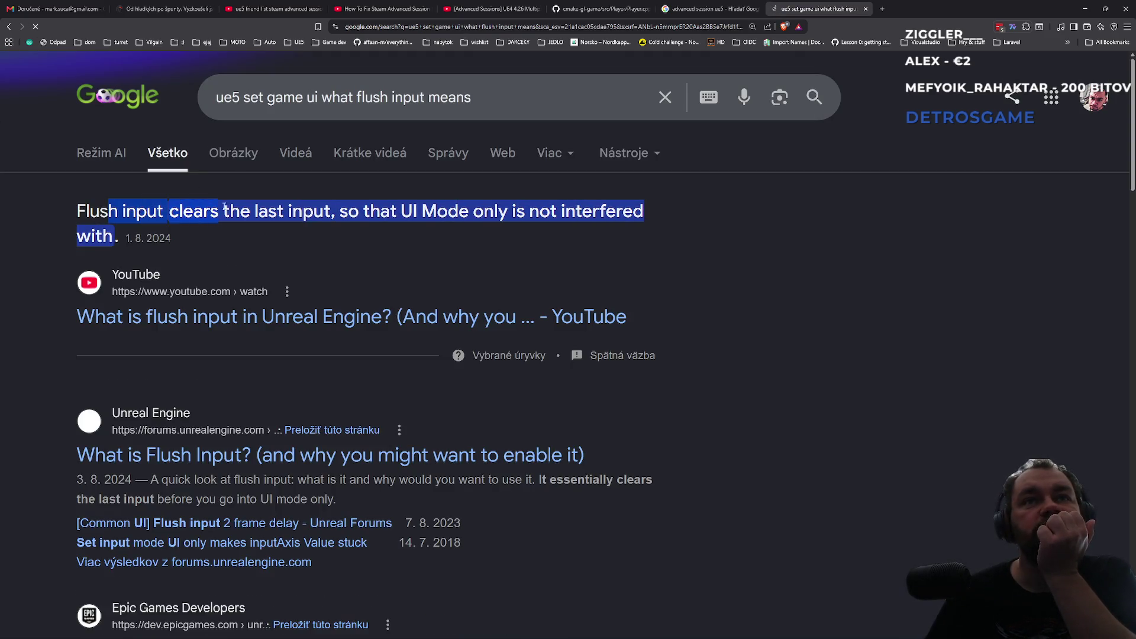
left_click_drag(289, 211, 495, 206)
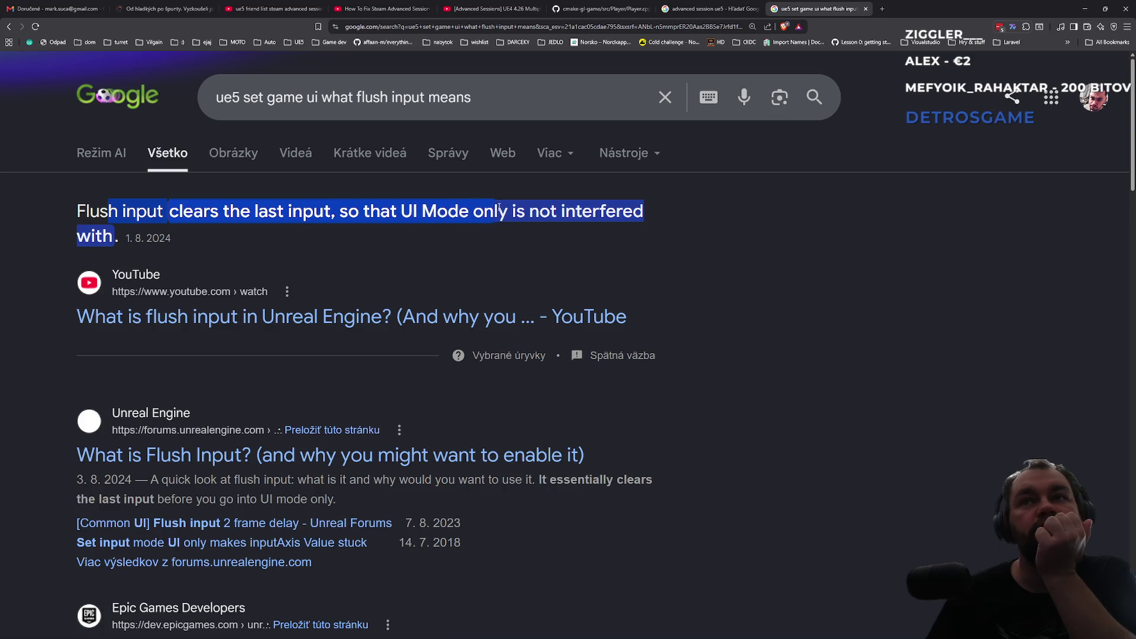
mouse_move(621, 212)
left_mouse_down()
mouse_move(639, 219)
mouse_move(113, 236)
left_mouse_up()
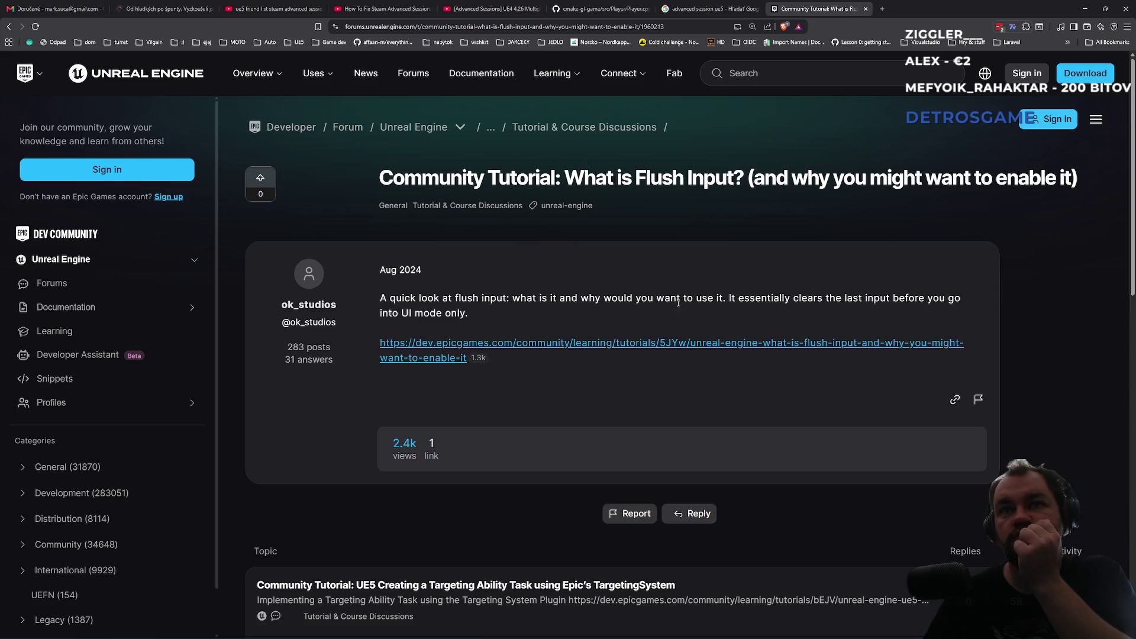
scroll(597, 328, "down", 7)
Step: Load the tutorial's embedded external Flush Input video, start playing it, and turn its volume down
scroll(596, 332, "up", 5)
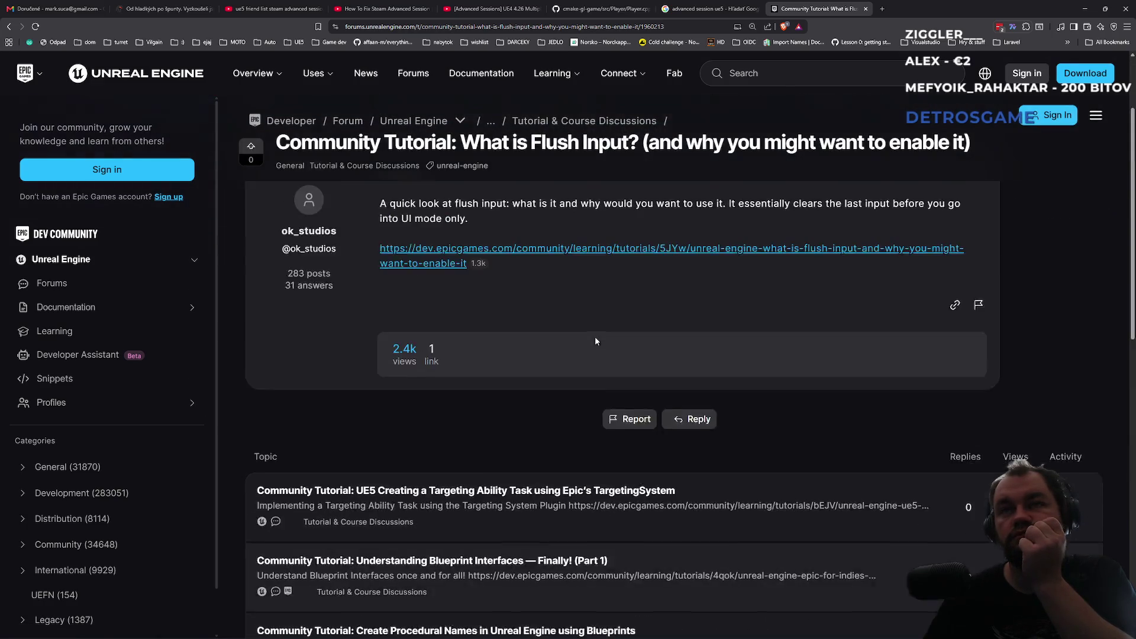
scroll(594, 340, "up", 2)
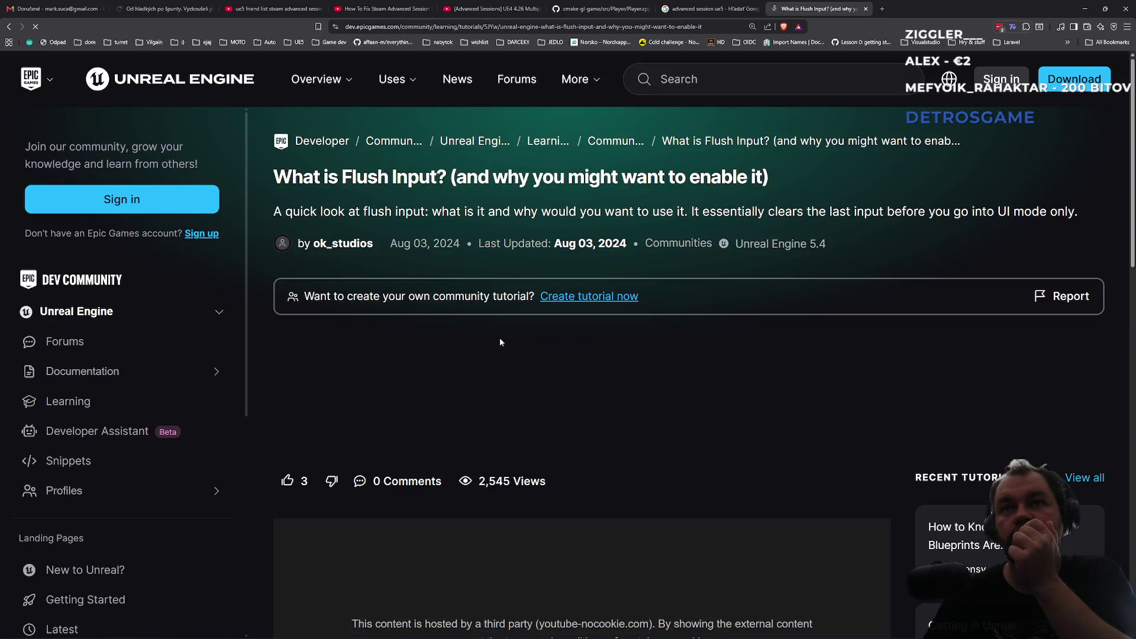
scroll(502, 349, "down", 3)
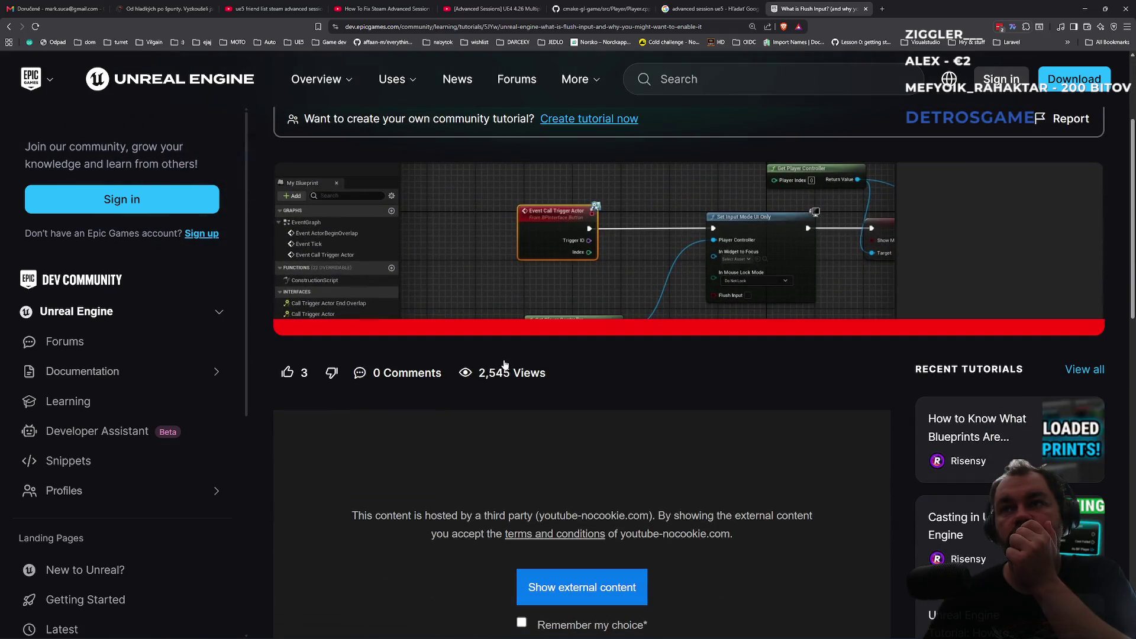
scroll(505, 363, "up", 3)
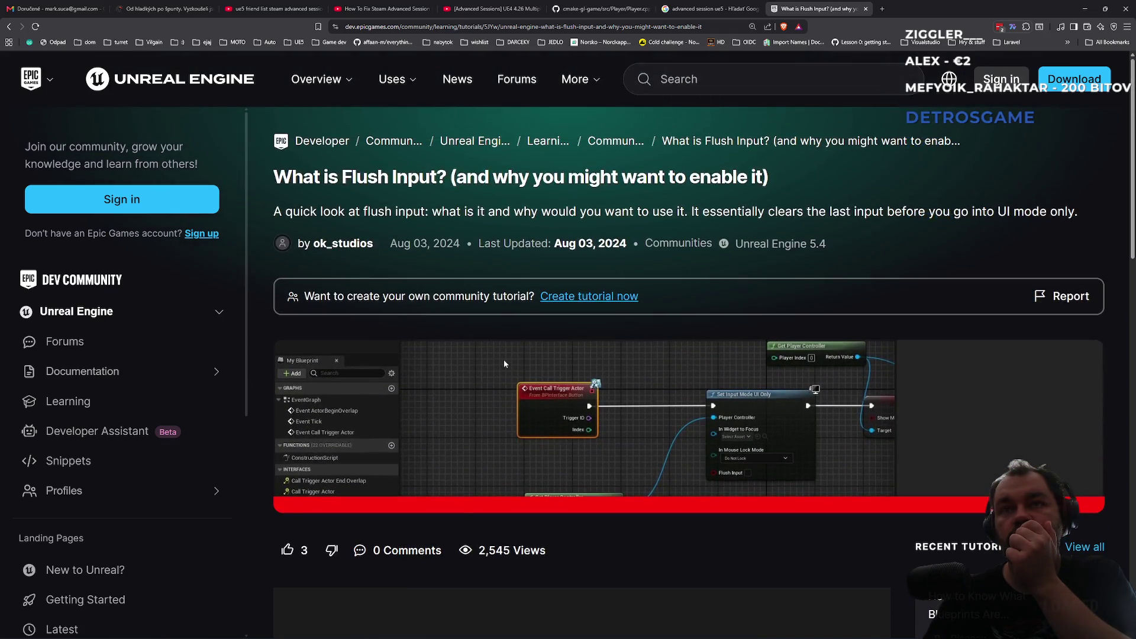
scroll(474, 314, "up", 1)
scroll(389, 251, "down", 6)
left_click(549, 403)
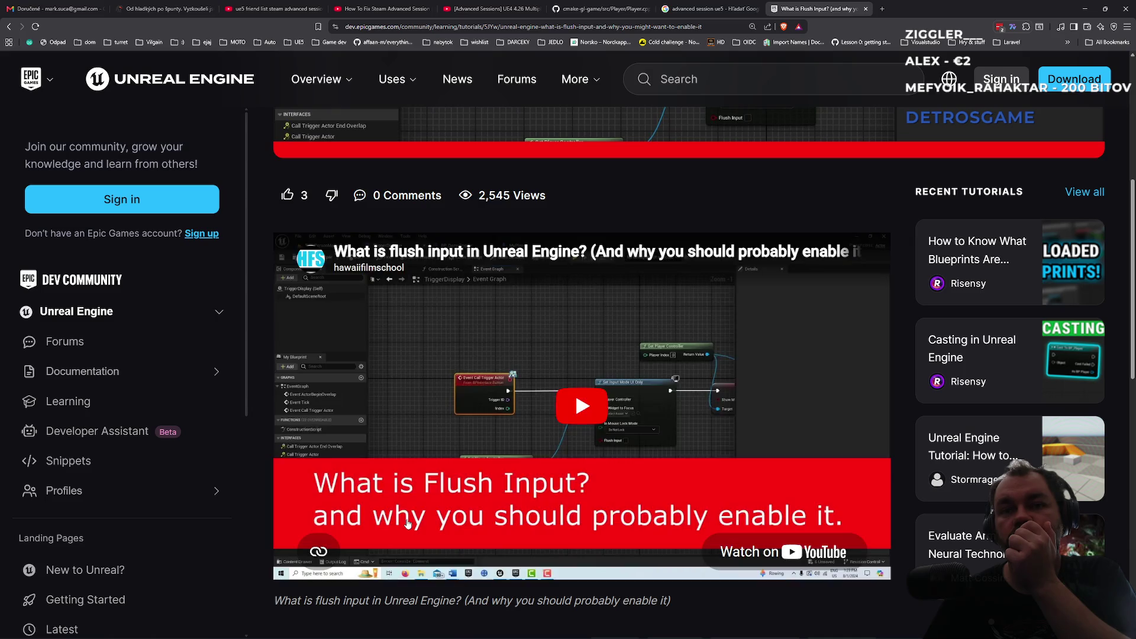
left_click(599, 418)
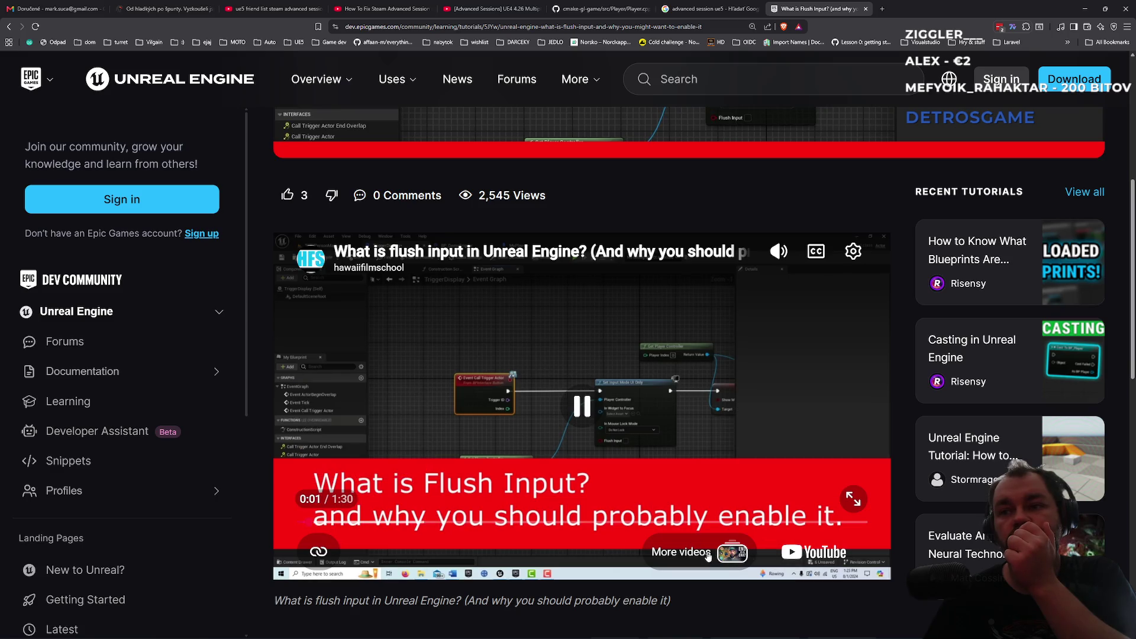
mouse_move(779, 261)
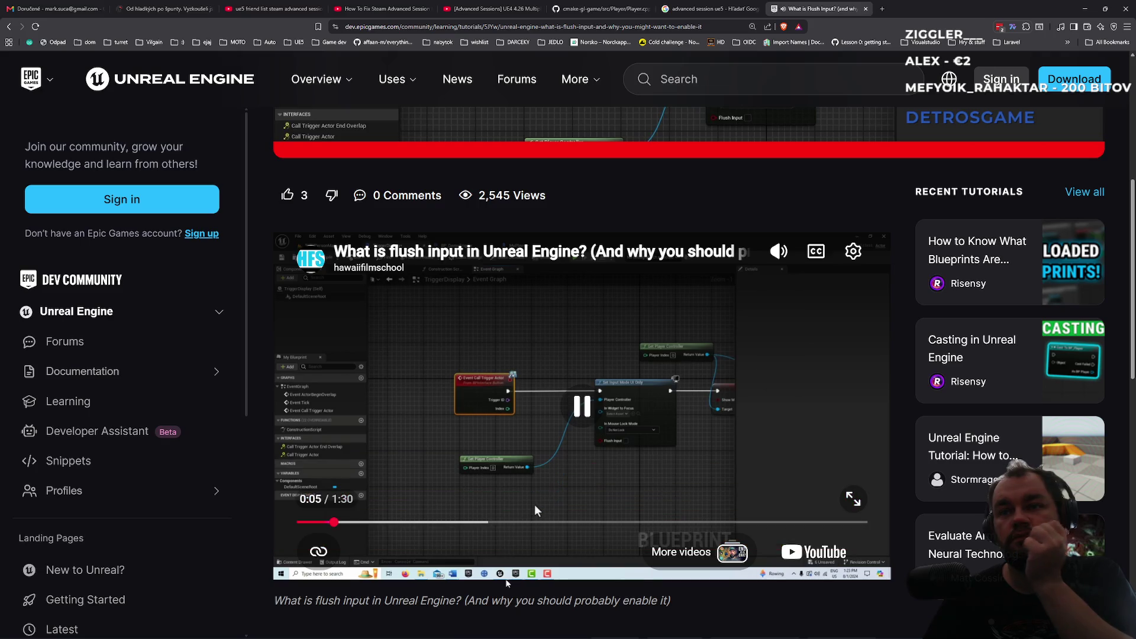
left_click_drag(780, 314, 778, 359)
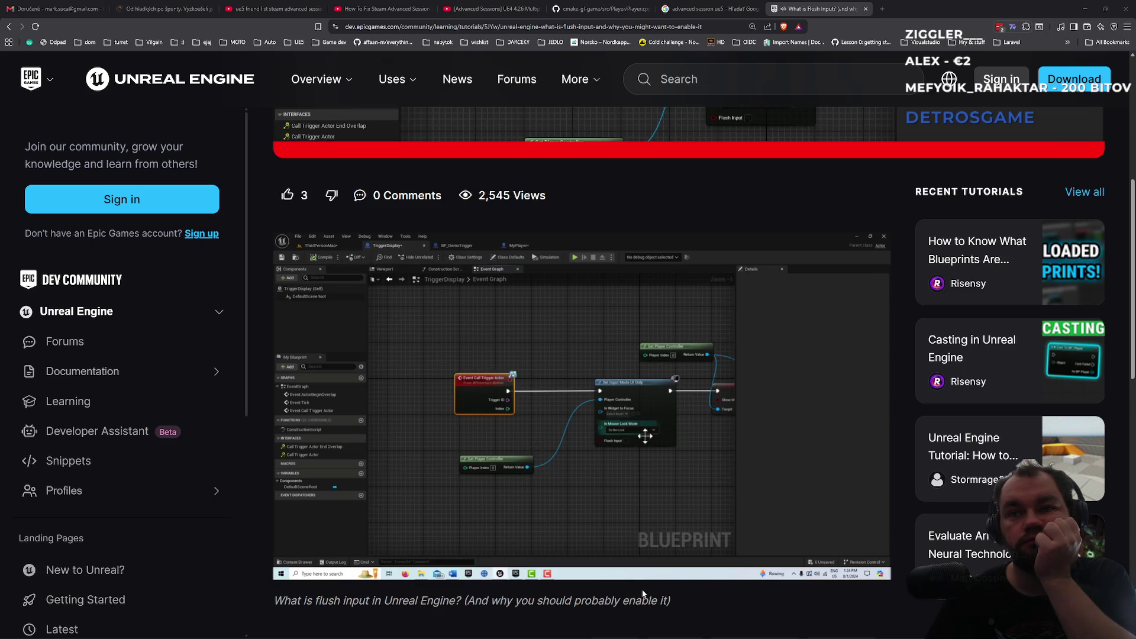
Step: Pause the video, switch to the Unreal Editor project and back, then resume playback
left_click(603, 496)
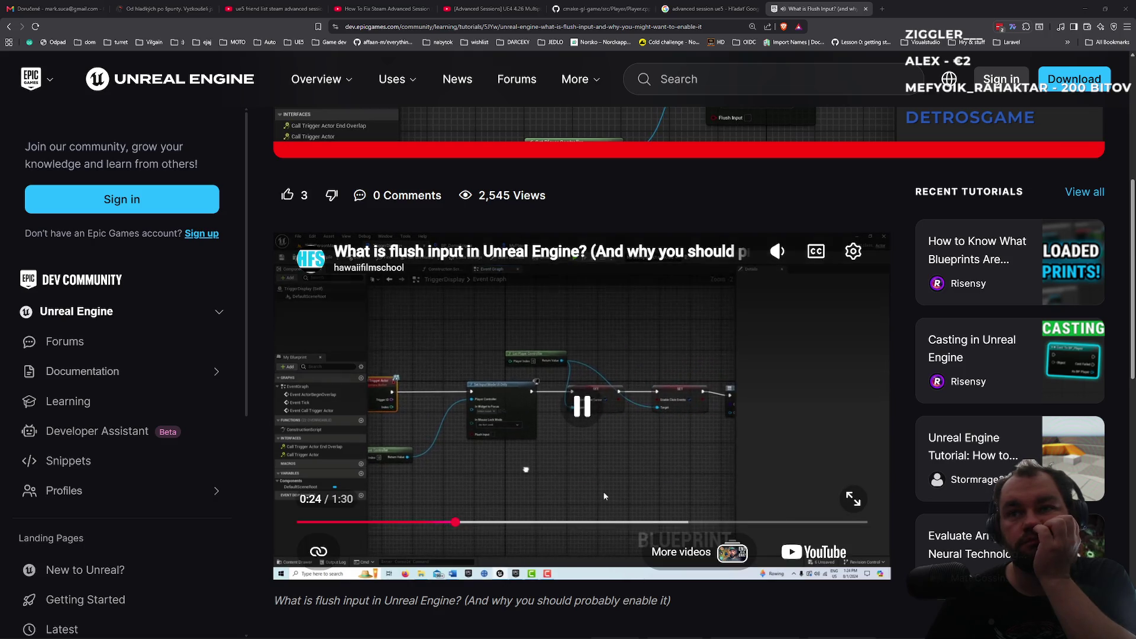
left_click(594, 447)
key("alt+Tab")
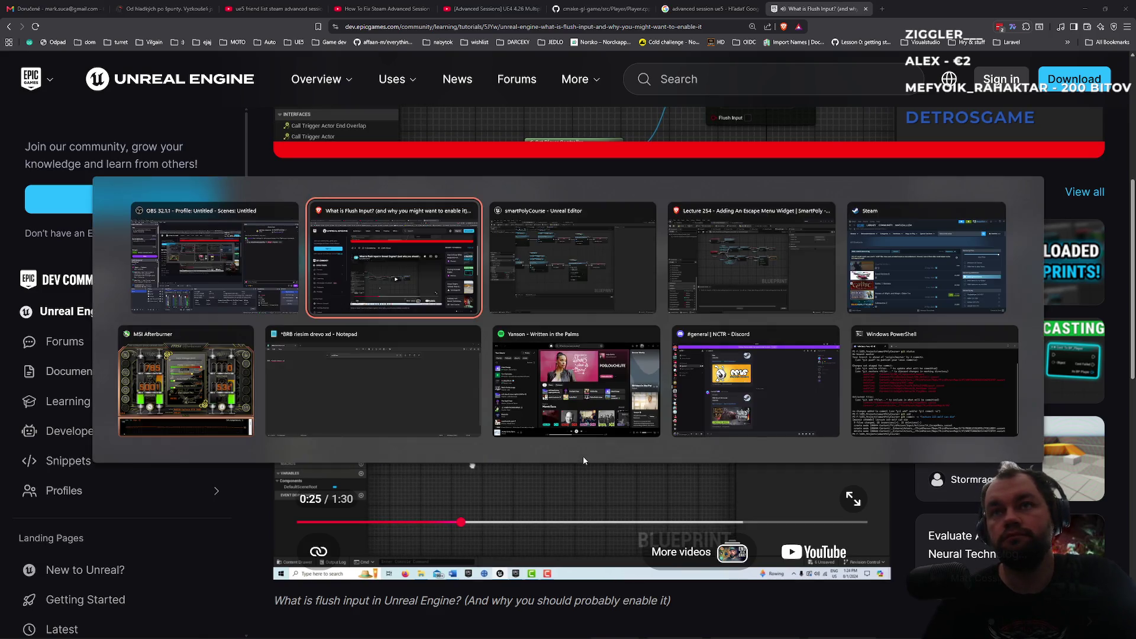
key("Tab")
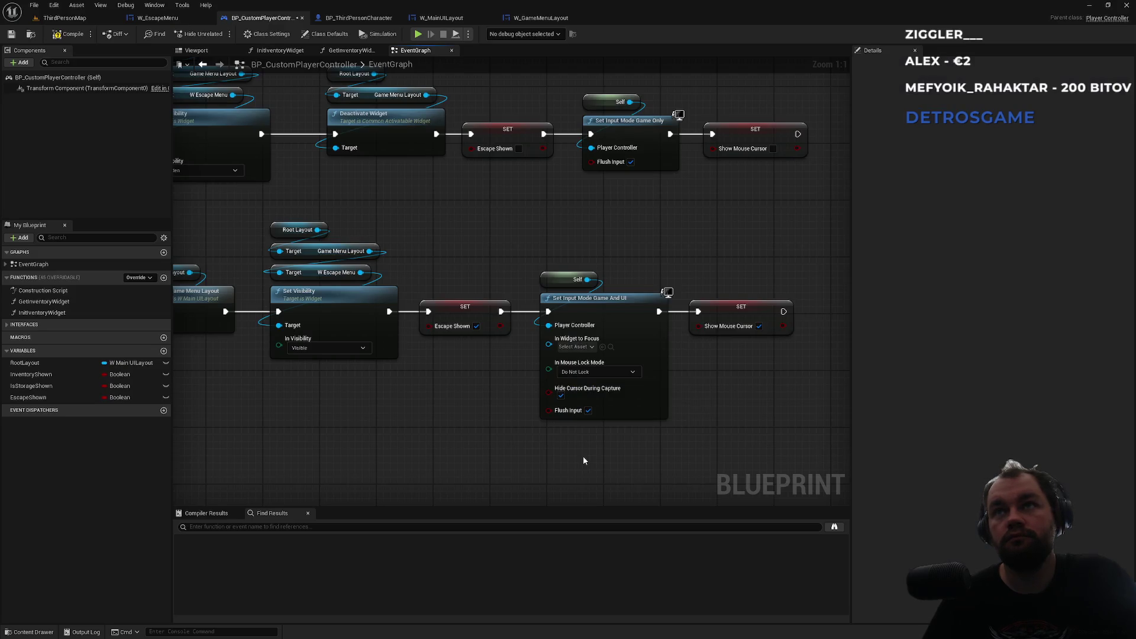
key("alt+Tab")
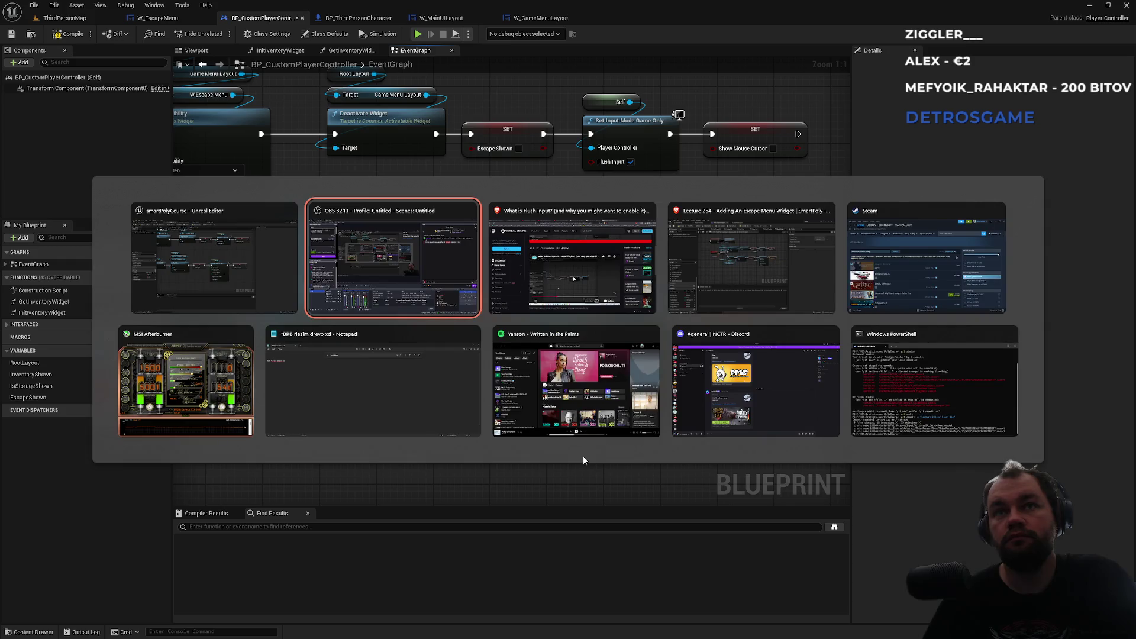
key("Tab")
left_click(593, 453)
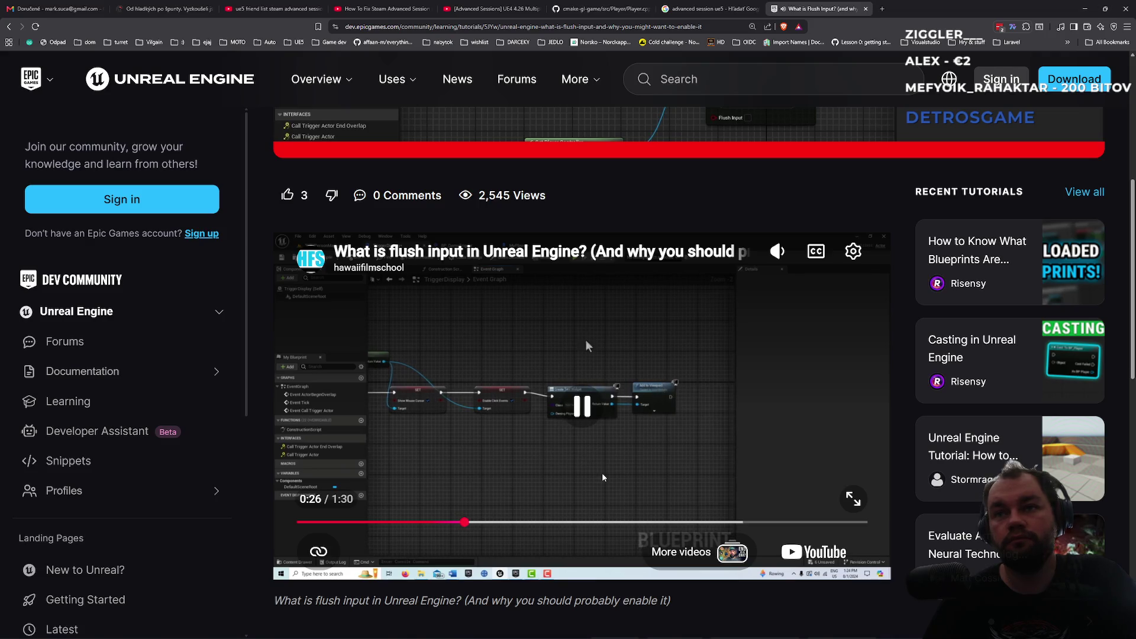